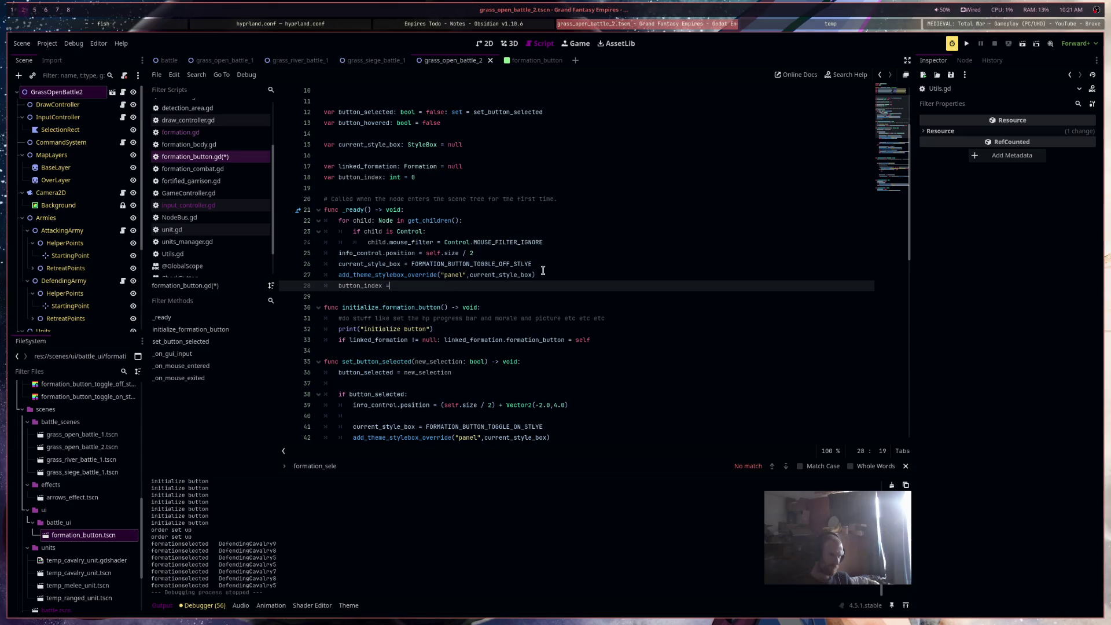
Assign get_index() to button_index in _ready and check get_index's documentation.
{"action": "type", "text": "get_in"}
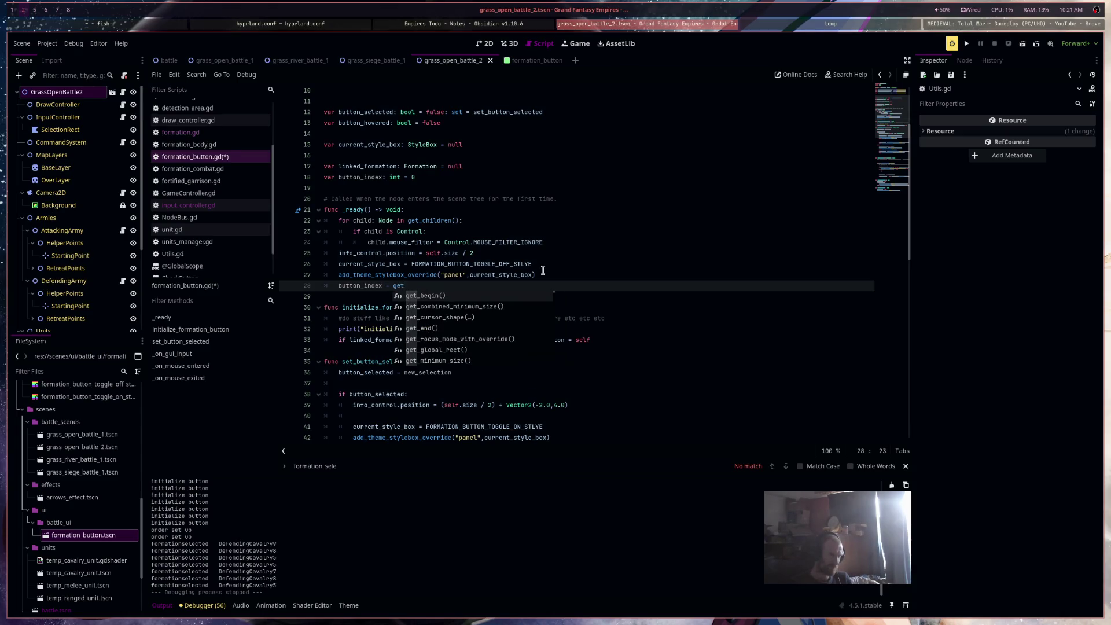
{"action": "key", "text": "Down"}
{"action": "key", "text": "Return"}
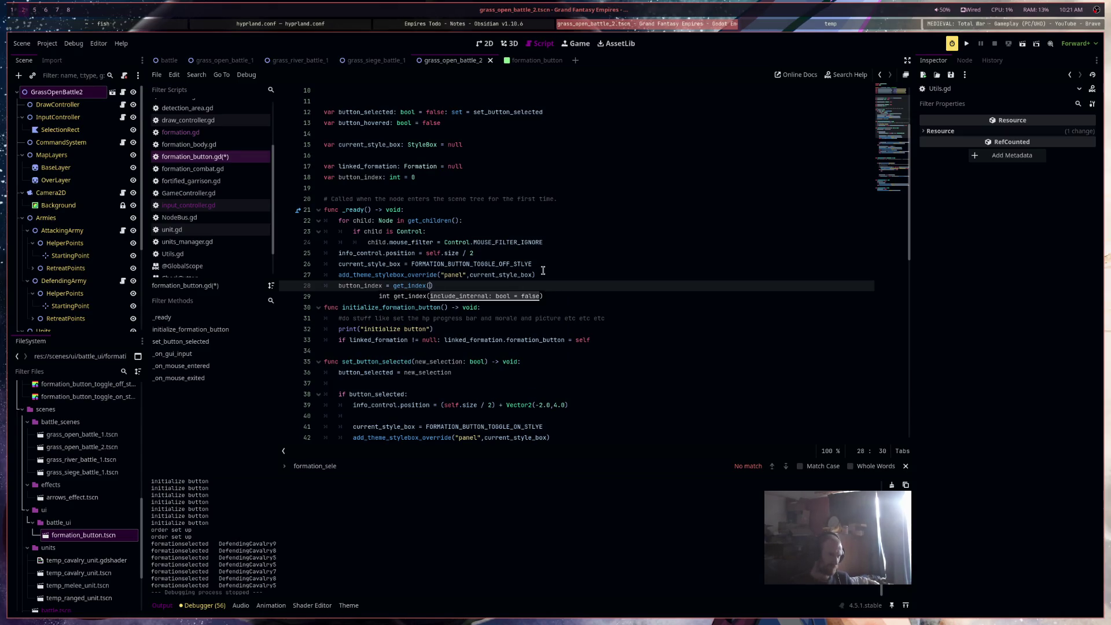
{"action": "left_click", "coordinate": [409, 286], "text": "ctrl"}
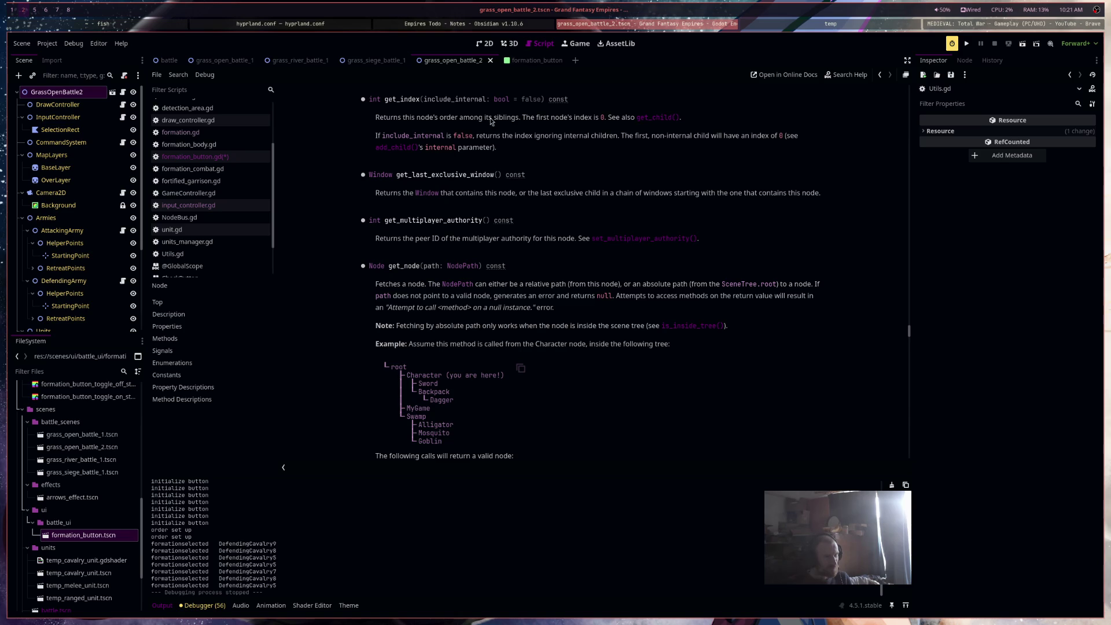
{"action": "left_click", "coordinate": [191, 157]}
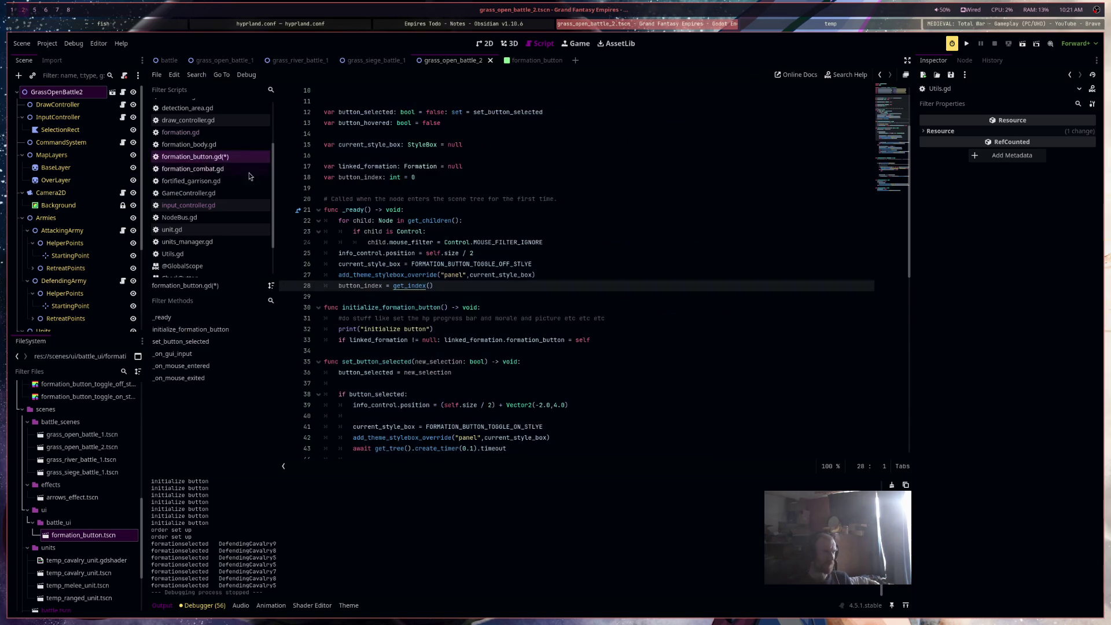
Look over the shift-select branch, then return to the button_index declaration.
{"action": "scroll", "coordinate": [589, 309], "scroll_direction": "down", "scroll_amount": 13}
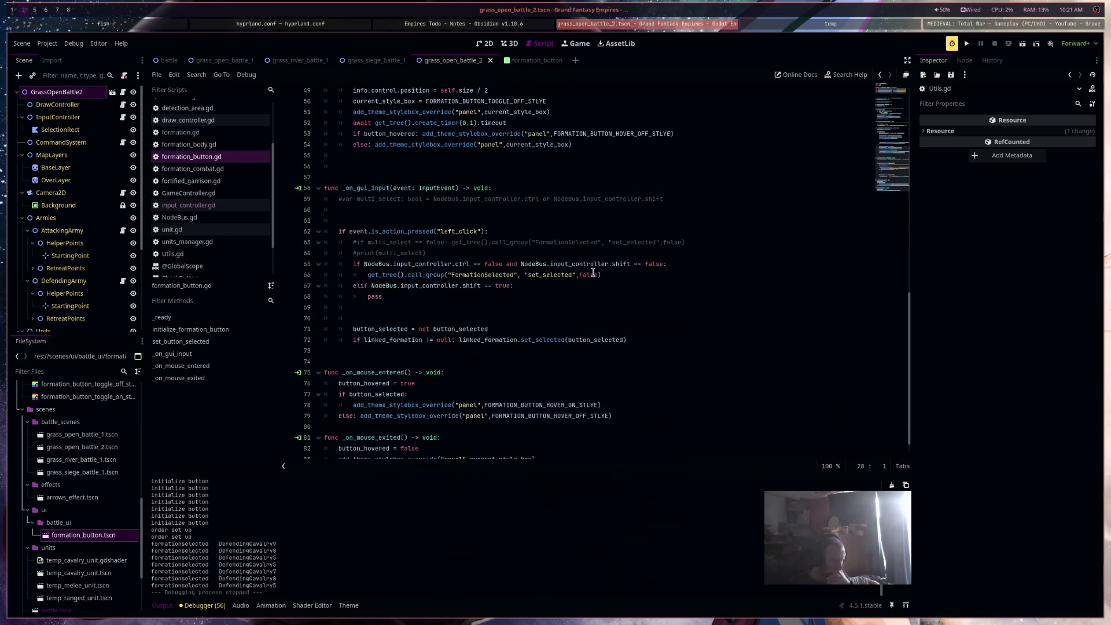
{"action": "left_click", "coordinate": [585, 296]}
{"action": "scroll", "coordinate": [584, 298], "scroll_direction": "up", "scroll_amount": 11}
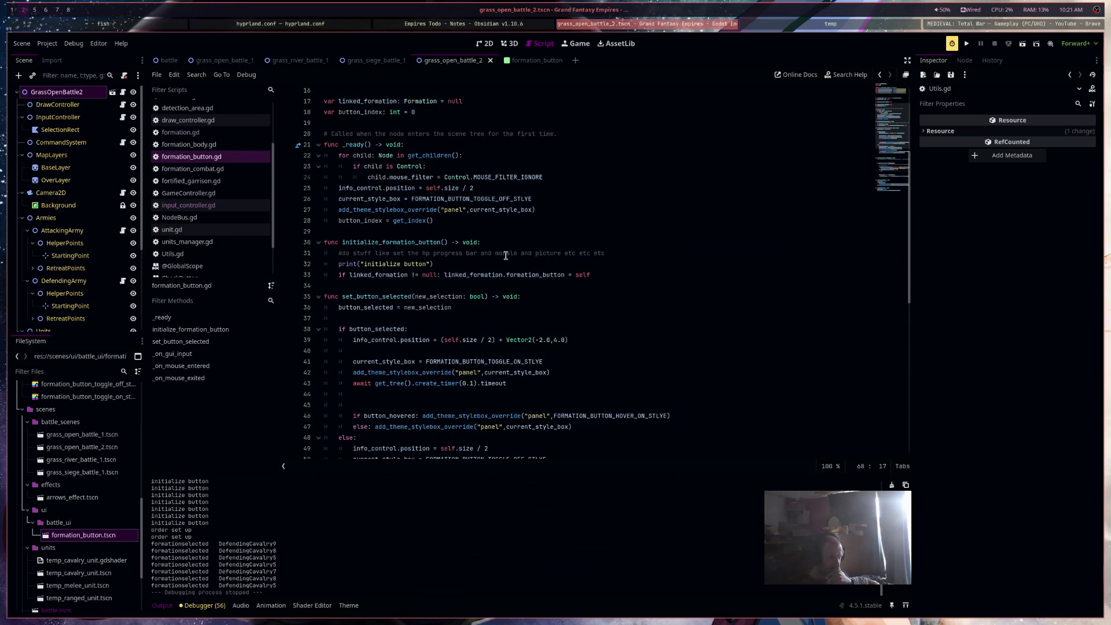
{"action": "scroll", "coordinate": [506, 249], "scroll_direction": "up", "scroll_amount": 5}
{"action": "left_click", "coordinate": [483, 277]}
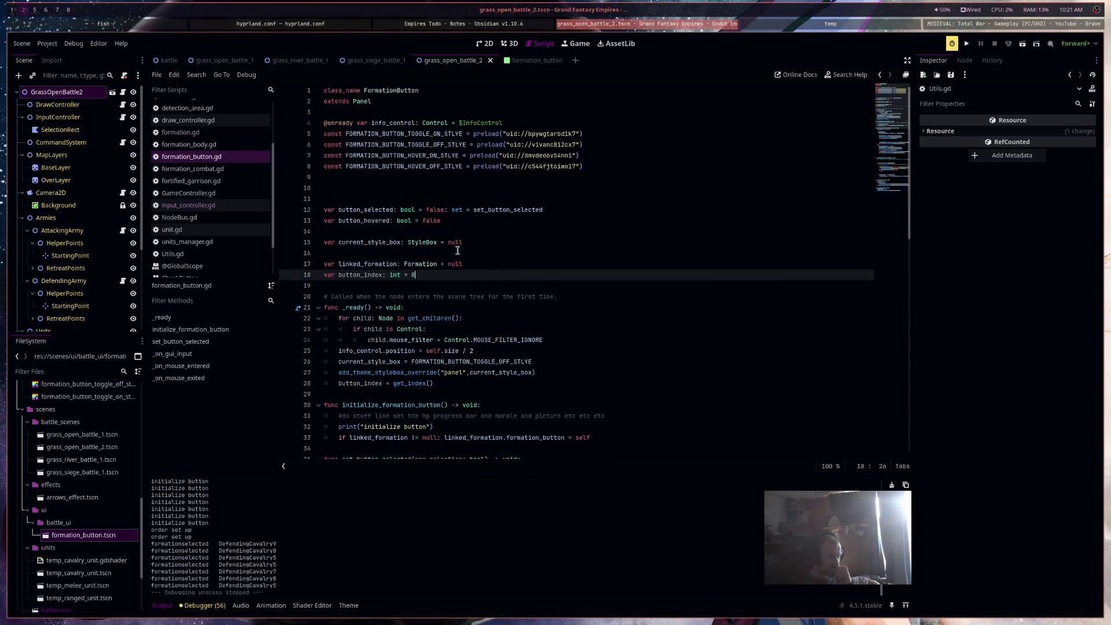
{"action": "key", "text": "Return"}
{"action": "key", "text": "Tab"}
{"action": "key", "text": "BackSpace"}
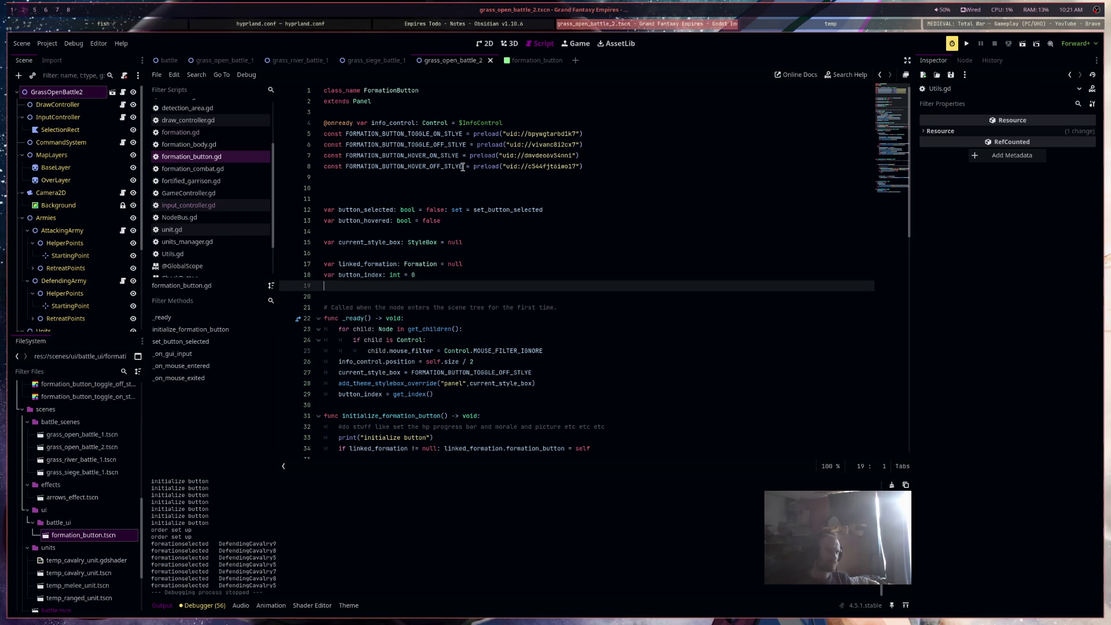
{"action": "left_click", "coordinate": [422, 113]}
{"action": "key", "text": "Return"}
{"action": "type", "text": "@onready var "}
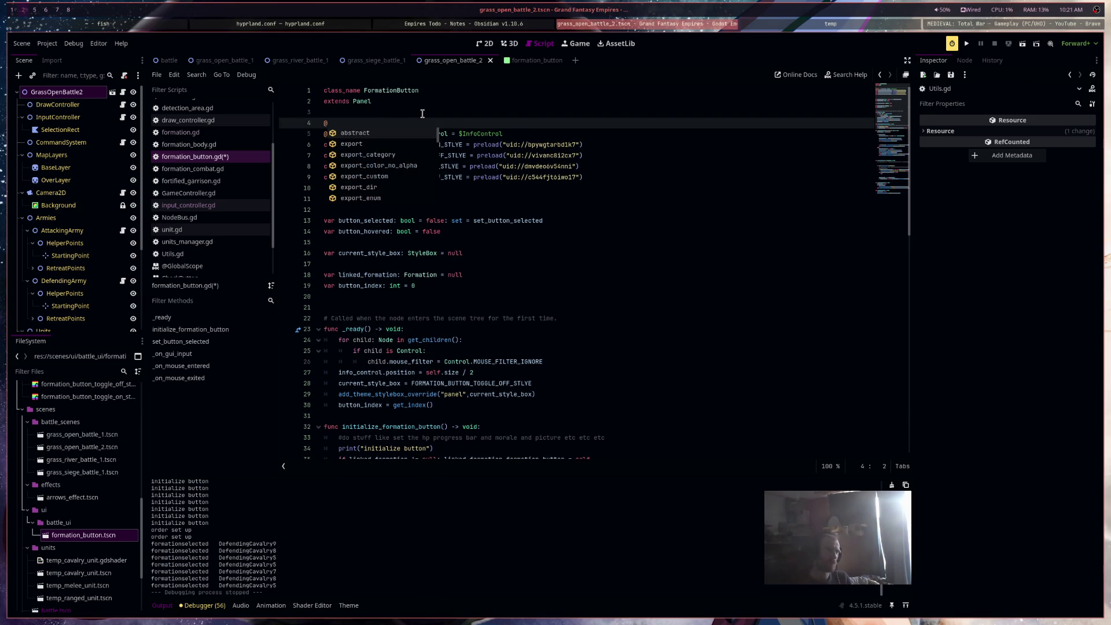
{"action": "type", "text": "parent_"}
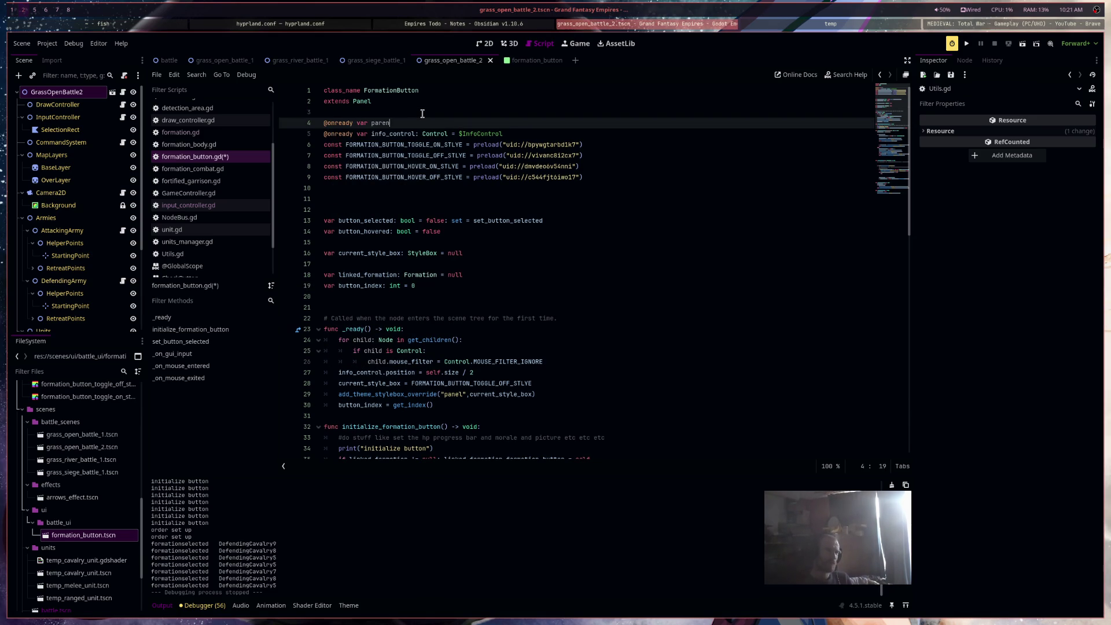
{"action": "type", "text": "flow_container: F"}
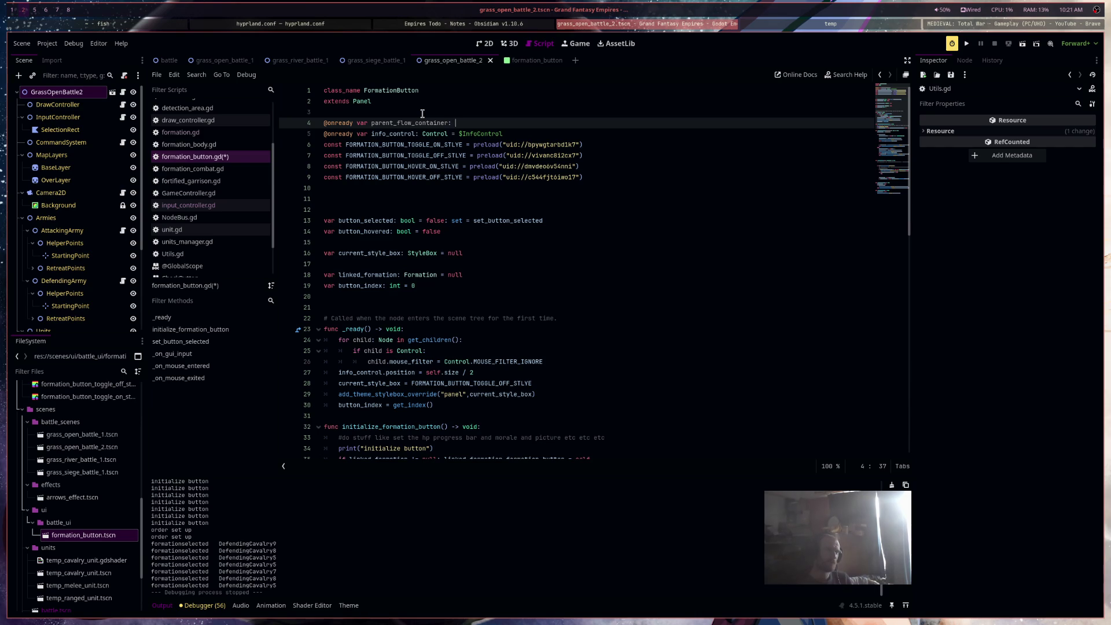
{"action": "type", "text": "lo"}
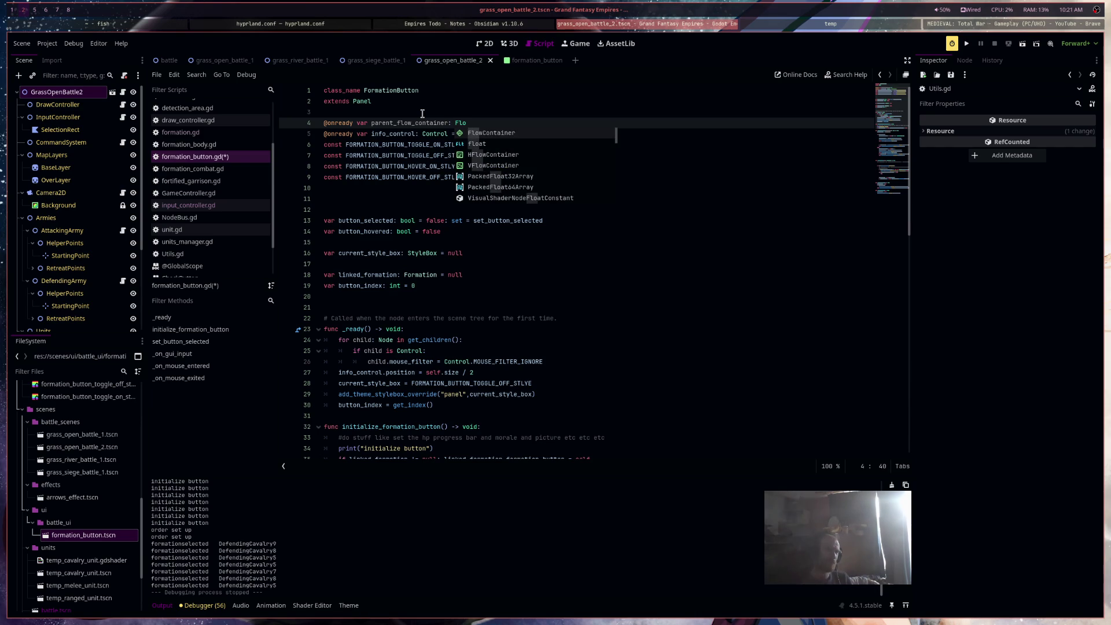
{"action": "key", "text": "Return"}
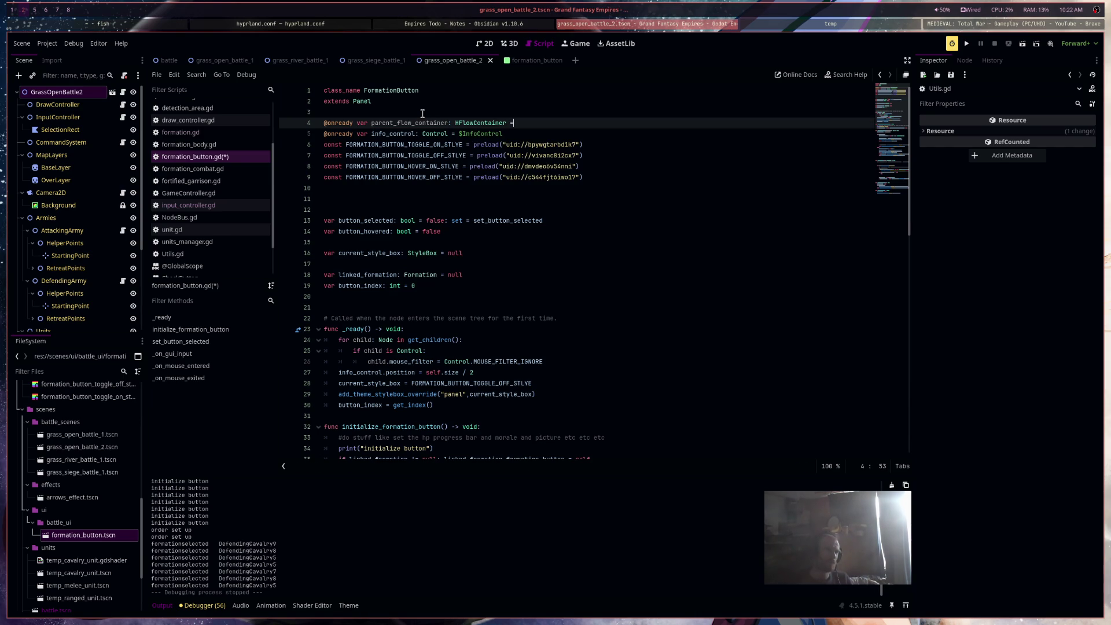
{"action": "type", "text": "get_parent()"}
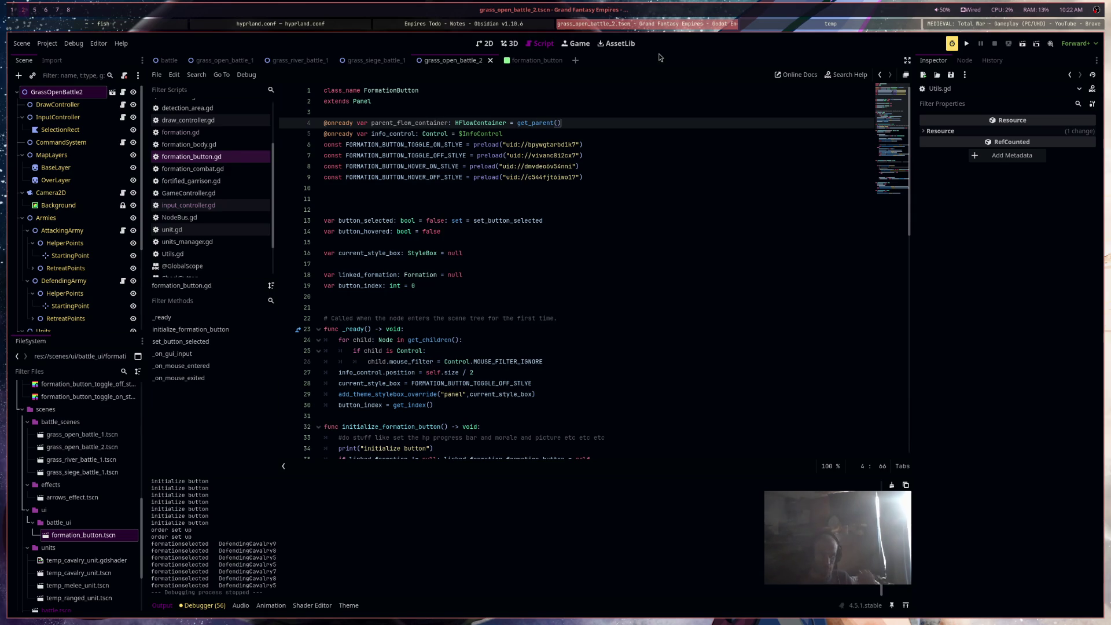
{"action": "left_click", "coordinate": [1021, 47]}
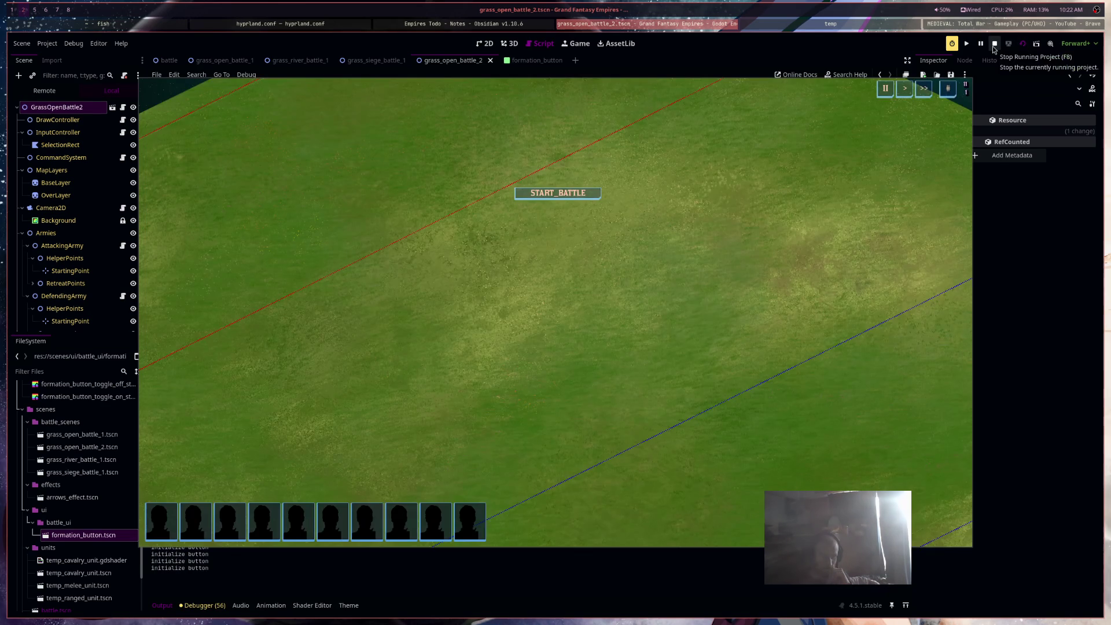
Stop the game, review set_button_selected and the linked formation assignment, then rerun the battle scene.
{"action": "left_click", "coordinate": [993, 45]}
{"action": "scroll", "coordinate": [663, 379], "scroll_direction": "down", "scroll_amount": 5}
{"action": "left_click", "coordinate": [664, 373]}
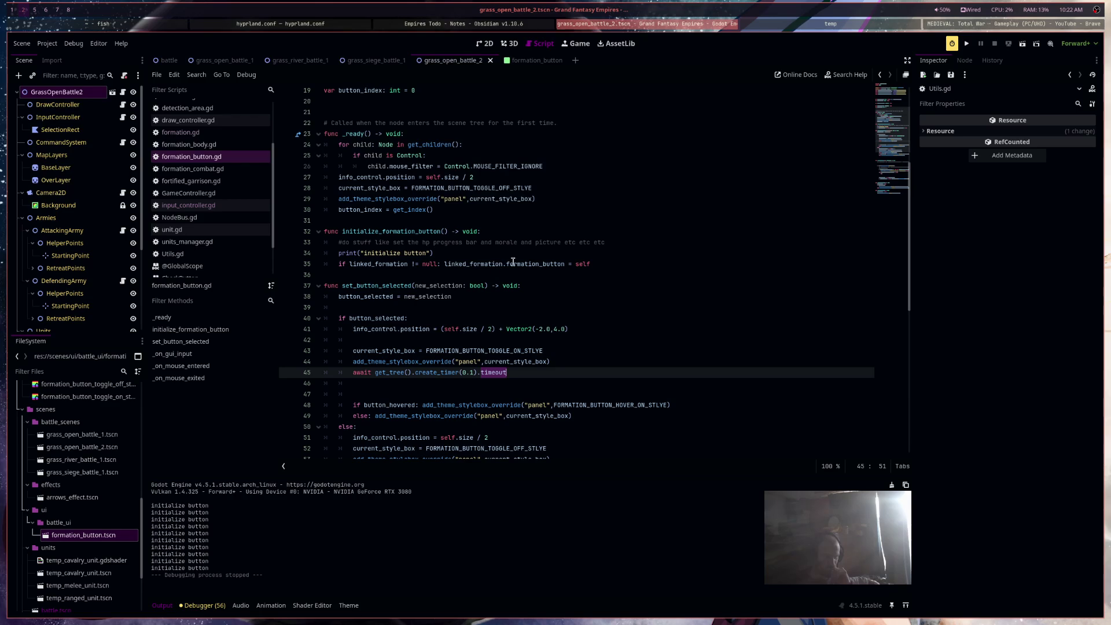
{"action": "mouse_move", "coordinate": [512, 261]}
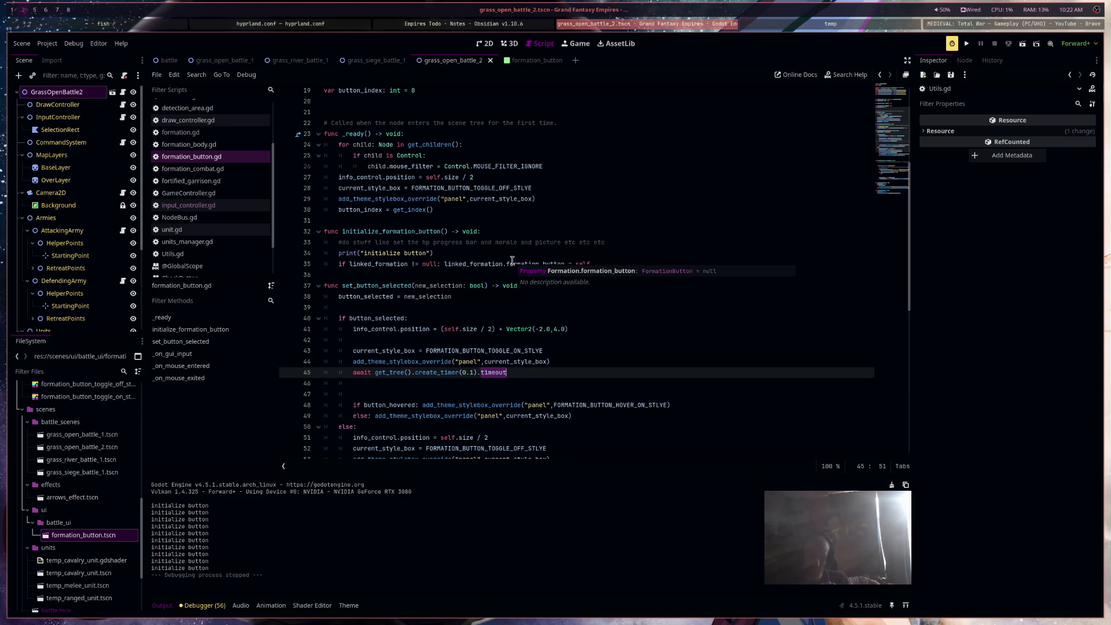
{"action": "left_click_drag", "start_coordinate": [354, 383], "coordinate": [615, 377]}
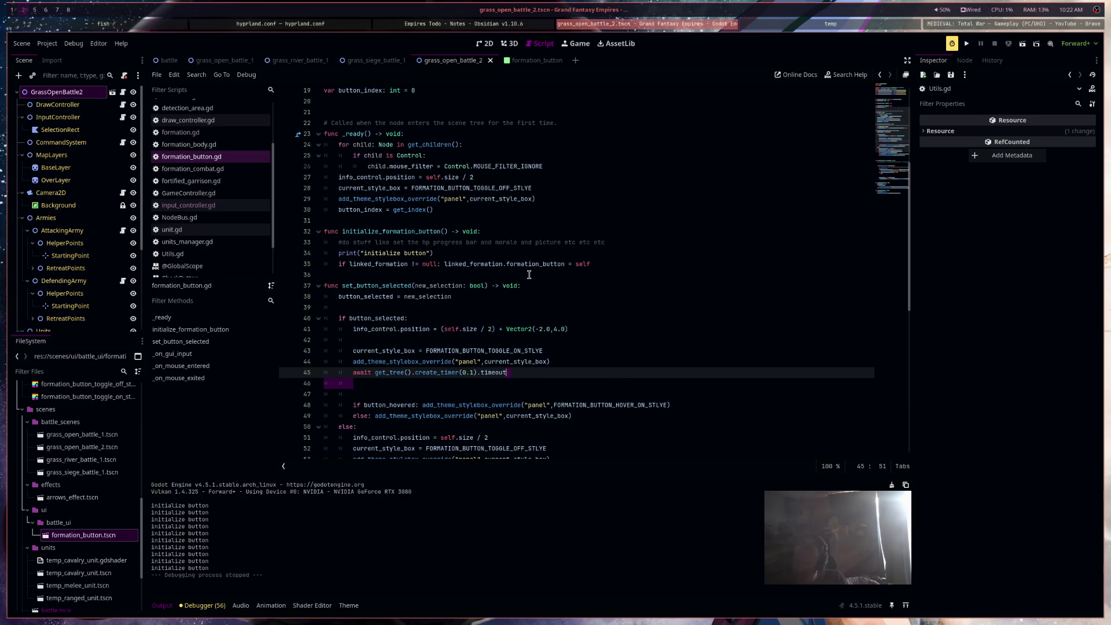
{"action": "left_click", "coordinate": [561, 242]}
{"action": "scroll", "coordinate": [579, 289], "scroll_direction": "down", "scroll_amount": 7}
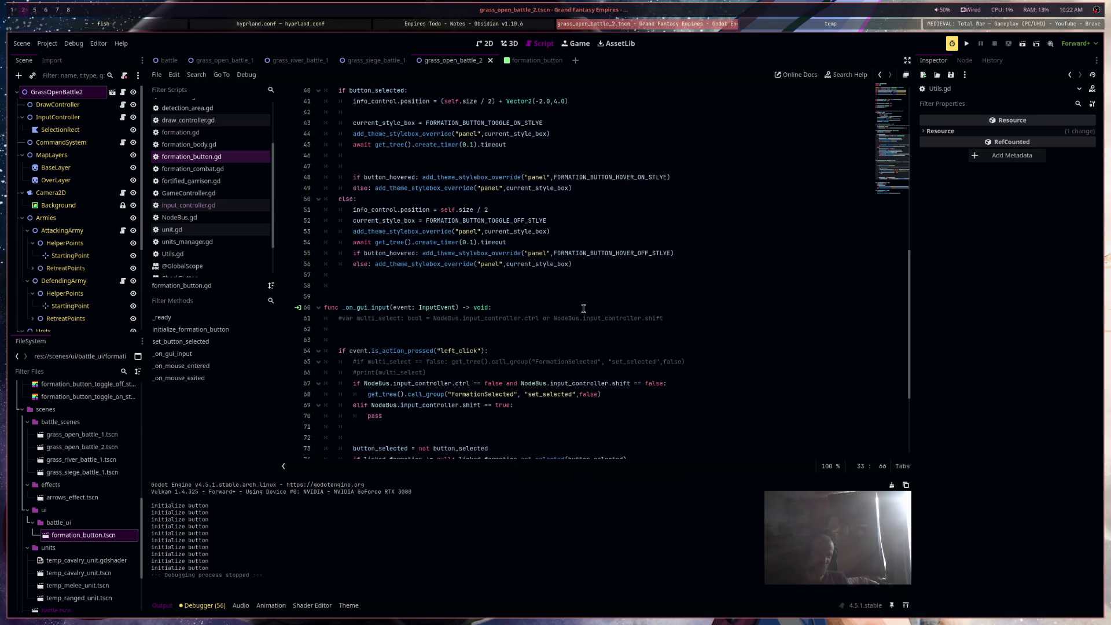
{"action": "left_click", "coordinate": [1020, 48]}
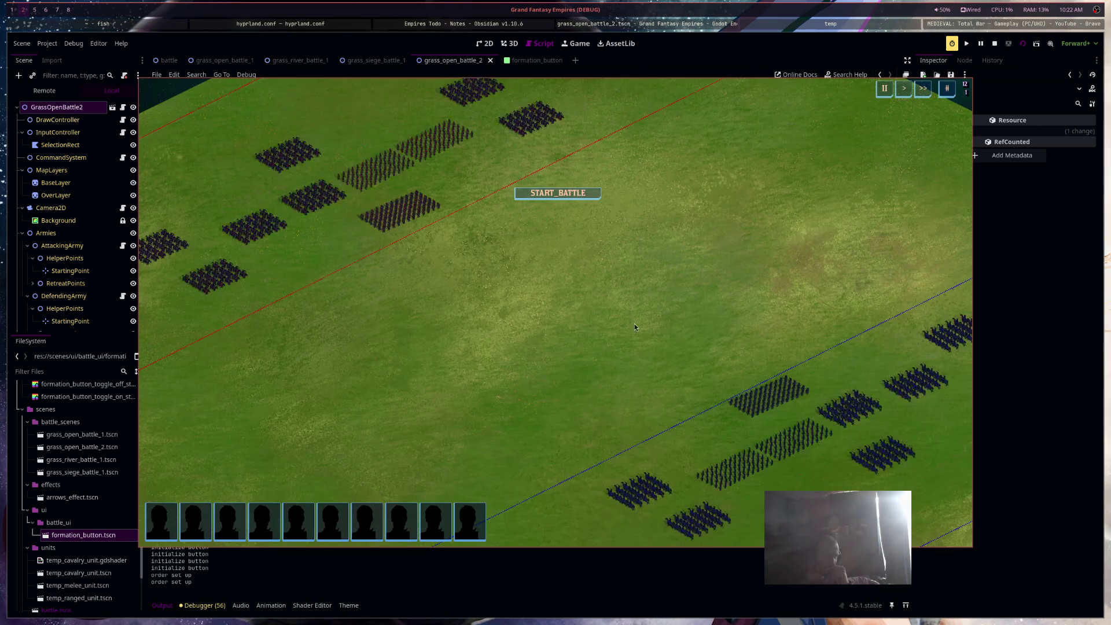
Select several formations, including DefendingCavalry8, DefendingMelee1 and DefendingRanged3, then stop the game.
{"action": "left_click", "coordinate": [392, 532]}
{"action": "left_click", "coordinate": [441, 527]}
{"action": "left_click", "coordinate": [333, 529]}
{"action": "left_click", "coordinate": [229, 524]}
{"action": "left_click", "coordinate": [195, 523]}
{"action": "left_click", "coordinate": [263, 524]}
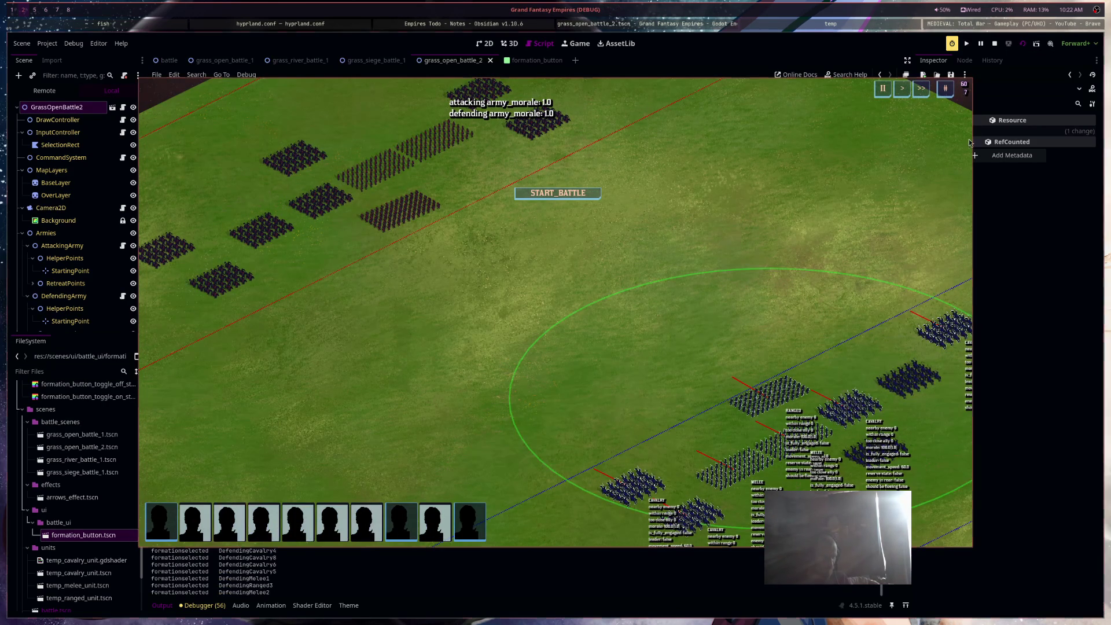
{"action": "left_click", "coordinate": [994, 43]}
{"action": "scroll", "coordinate": [473, 289], "scroll_direction": "down", "scroll_amount": 3}
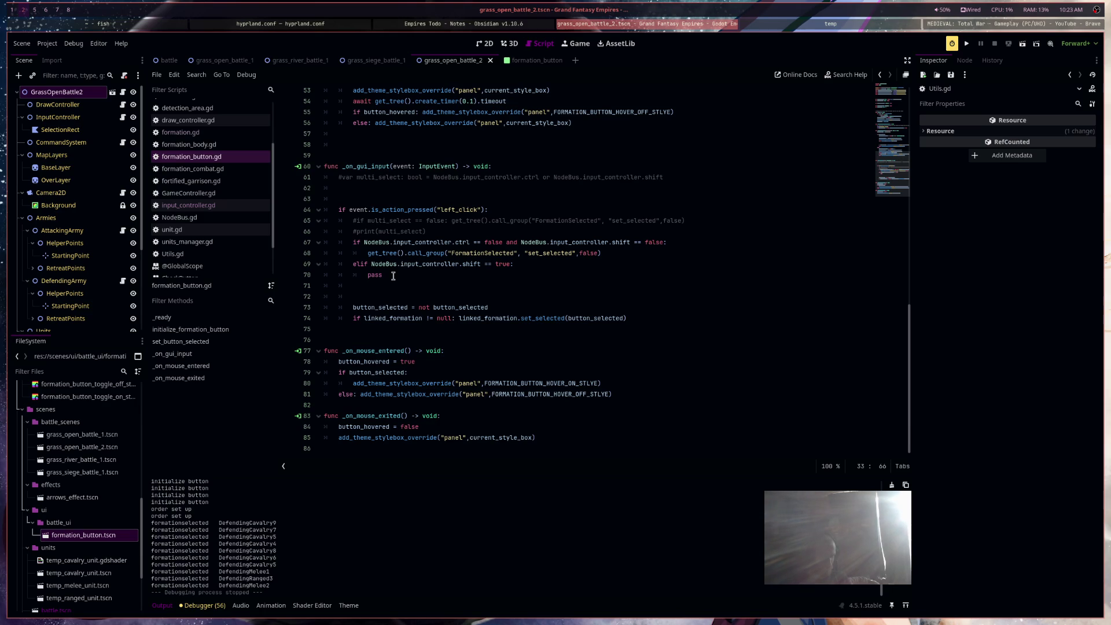
Add the comment '#somehow find out what buttons are selected' under the shift-held condition.
{"action": "left_click", "coordinate": [394, 276]}
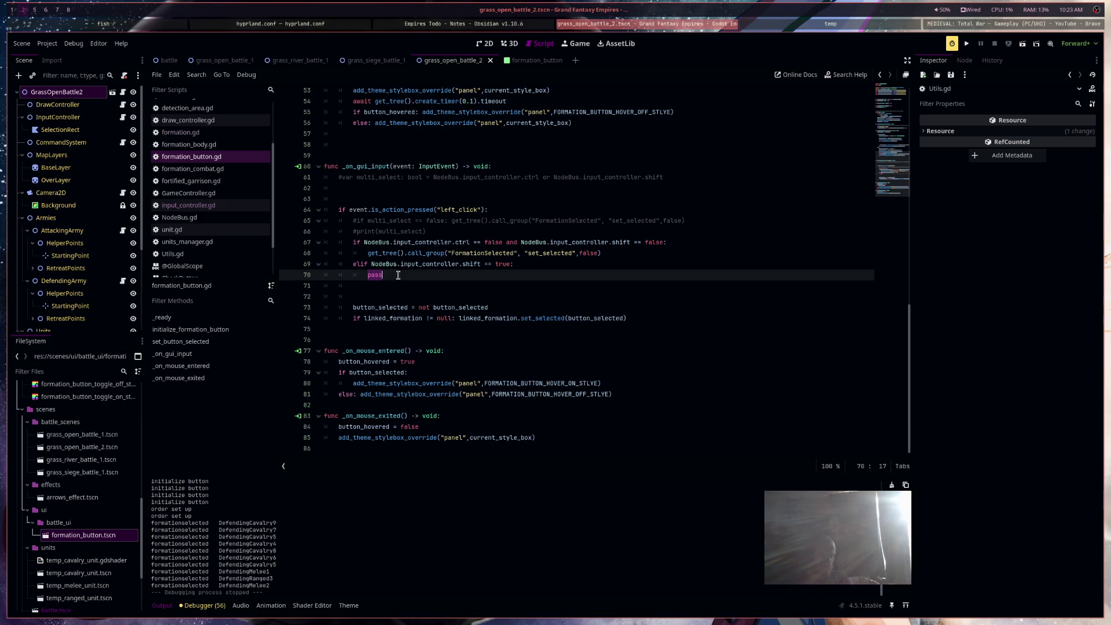
{"action": "left_click", "coordinate": [560, 265]}
{"action": "key", "text": "Return"}
{"action": "type", "text": "#s"}
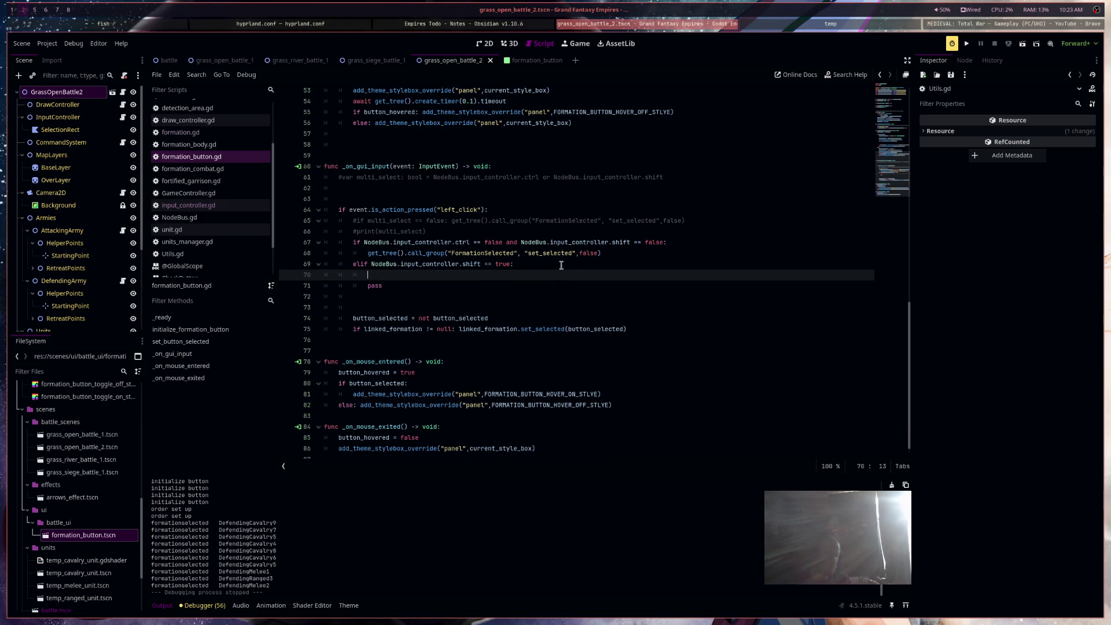
{"action": "type", "text": "omehow "}
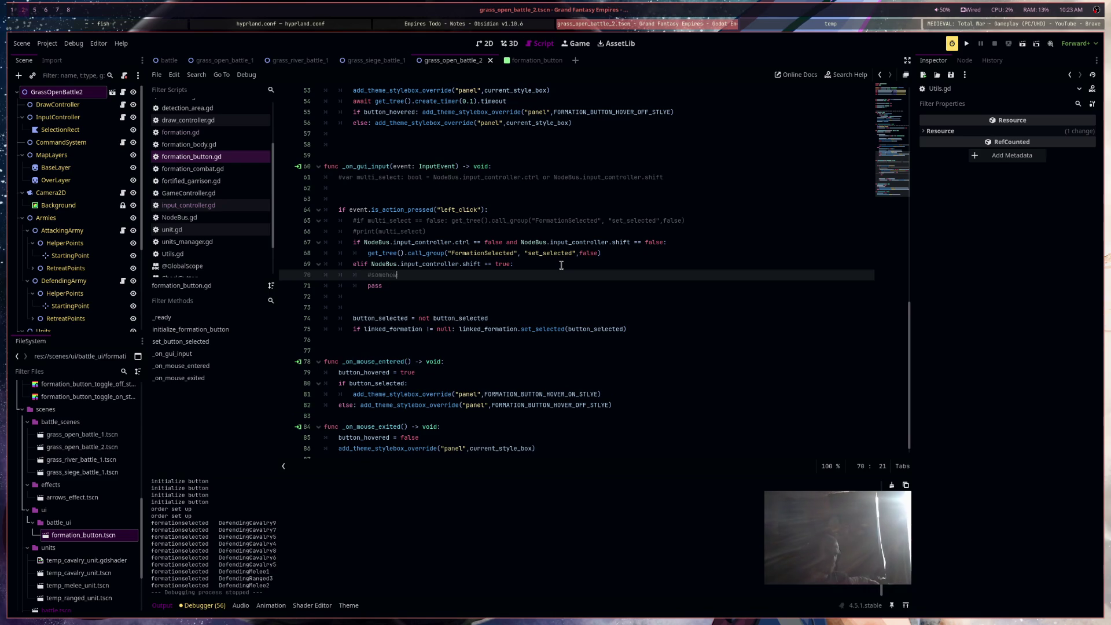
{"action": "type", "text": "find out "}
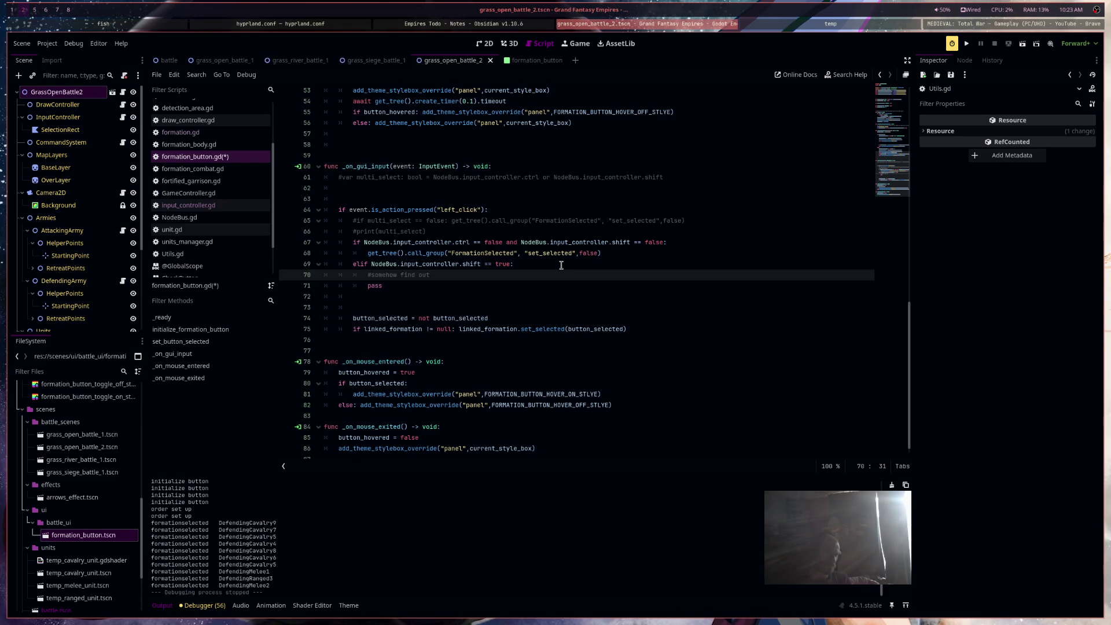
{"action": "type", "text": "what b"}
{"action": "type", "text": "uttons are selec"}
{"action": "type", "text": "ted."}
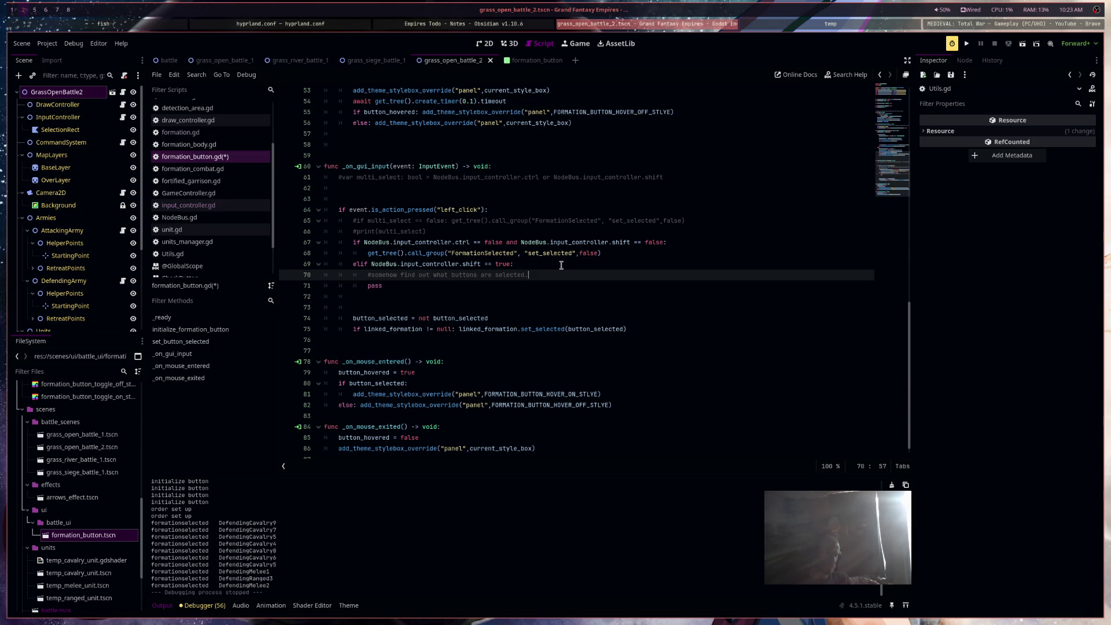
Add a comment that unselected buttons in the direction index should become selected, save, and select pass.
{"action": "key", "text": "Return"}
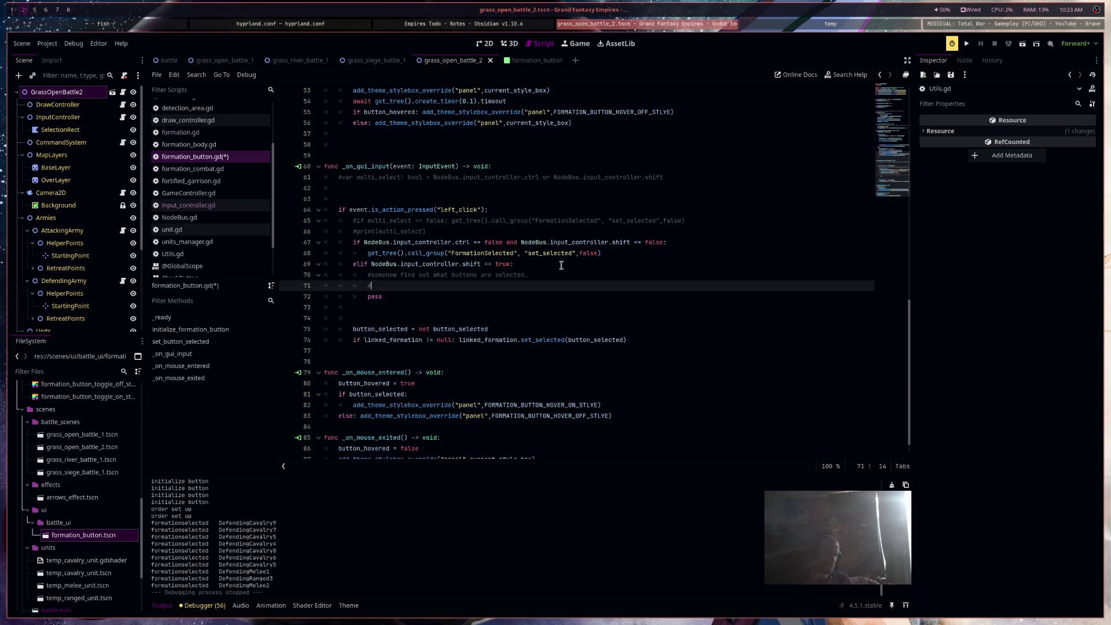
{"action": "type", "text": "th"}
{"action": "type", "text": "an"}
{"action": "type", "text": "butto"}
{"action": "type", "text": "de"}
{"action": "type", "text": "cies "}
{"action": "type", "text": "hat ar"}
{"action": "type", "text": "unselected"}
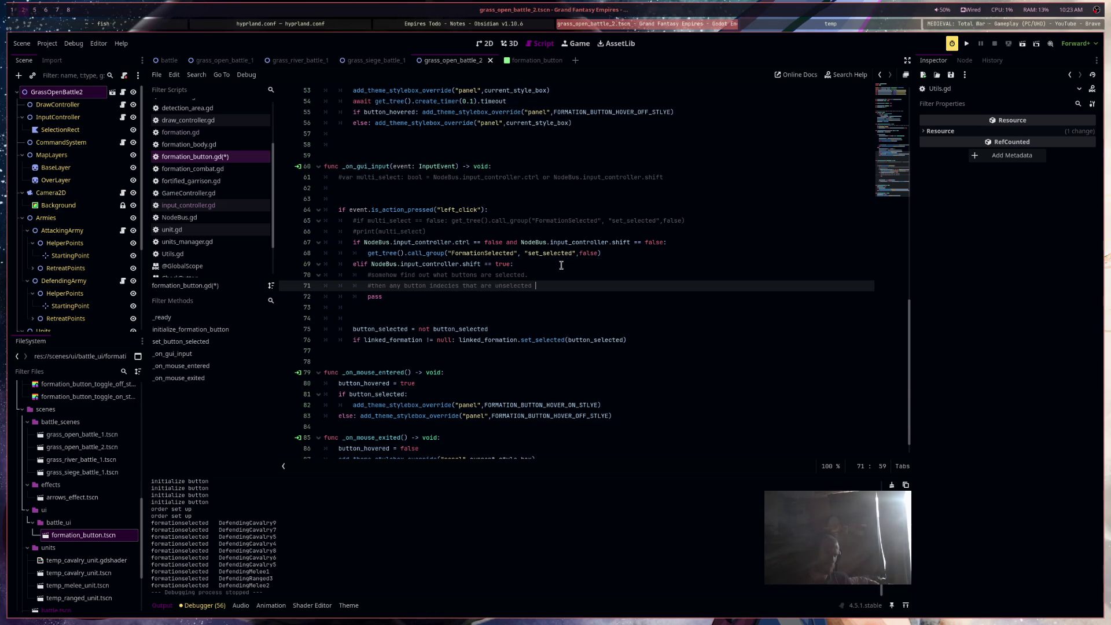
{"action": "type", "text": " our directio"}
{"action": "type", "text": "inde"}
{"action": "type", "text": "becau"}
{"action": "type", "text": "ome "}
{"action": "type", "text": "selecte"}
{"action": "key", "text": "ctrl+s"}
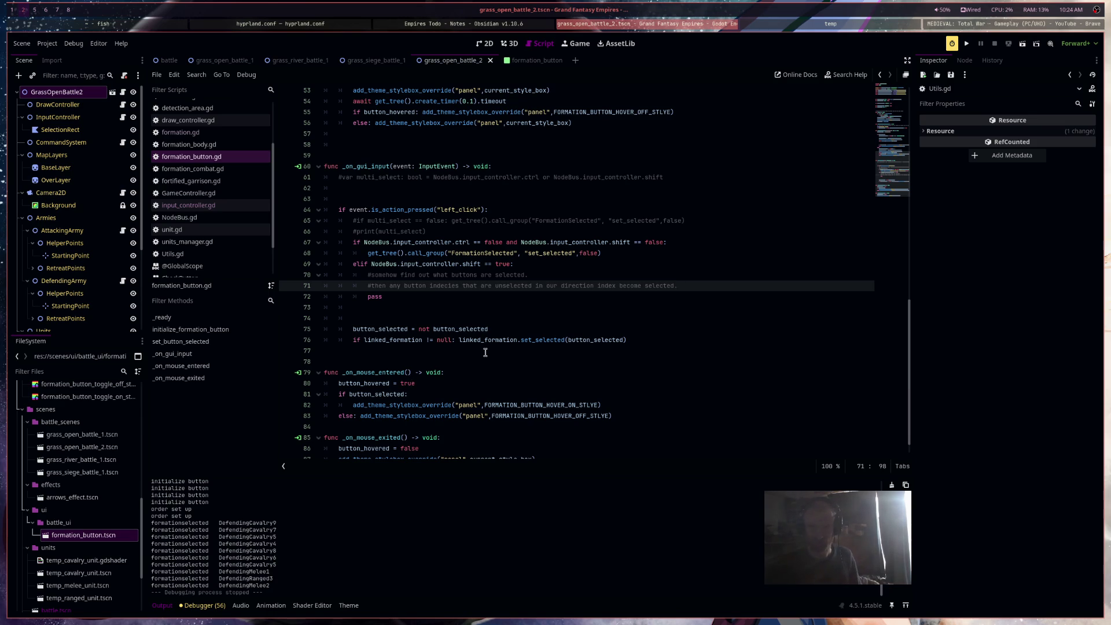
{"action": "double_click", "coordinate": [453, 301]}
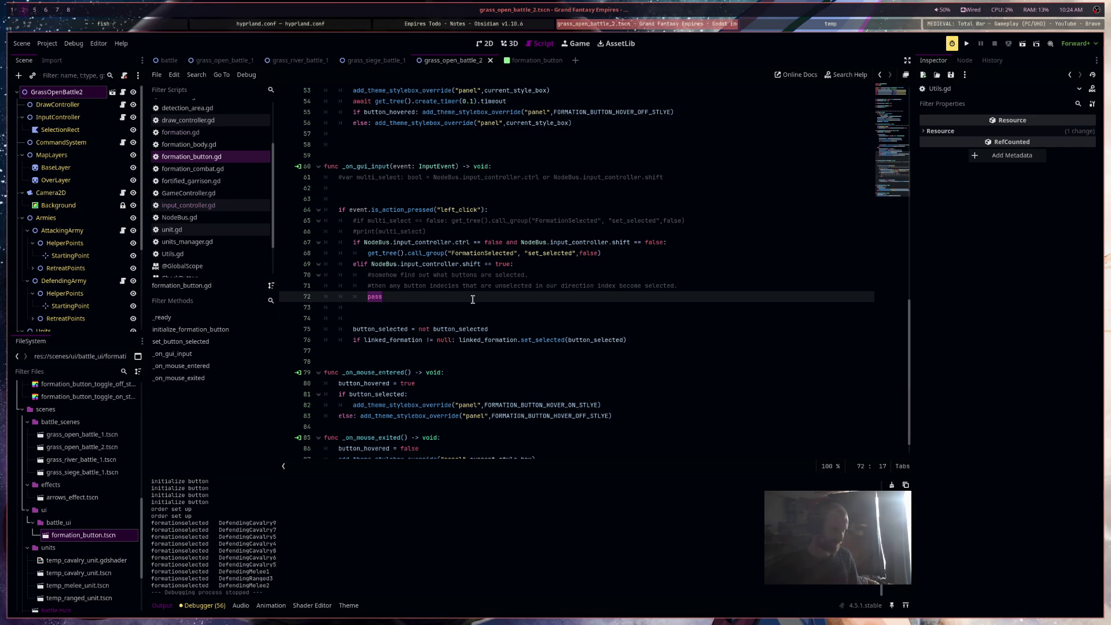
Select all the code in formation_button.gd with Ctrl+A.
{"action": "key", "text": "ctrl+a"}
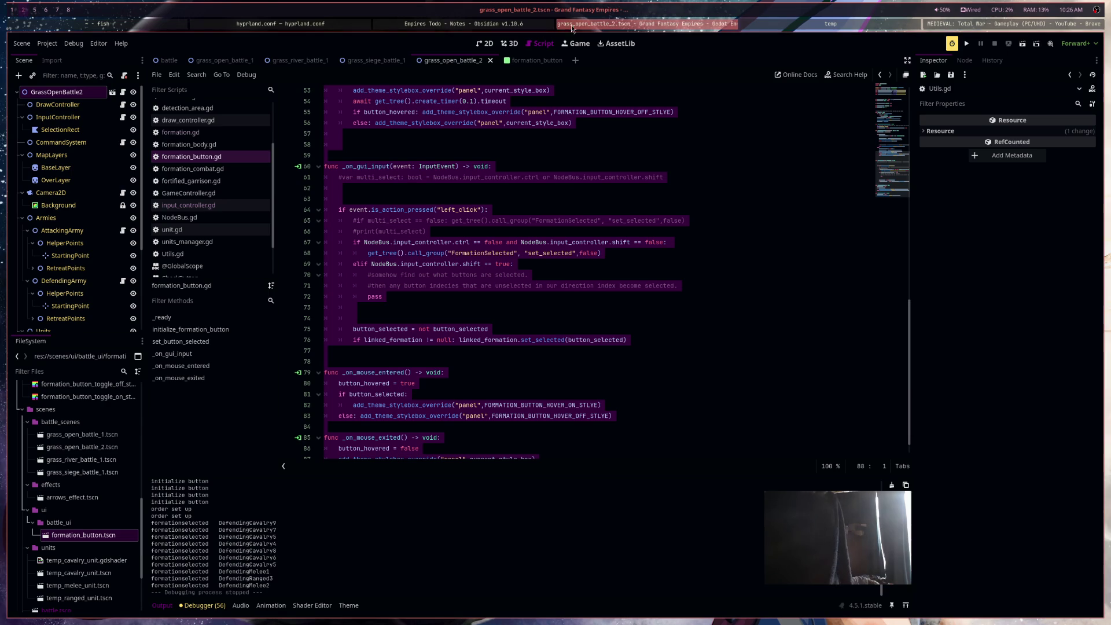
Switch to the grass_siege_battle_1 scene and run it.
{"action": "mouse_move", "coordinate": [286, 64]}
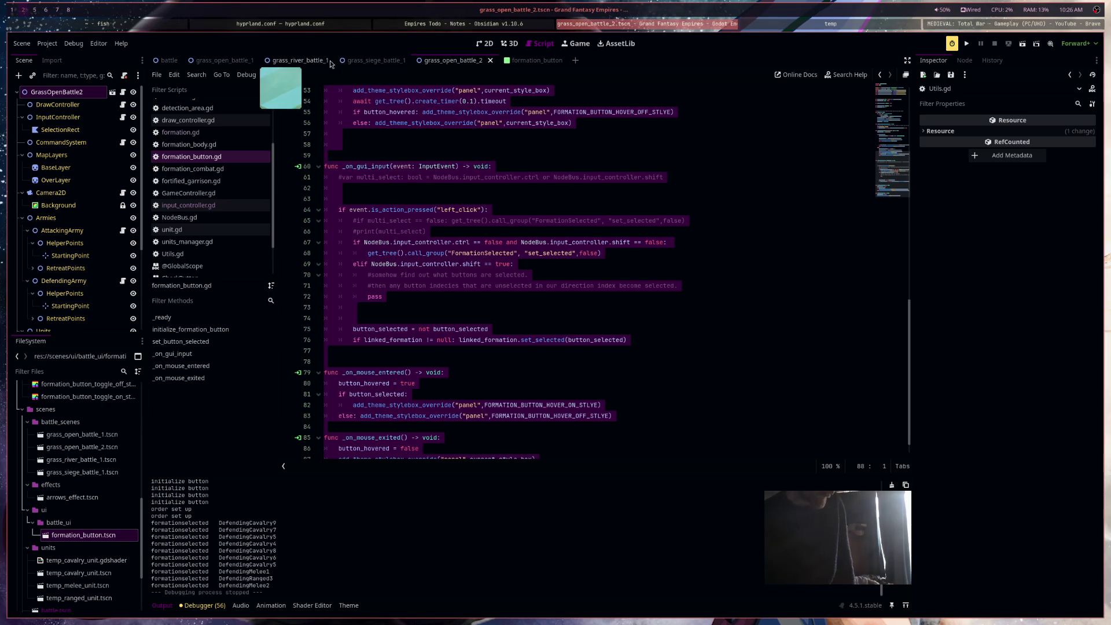
{"action": "left_click", "coordinate": [223, 60]}
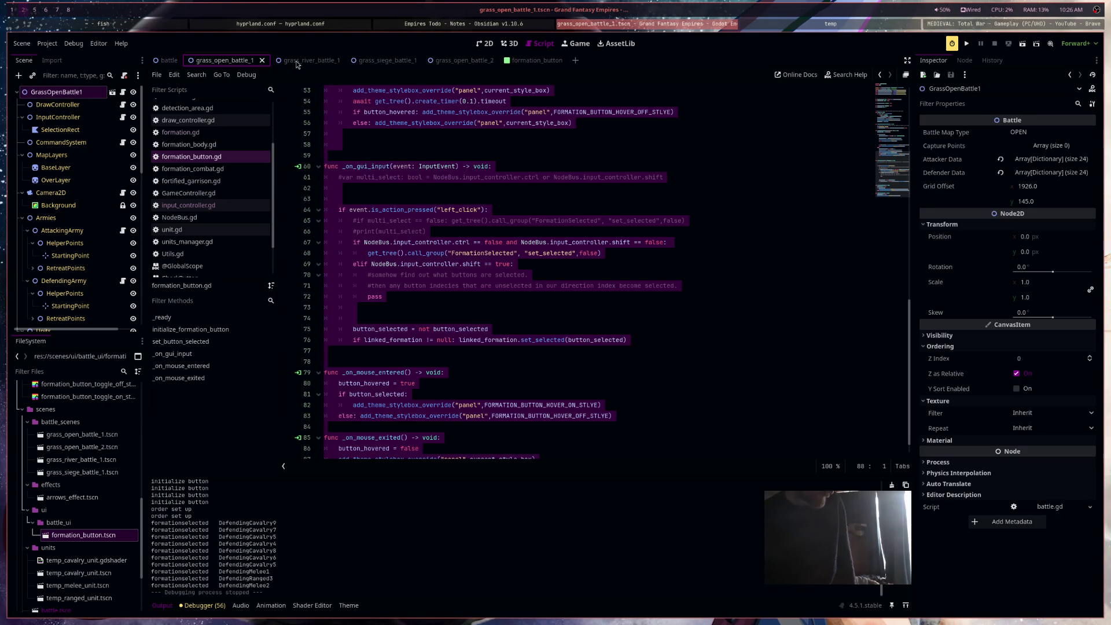
{"action": "left_click", "coordinate": [391, 64]}
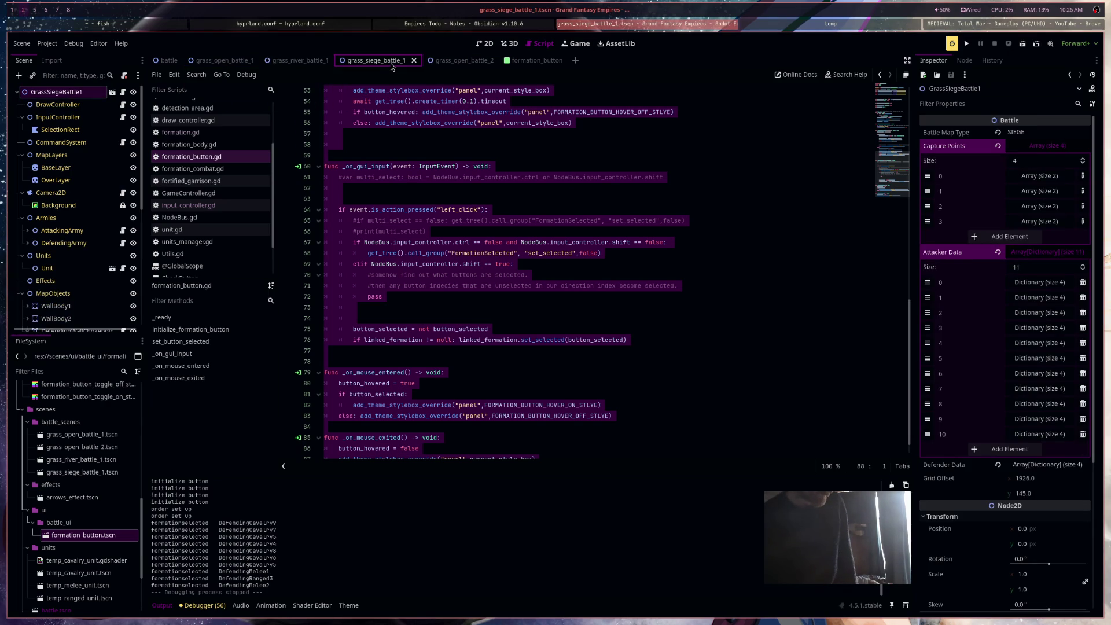
{"action": "left_click", "coordinate": [1024, 49]}
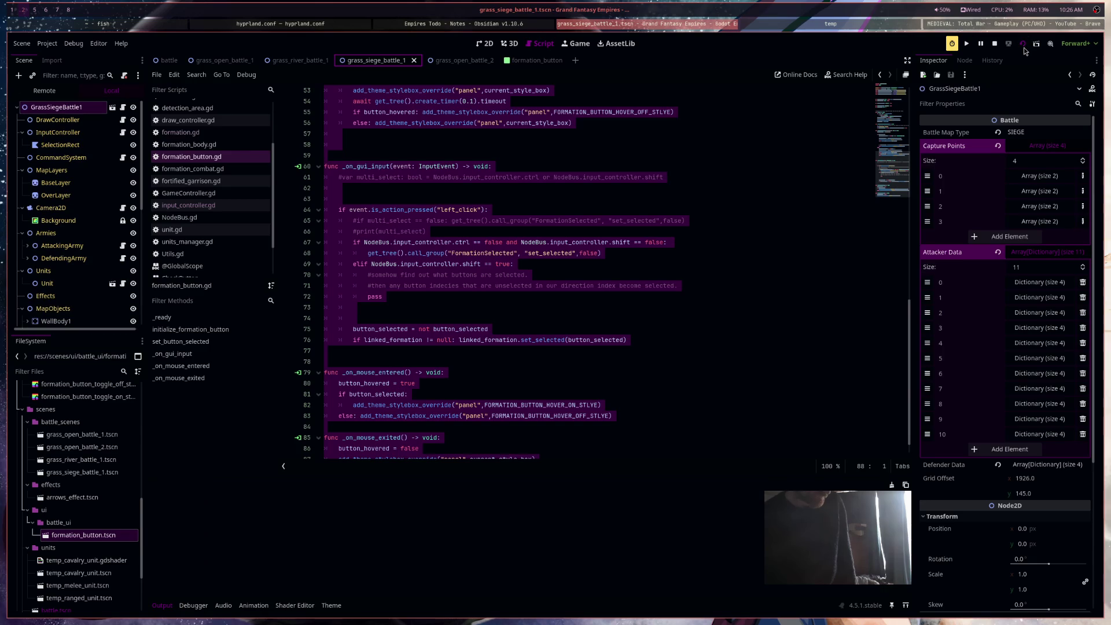
{"action": "scroll", "coordinate": [637, 289], "scroll_direction": "down", "scroll_amount": 5}
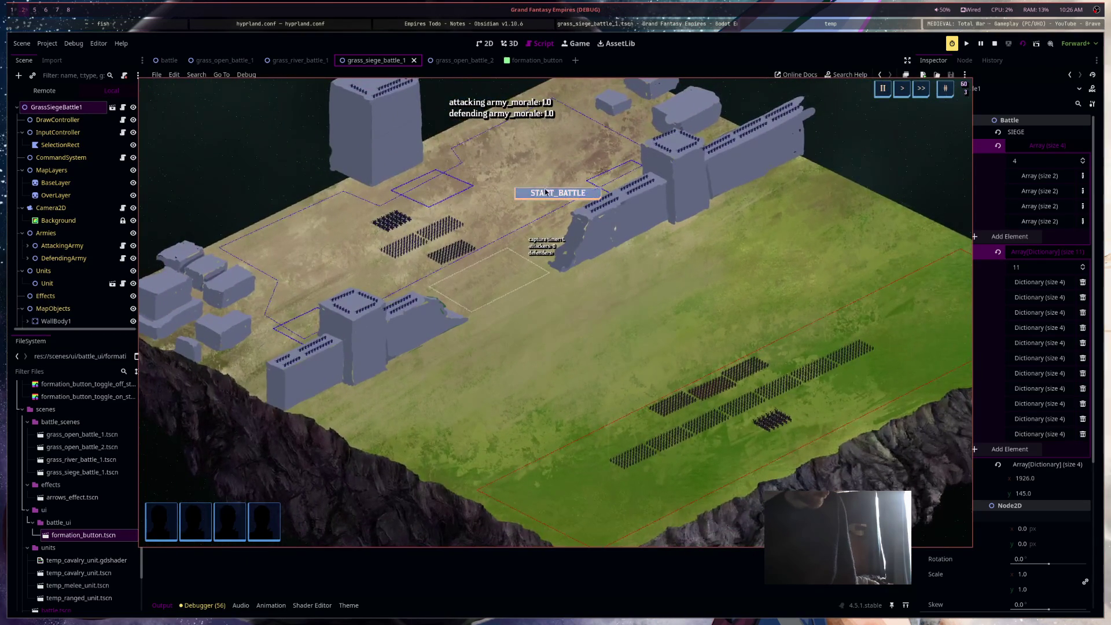
Start the siege battle, let it play, then stop the test run with F8.
{"action": "left_click", "coordinate": [557, 192]}
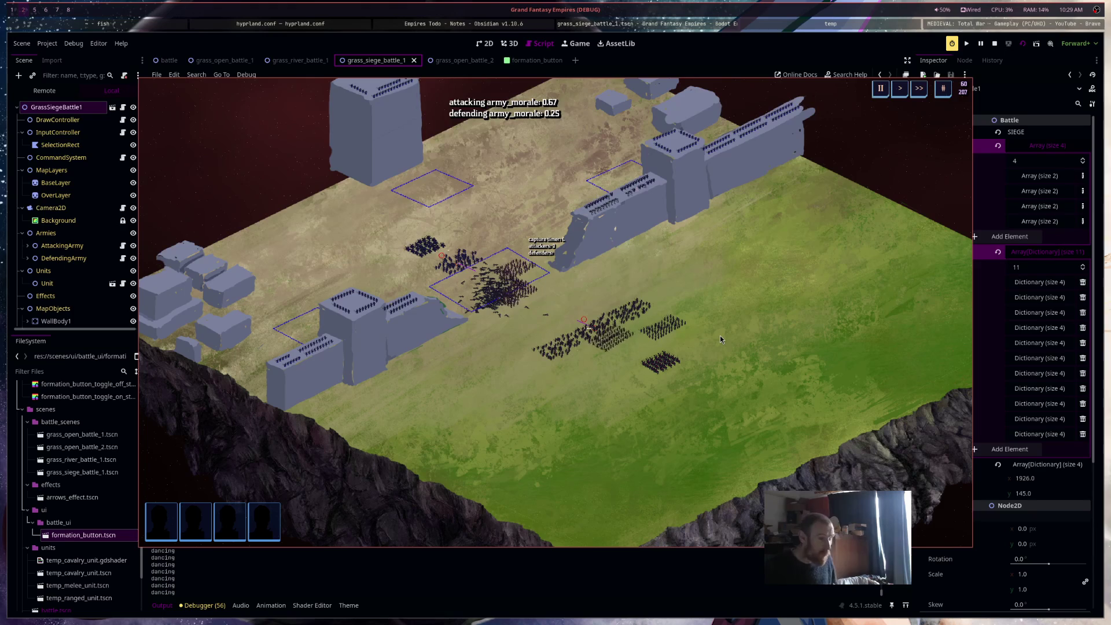
{"action": "scroll", "coordinate": [539, 251], "scroll_direction": "up", "scroll_amount": 5}
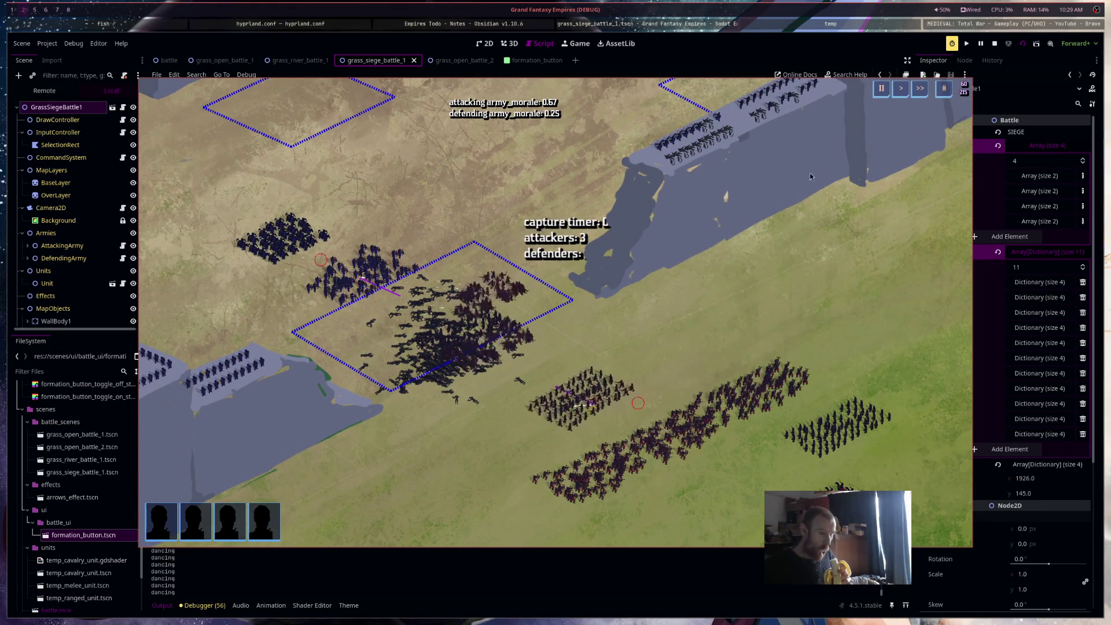
{"action": "key", "text": "F8"}
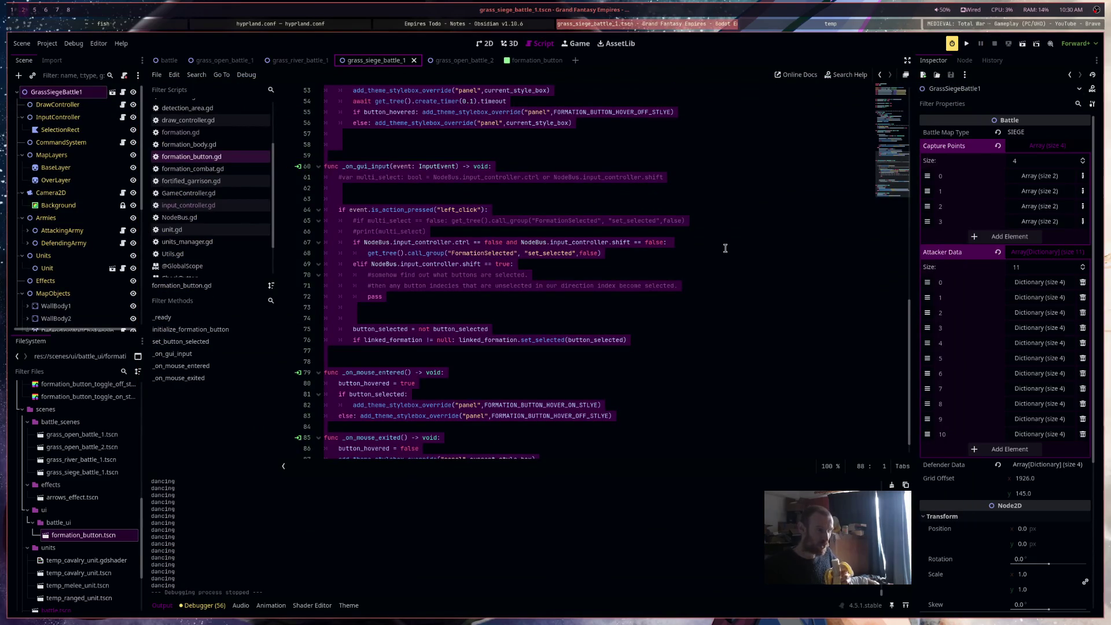
{"action": "left_click_drag", "start_coordinate": [173, 508], "coordinate": [282, 594]}
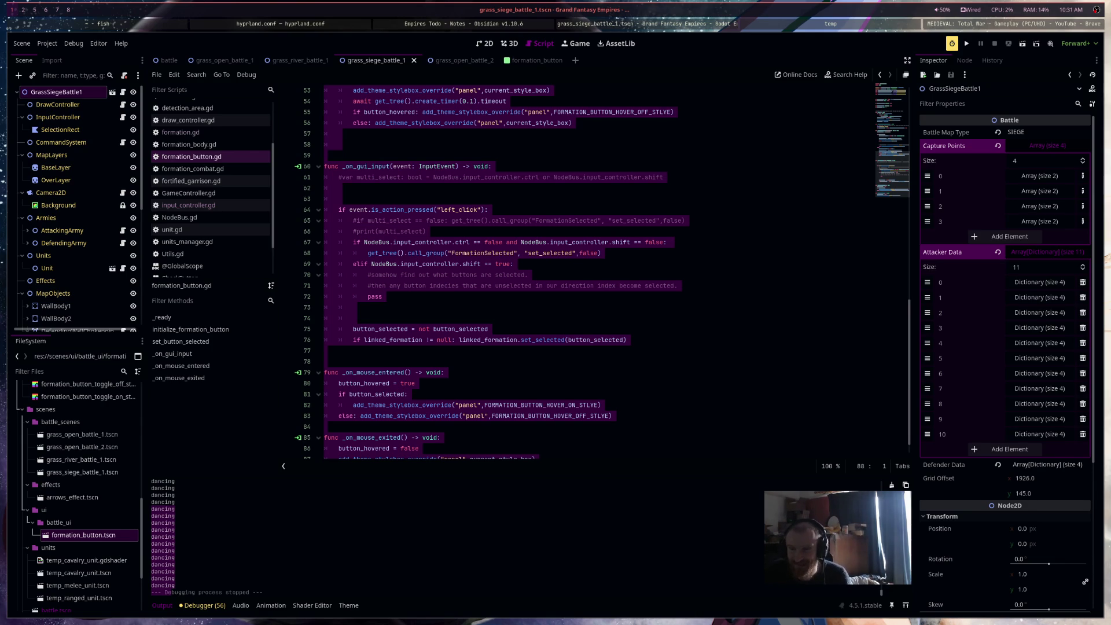
{"action": "left_click", "coordinate": [630, 153]}
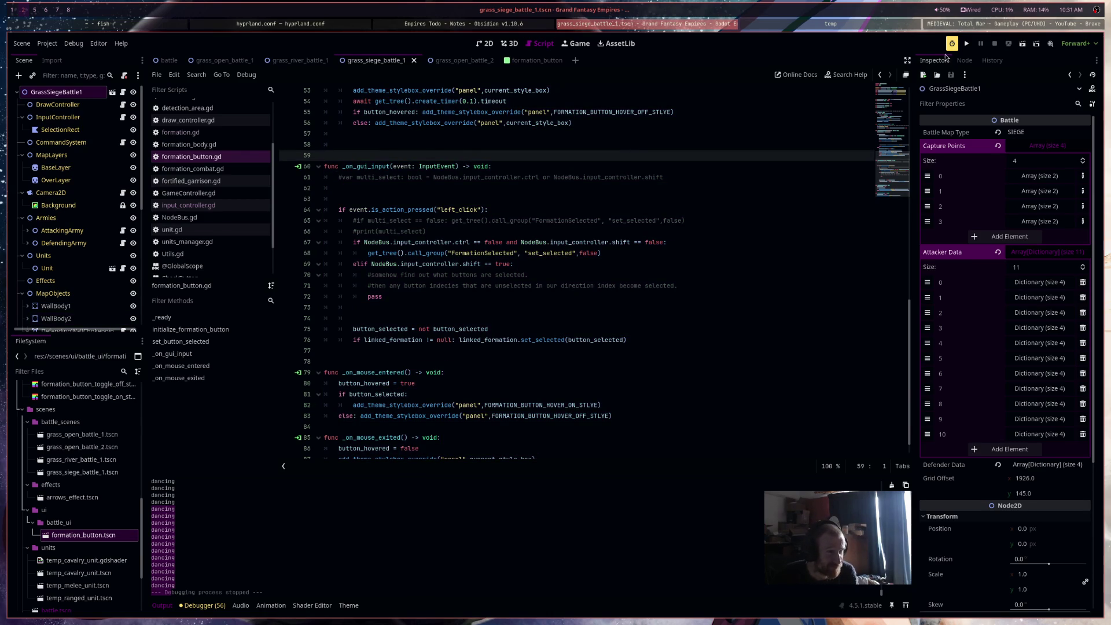
{"action": "left_click", "coordinate": [1021, 45]}
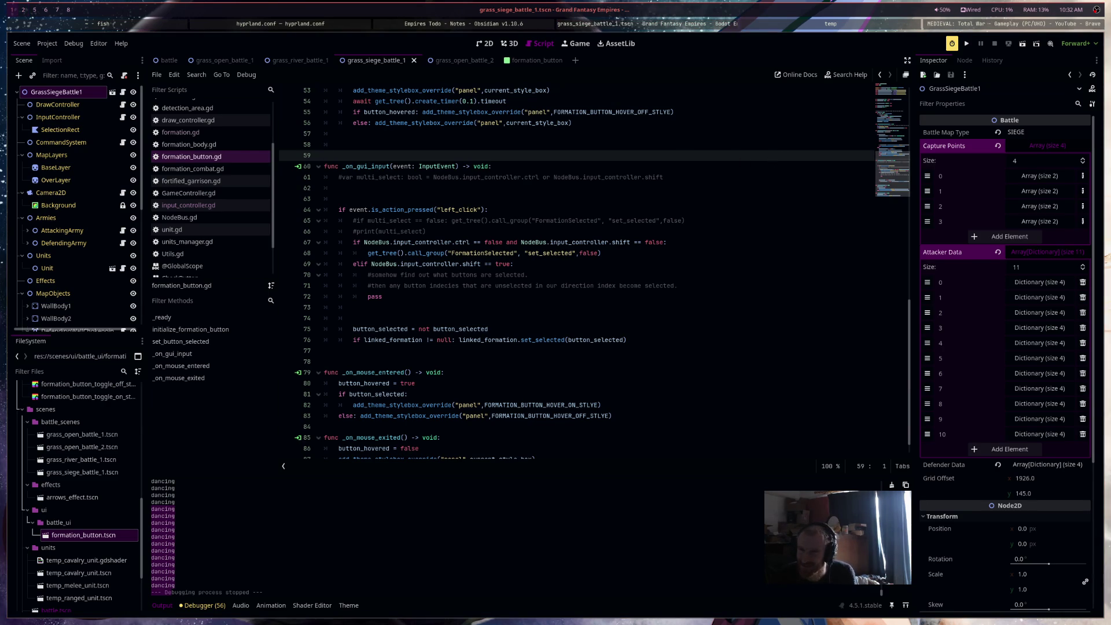
{"action": "left_click", "coordinate": [625, 286]}
Paste the new select_range code over the script and test-run it by selecting a formation.
{"action": "key", "text": "ctrl+a"}
{"action": "key", "text": "ctrl+v"}
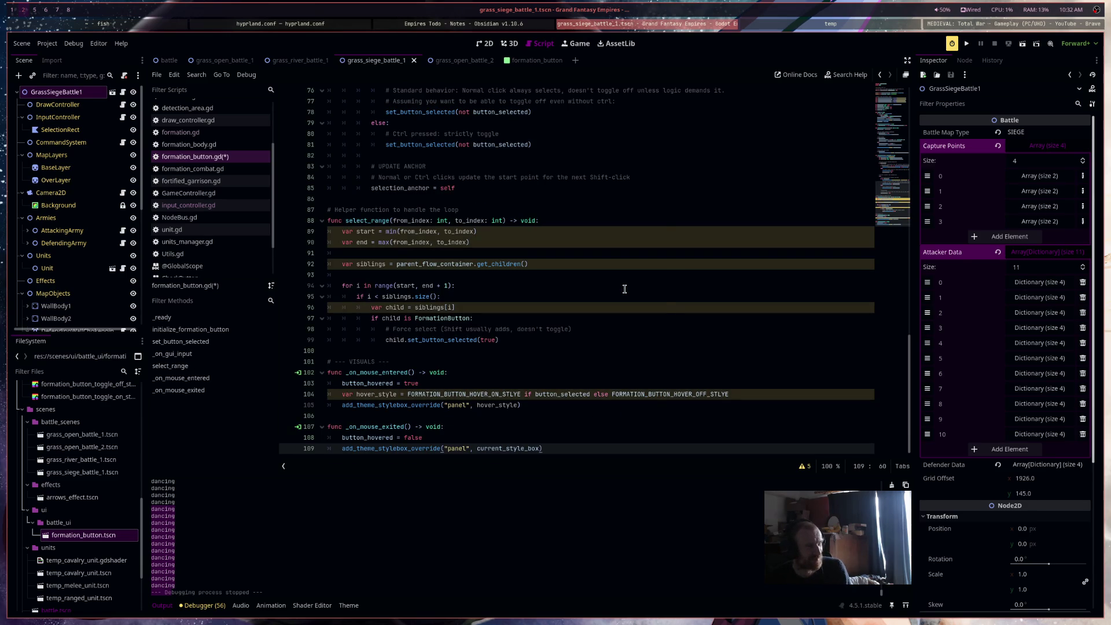
{"action": "left_click", "coordinate": [1022, 43]}
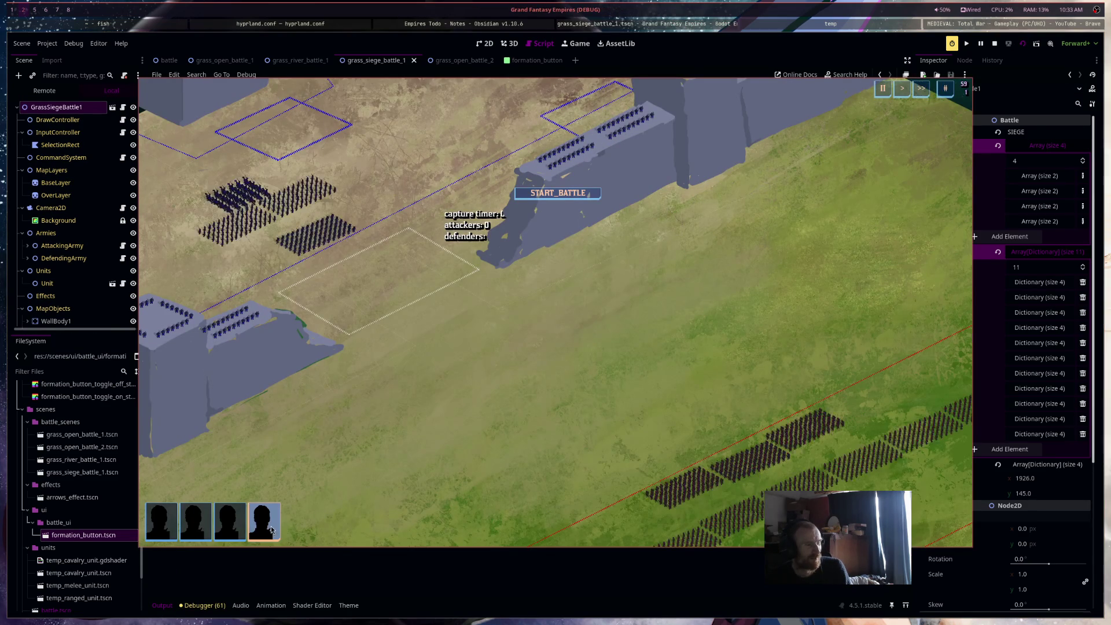
{"action": "left_click", "coordinate": [271, 528]}
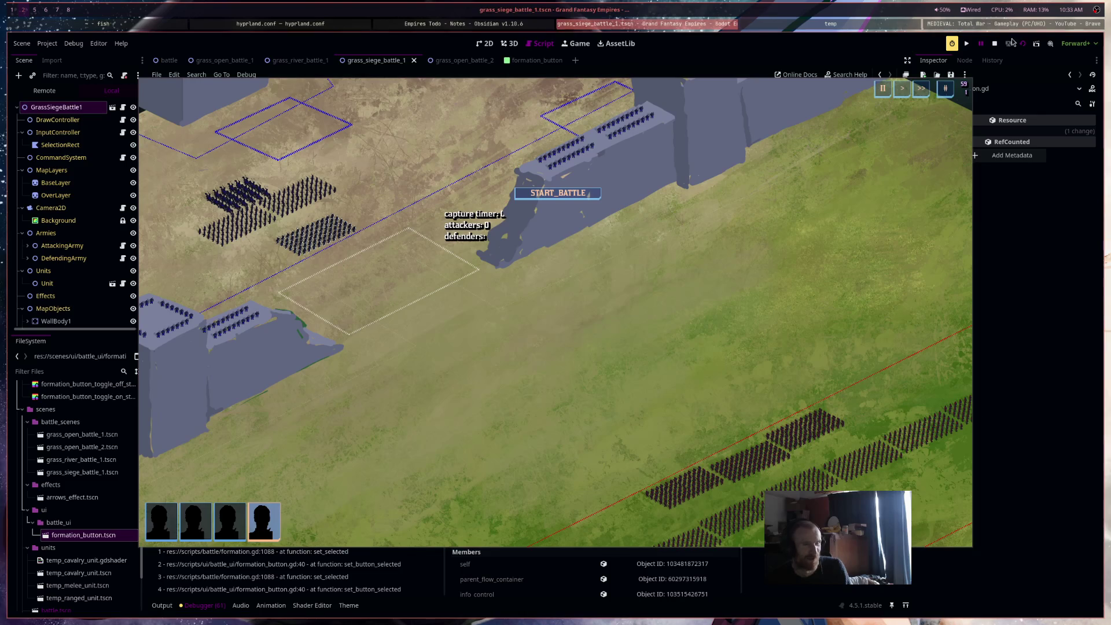
{"action": "left_click", "coordinate": [994, 43]}
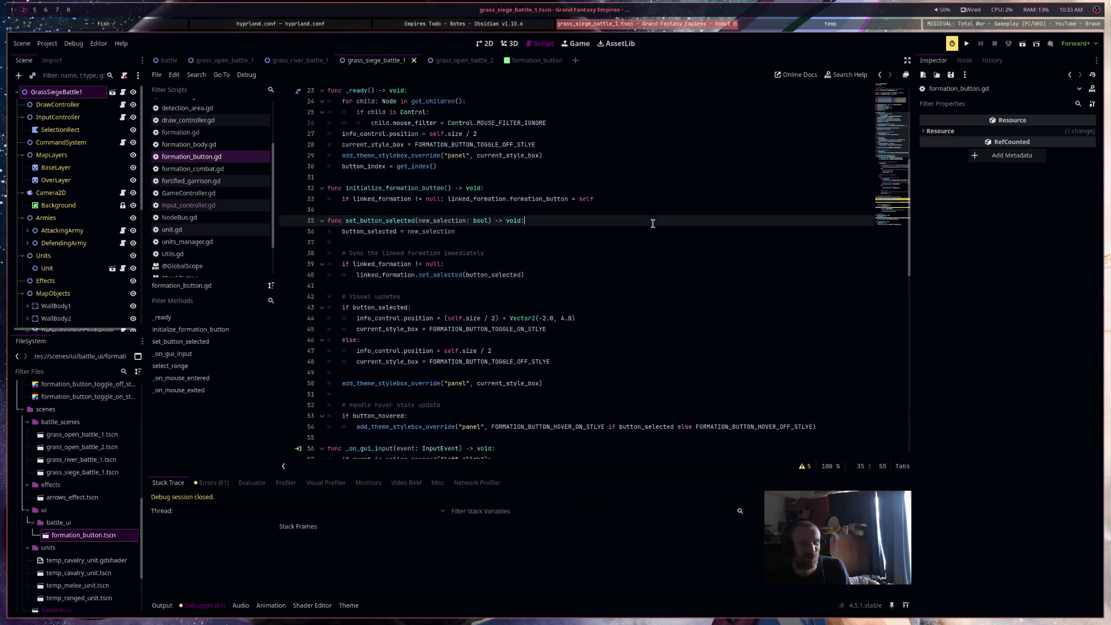
{"action": "left_click", "coordinate": [1020, 44]}
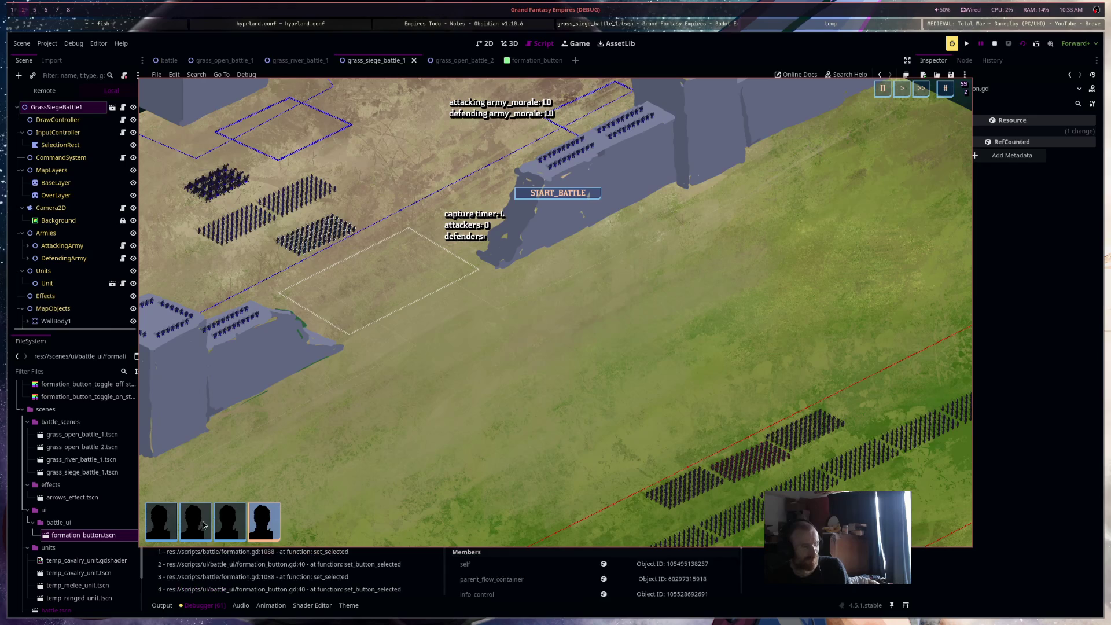
{"action": "left_click", "coordinate": [994, 43]}
Undo back to the earlier script version ending with the _on_mouse_entered hover overrides.
{"action": "left_click", "coordinate": [605, 318]}
{"action": "key", "text": "ctrl+End"}
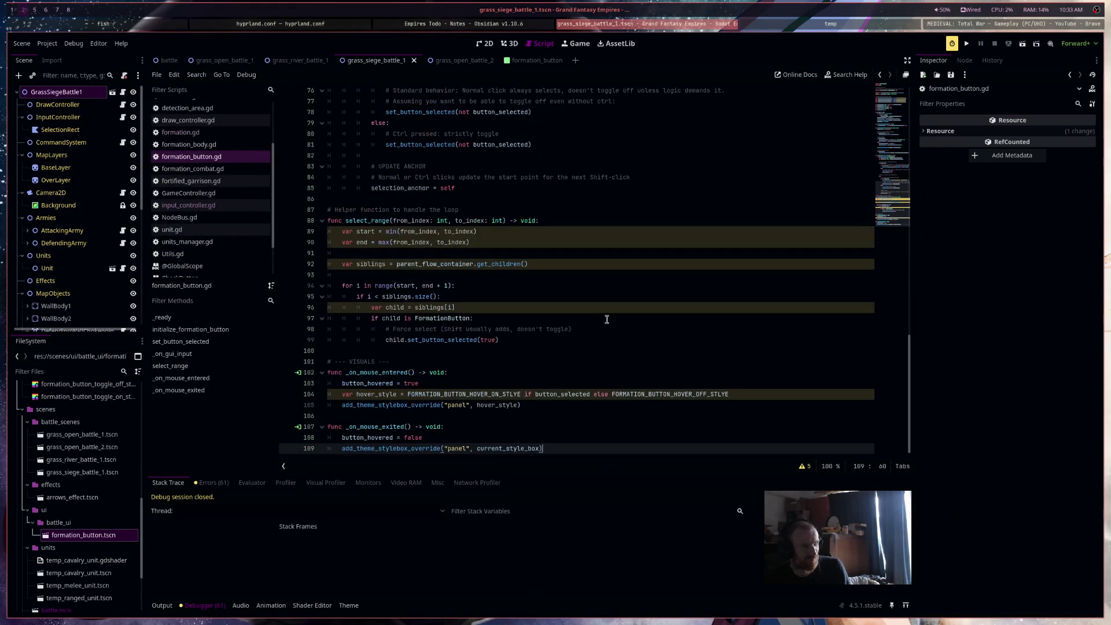
{"action": "key", "text": "Return"}
{"action": "key", "text": "BackSpace"}
{"action": "key", "text": "ctrl+z"}
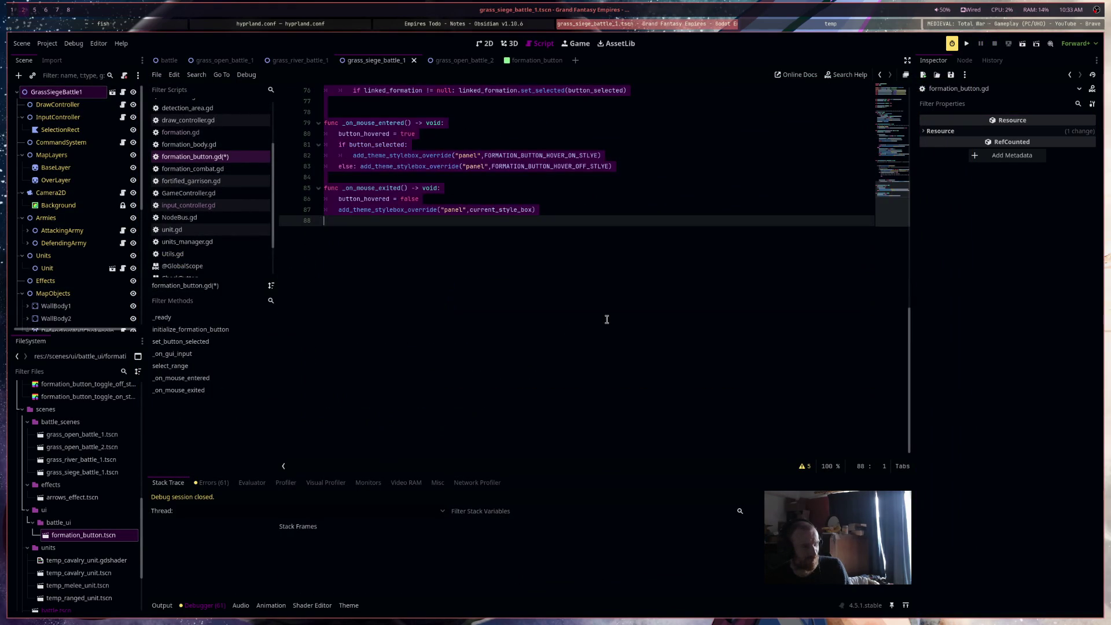
Save the reverted script, run the siege battle with F6, then stop it.
{"action": "key", "text": "ctrl+s"}
{"action": "scroll", "coordinate": [752, 257], "scroll_direction": "up", "scroll_amount": 20}
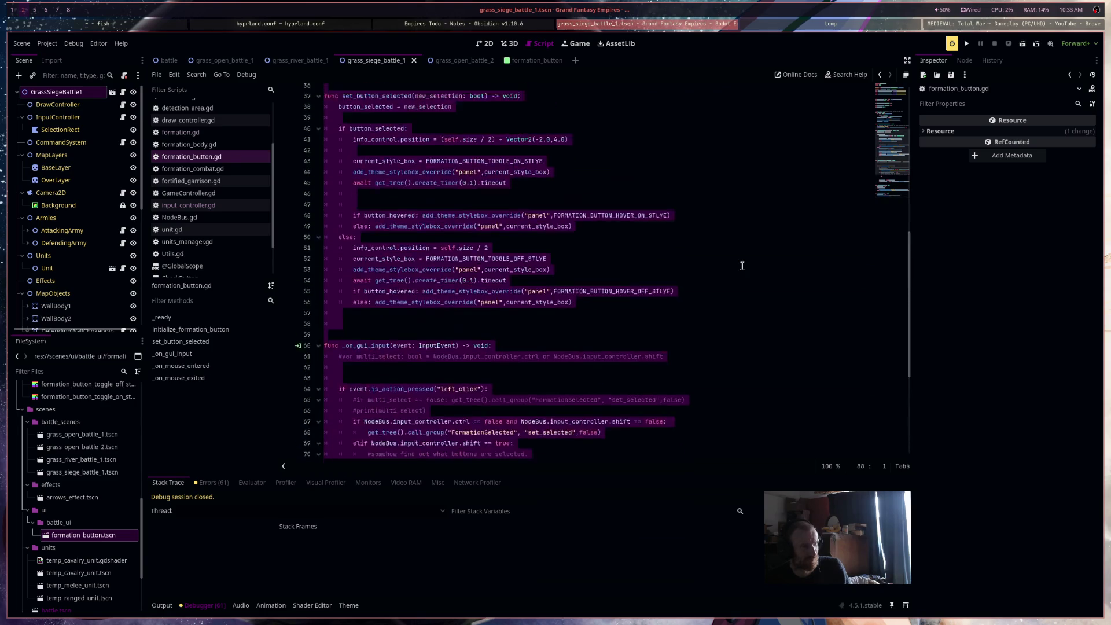
{"action": "key", "text": "F6"}
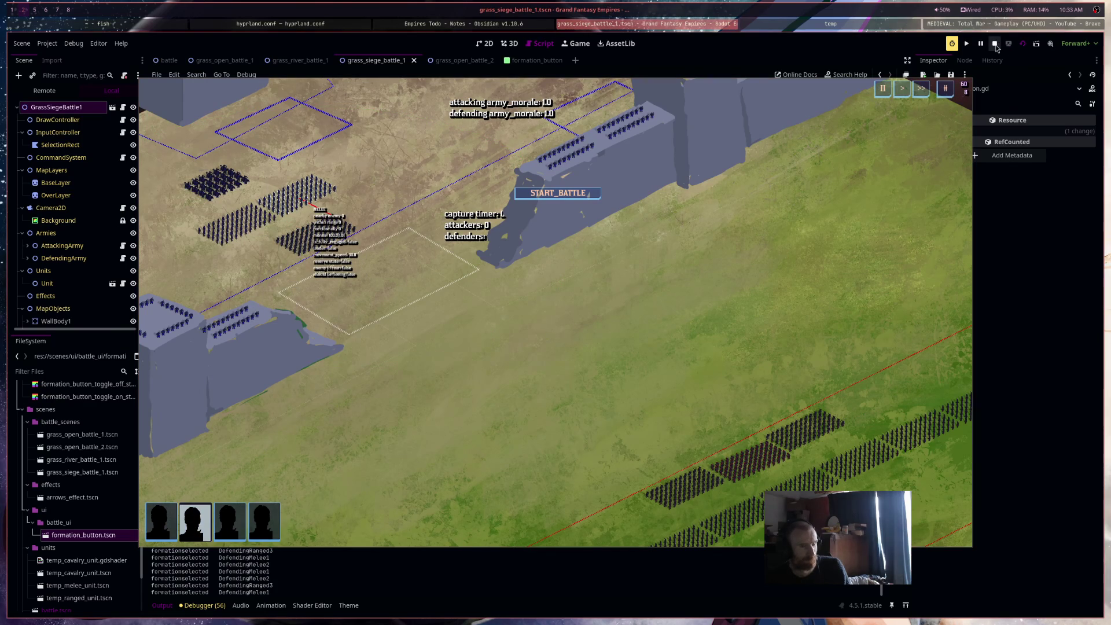
{"action": "left_click", "coordinate": [994, 43]}
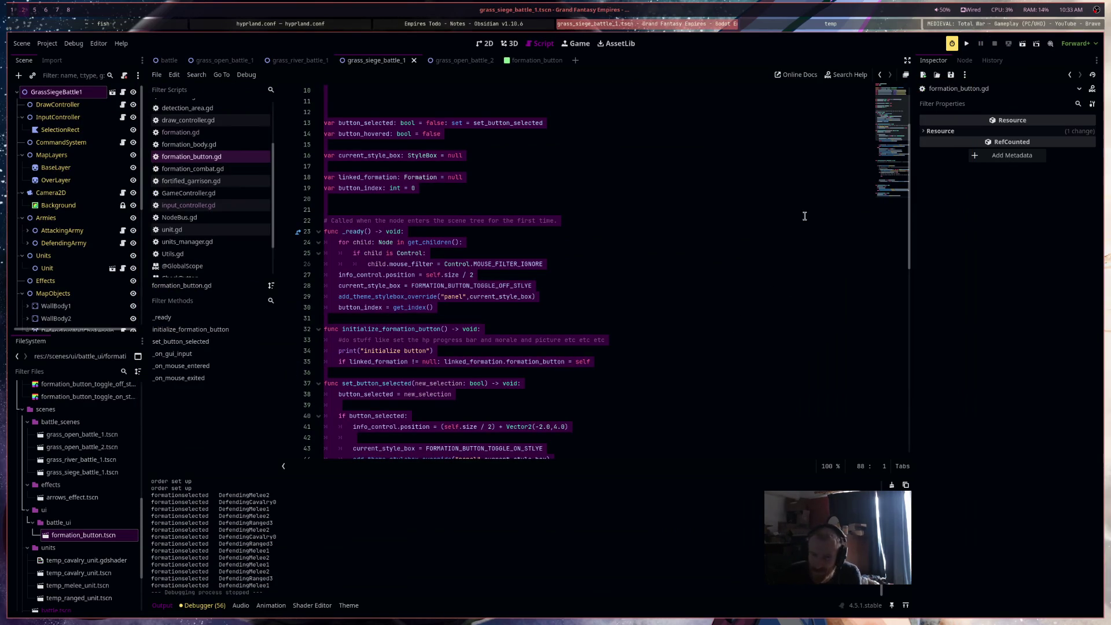
{"action": "left_click", "coordinate": [666, 214]}
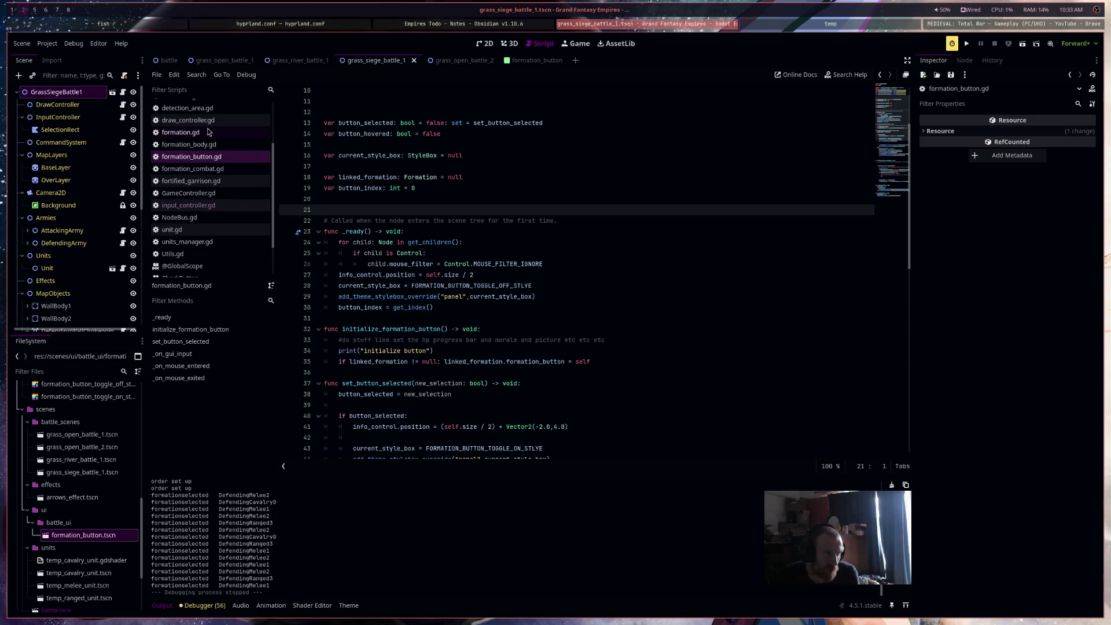
{"action": "scroll", "coordinate": [258, 217], "scroll_direction": "up", "scroll_amount": 2}
{"action": "scroll", "coordinate": [258, 217], "scroll_direction": "up", "scroll_amount": 1}
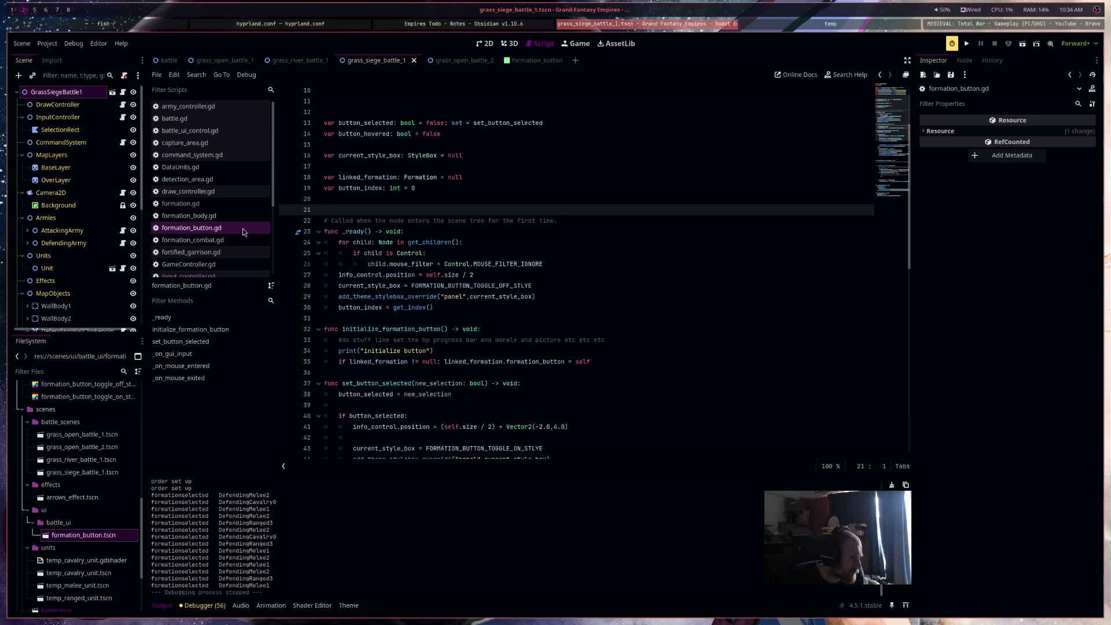
{"action": "left_click", "coordinate": [239, 108]}
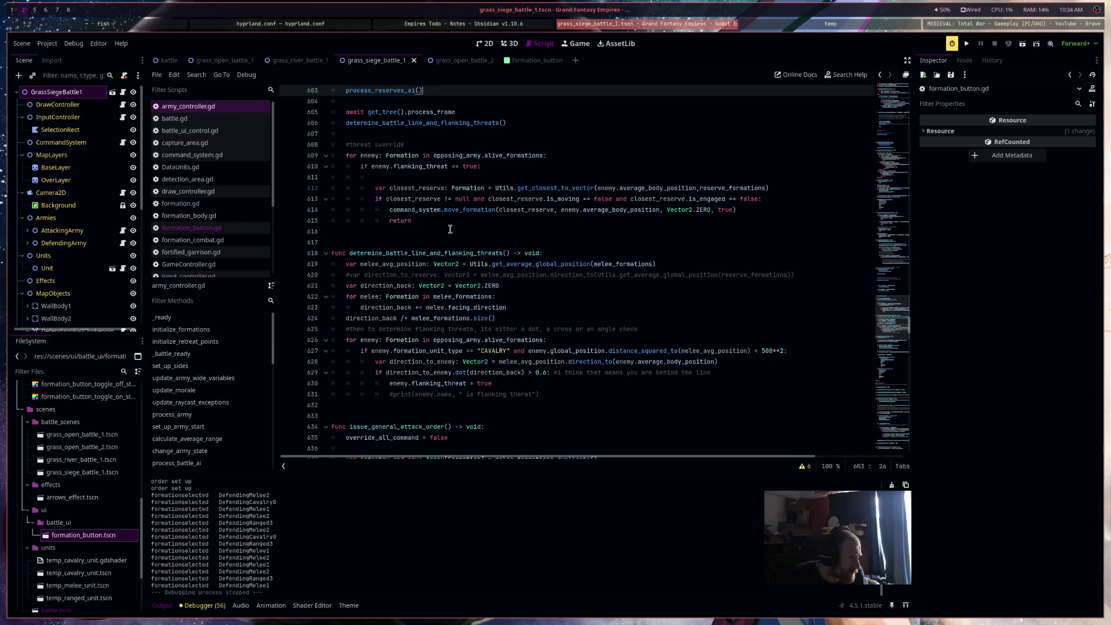
{"action": "scroll", "coordinate": [450, 229], "scroll_direction": "down", "scroll_amount": 15}
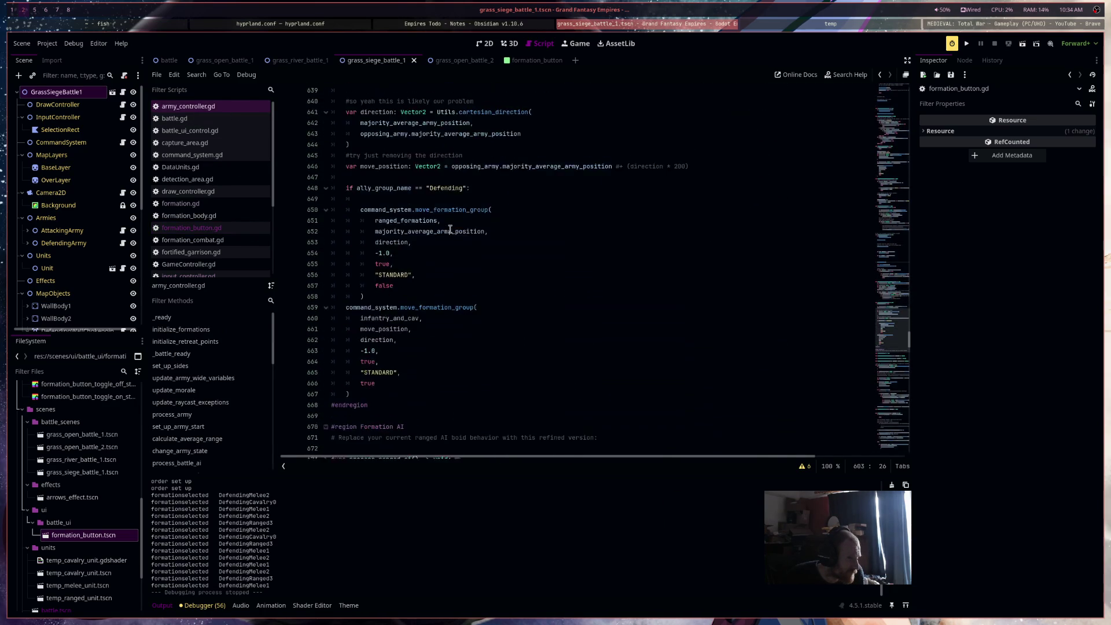
{"action": "scroll", "coordinate": [450, 229], "scroll_direction": "down", "scroll_amount": 4}
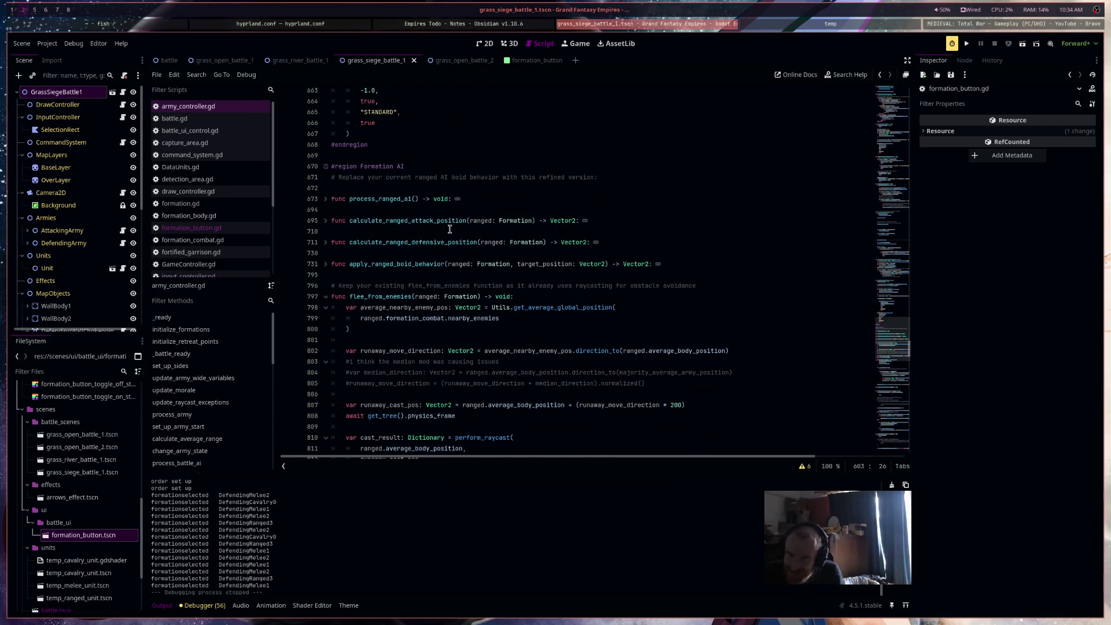
{"action": "scroll", "coordinate": [503, 182], "scroll_direction": "down", "scroll_amount": 4}
{"action": "scroll", "coordinate": [504, 182], "scroll_direction": "down", "scroll_amount": 5}
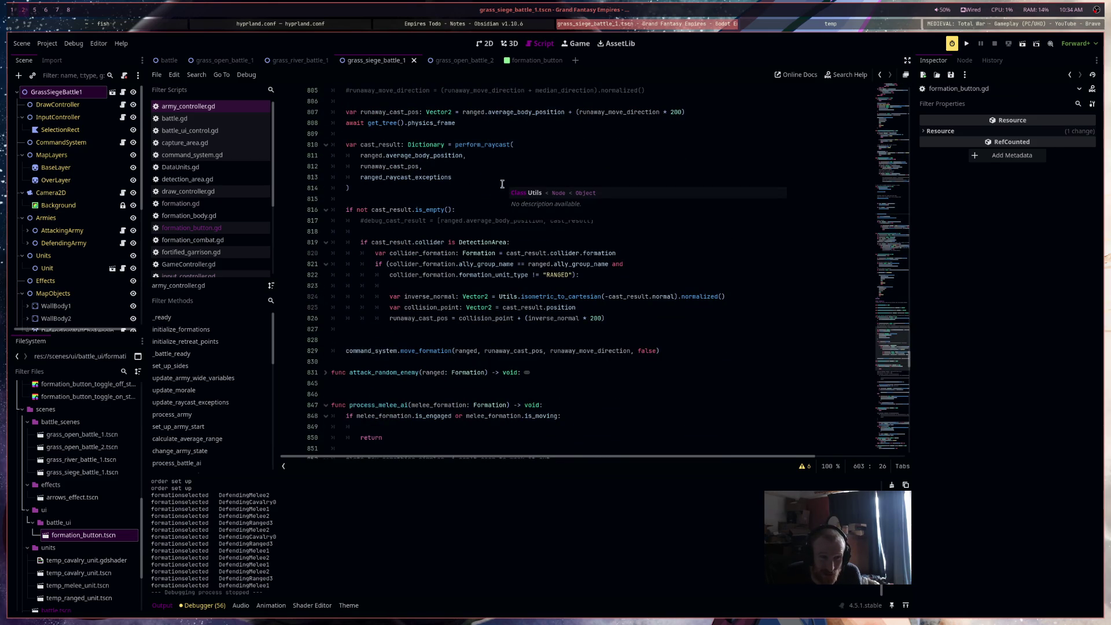
{"action": "scroll", "coordinate": [502, 184], "scroll_direction": "down", "scroll_amount": 3}
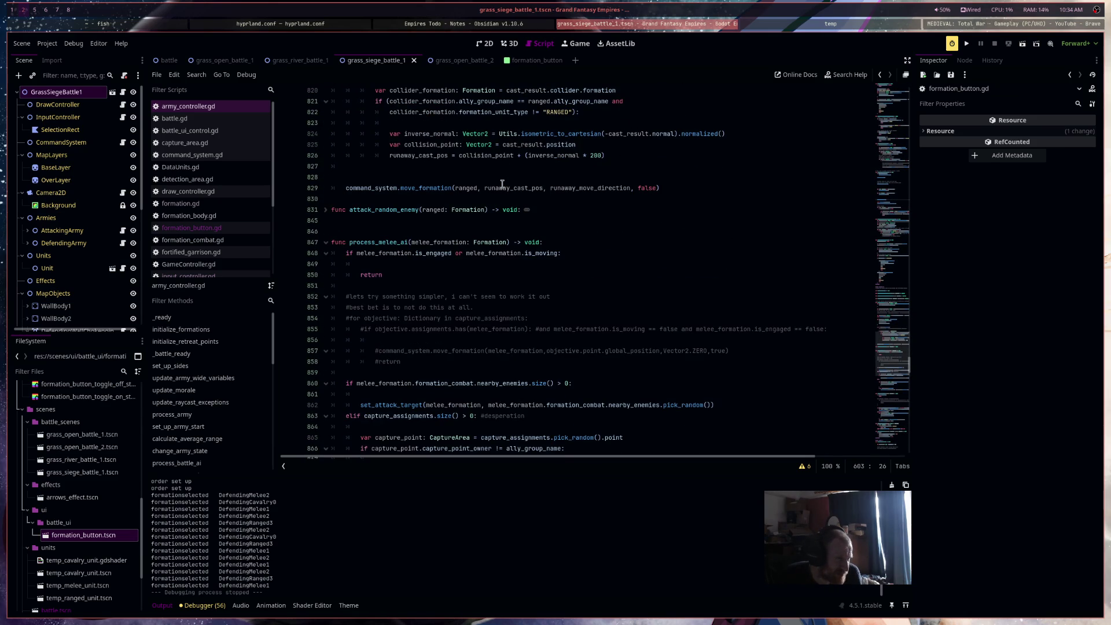
{"action": "scroll", "coordinate": [503, 183], "scroll_direction": "down", "scroll_amount": 3}
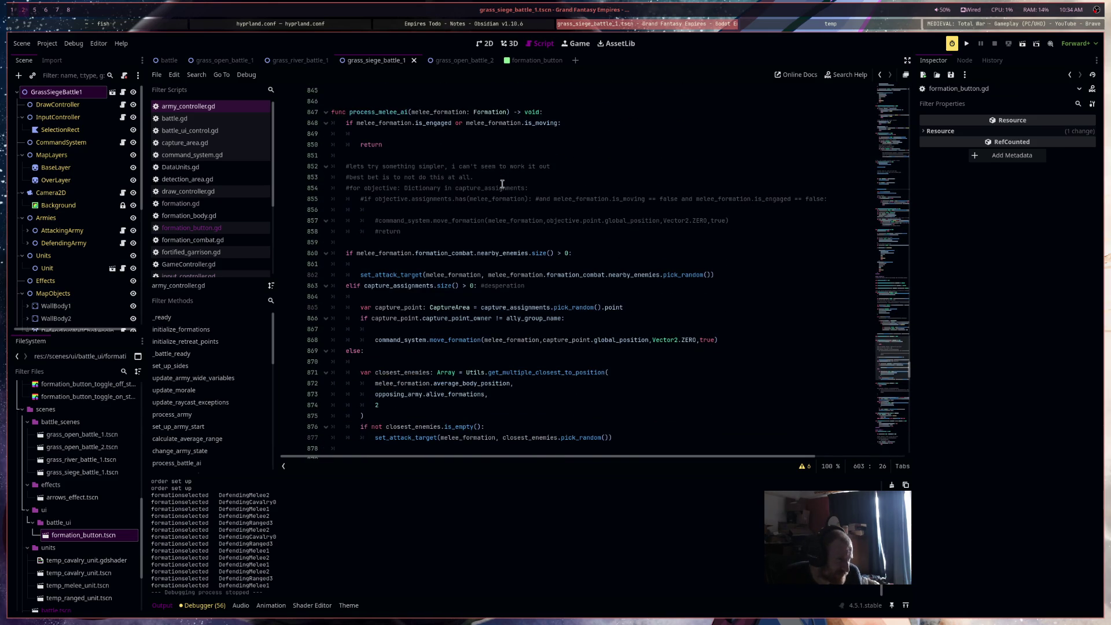
{"action": "scroll", "coordinate": [502, 184], "scroll_direction": "down", "scroll_amount": 8}
{"action": "scroll", "coordinate": [503, 184], "scroll_direction": "down", "scroll_amount": 4}
{"action": "scroll", "coordinate": [502, 184], "scroll_direction": "down", "scroll_amount": 3}
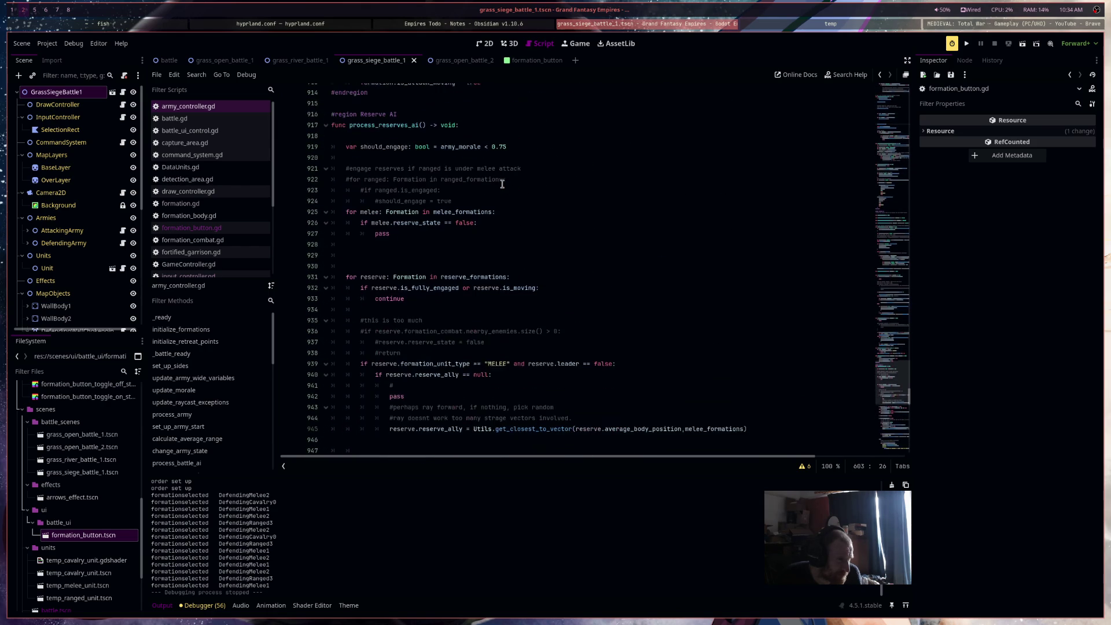
{"action": "scroll", "coordinate": [502, 184], "scroll_direction": "down", "scroll_amount": 15}
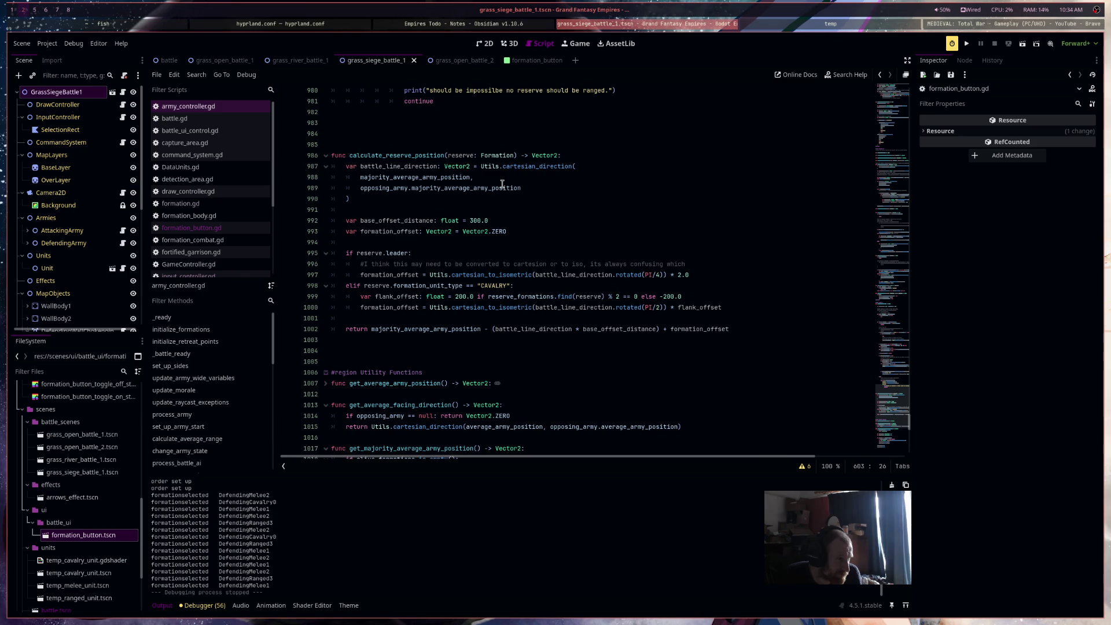
{"action": "scroll", "coordinate": [502, 184], "scroll_direction": "up", "scroll_amount": 10}
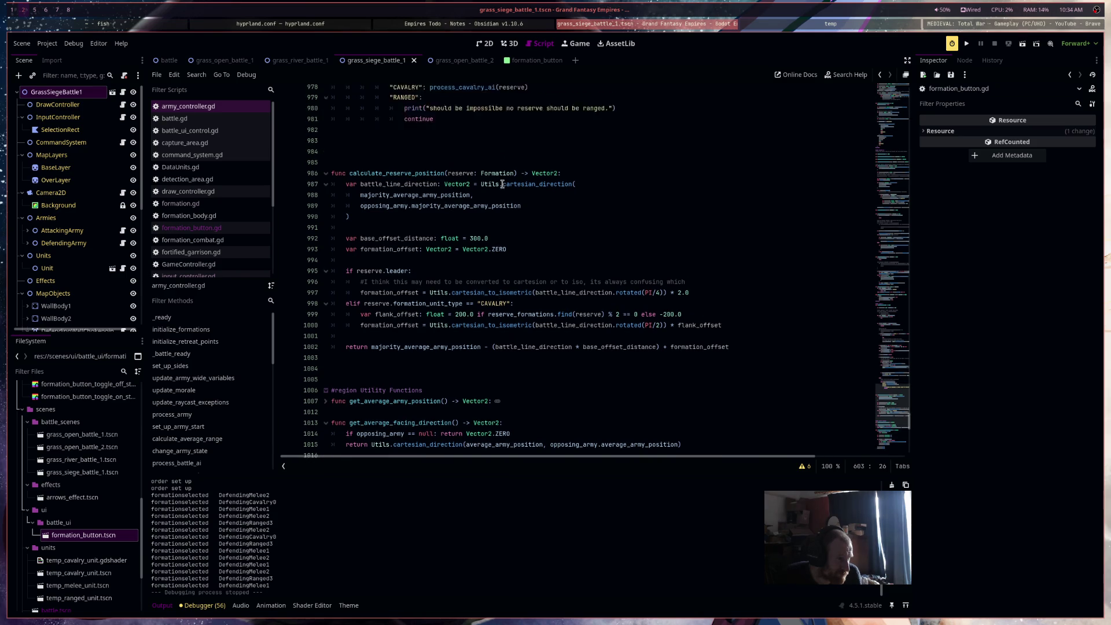
{"action": "scroll", "coordinate": [503, 184], "scroll_direction": "up", "scroll_amount": 15}
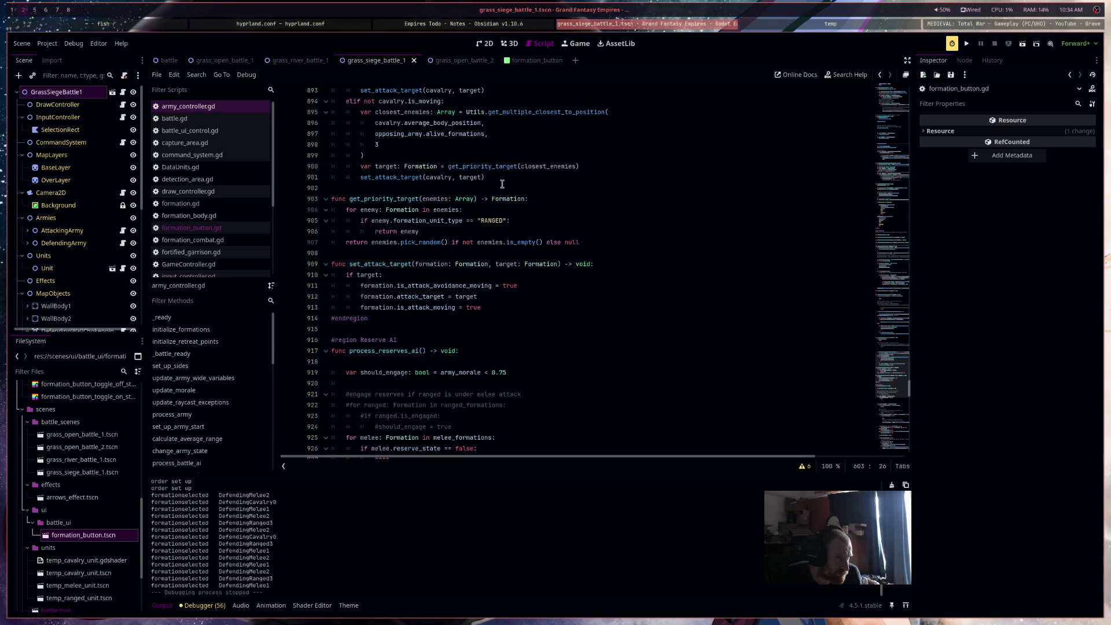
{"action": "scroll", "coordinate": [502, 184], "scroll_direction": "up", "scroll_amount": 3}
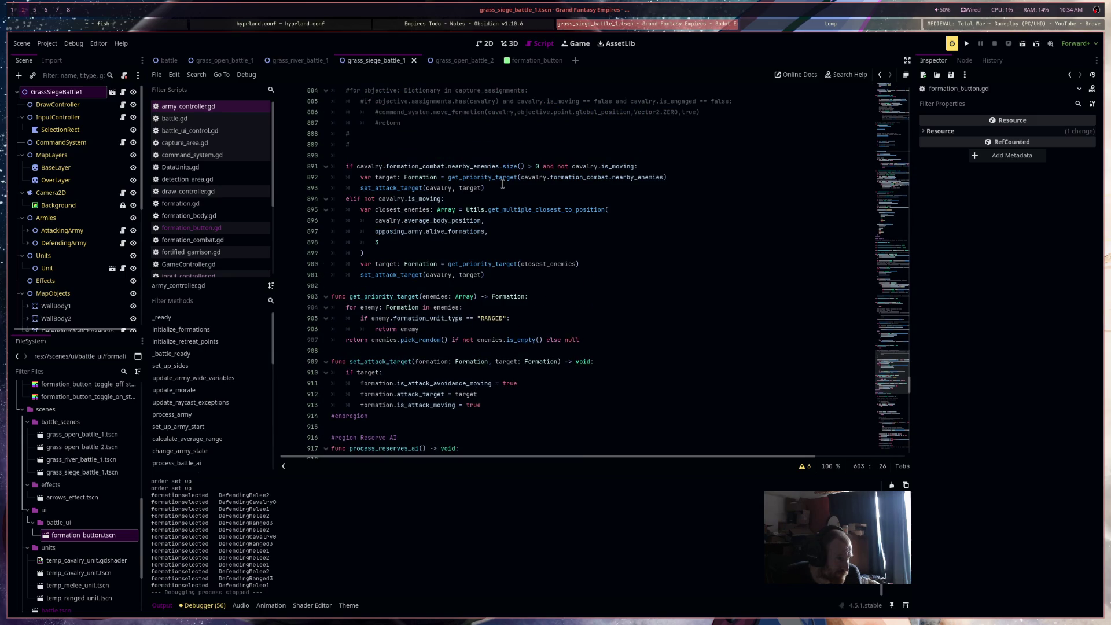
{"action": "scroll", "coordinate": [502, 184], "scroll_direction": "up", "scroll_amount": 4}
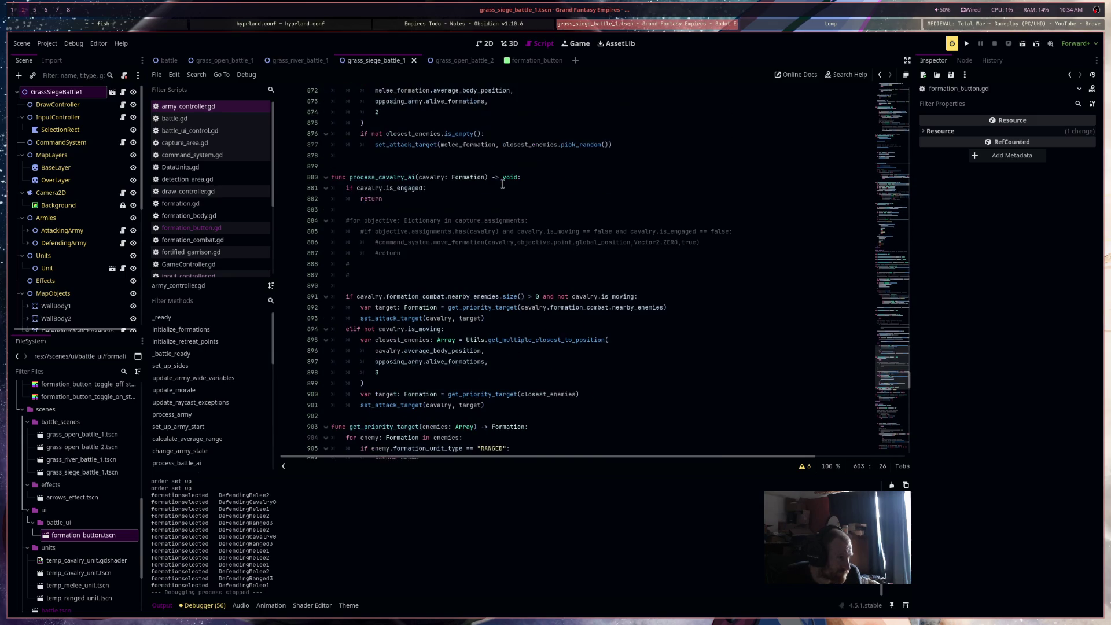
{"action": "scroll", "coordinate": [502, 184], "scroll_direction": "up", "scroll_amount": 14}
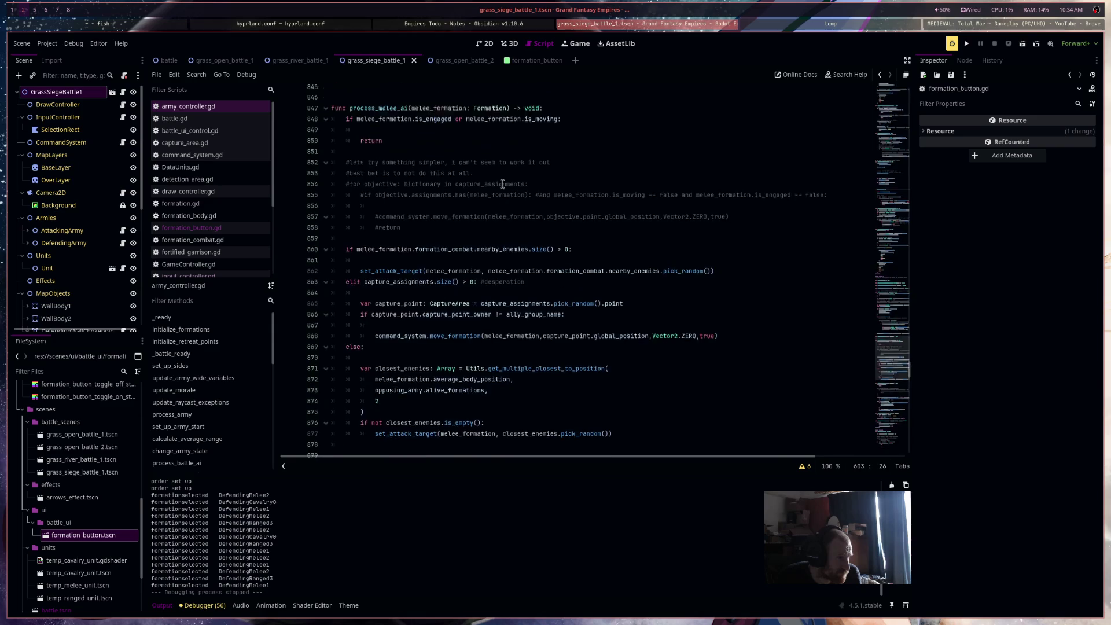
{"action": "scroll", "coordinate": [502, 184], "scroll_direction": "up", "scroll_amount": 4}
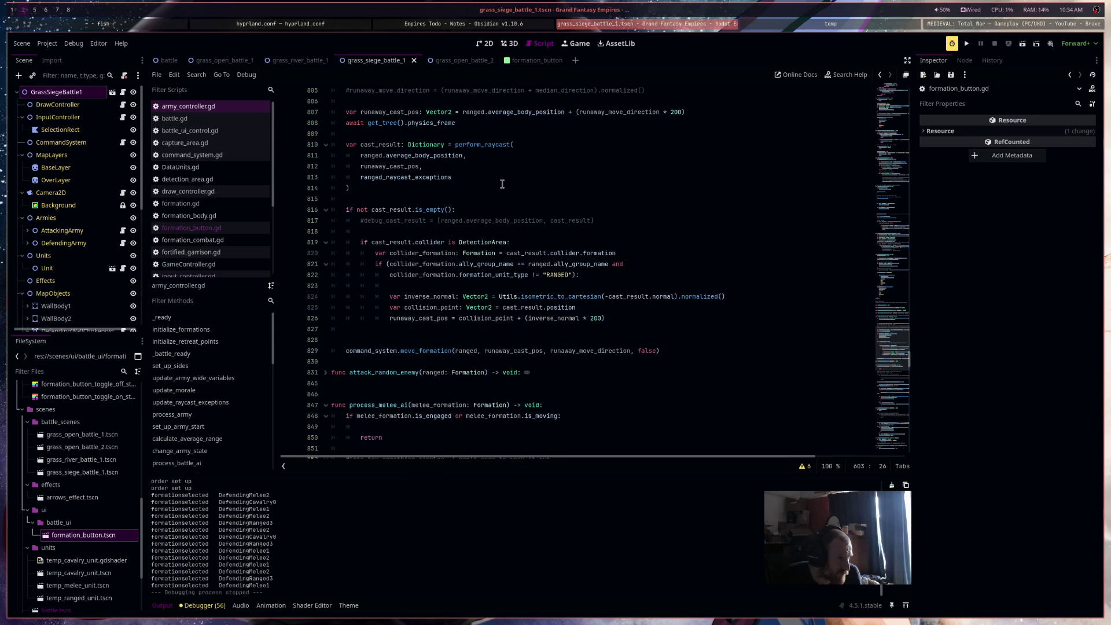
{"action": "scroll", "coordinate": [502, 184], "scroll_direction": "up", "scroll_amount": 12}
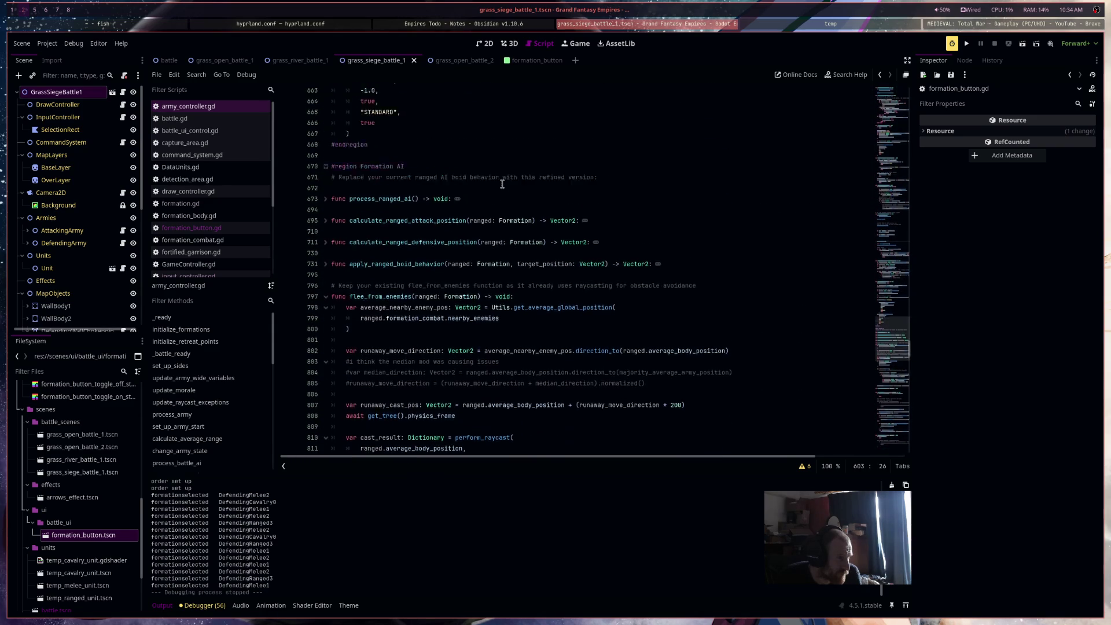
{"action": "scroll", "coordinate": [502, 184], "scroll_direction": "up", "scroll_amount": 15}
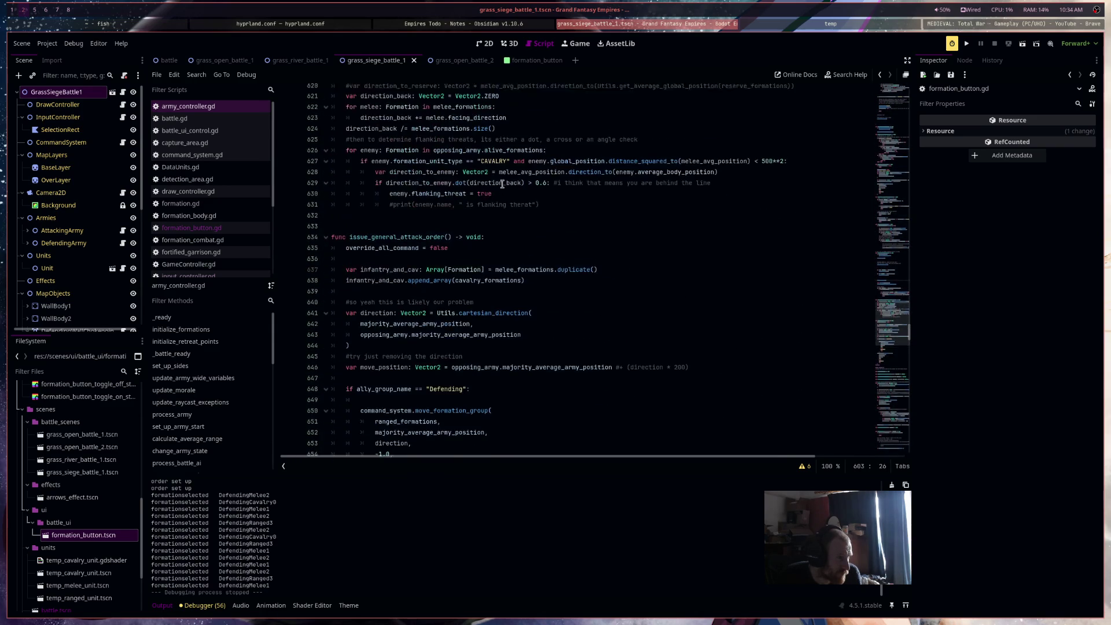
{"action": "scroll", "coordinate": [503, 184], "scroll_direction": "up", "scroll_amount": 9}
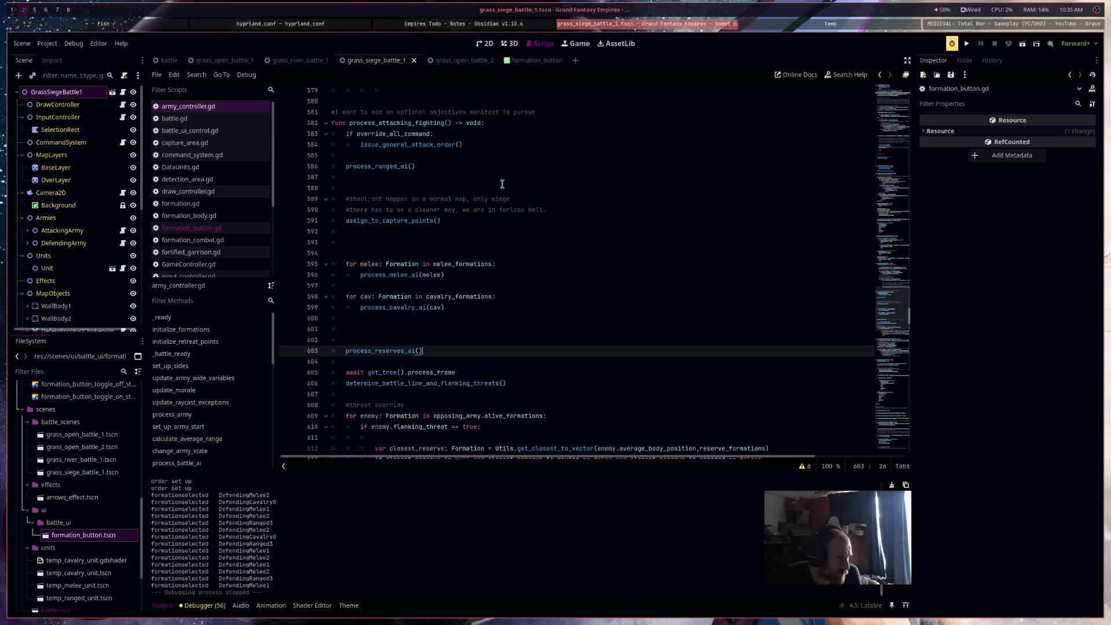
{"action": "scroll", "coordinate": [502, 184], "scroll_direction": "up", "scroll_amount": 10}
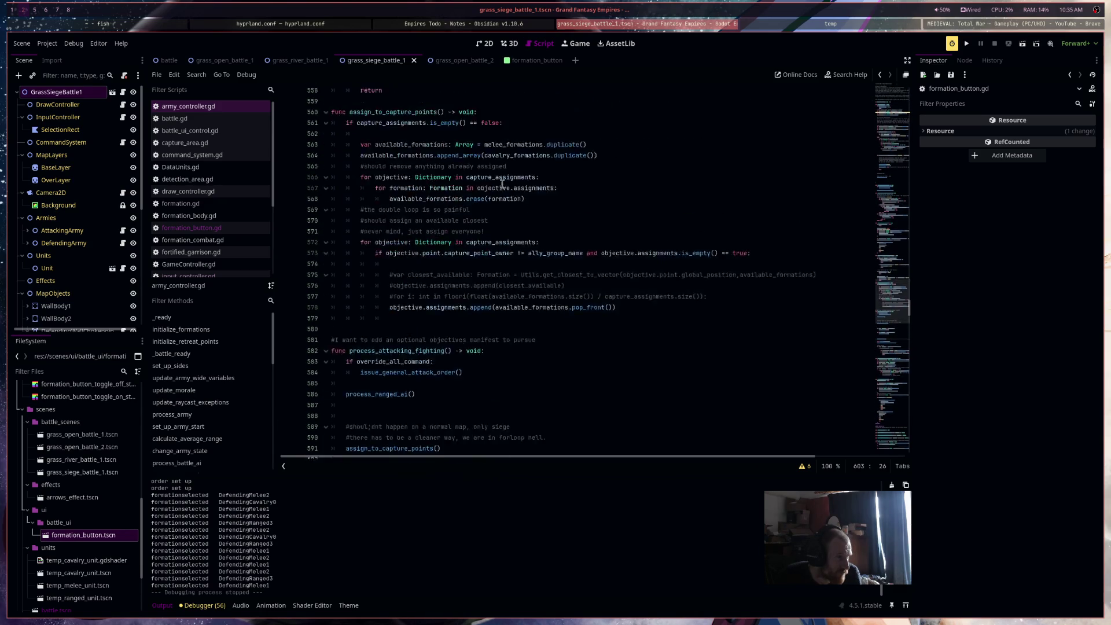
{"action": "scroll", "coordinate": [503, 184], "scroll_direction": "up", "scroll_amount": 11}
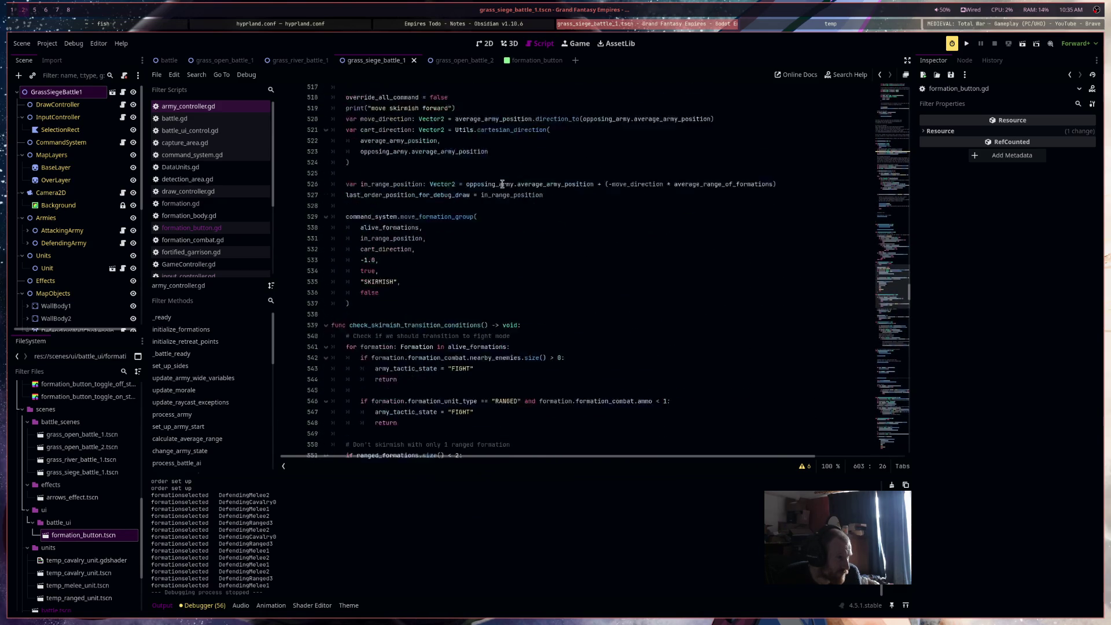
{"action": "scroll", "coordinate": [503, 184], "scroll_direction": "up", "scroll_amount": 5}
{"action": "scroll", "coordinate": [205, 377], "scroll_direction": "down", "scroll_amount": 4}
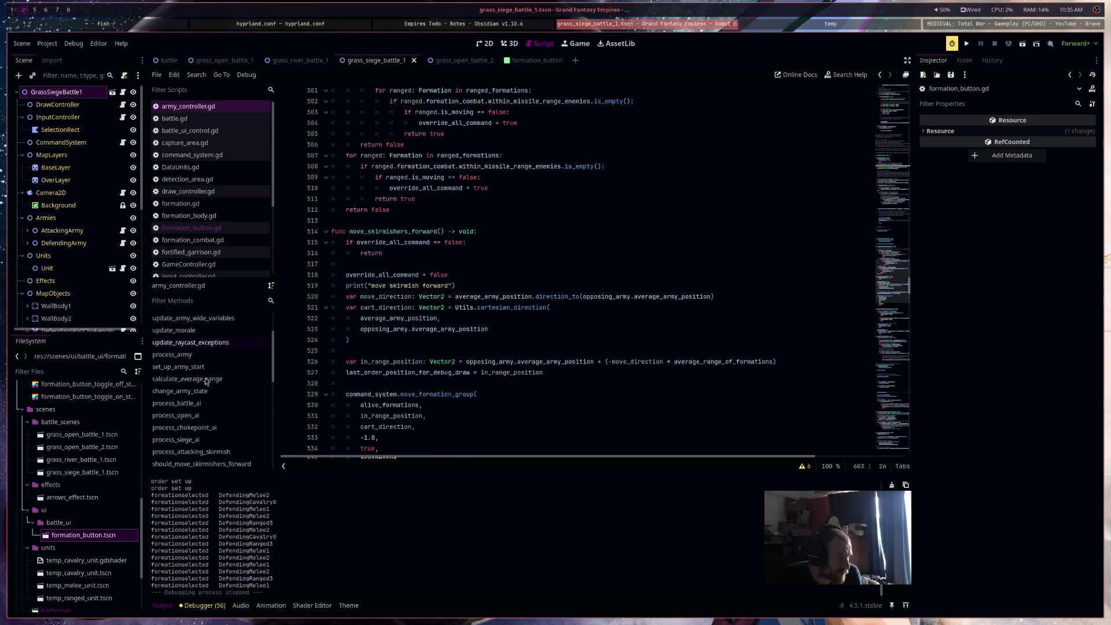
{"action": "left_click", "coordinate": [184, 348]}
Scroll through process_chokepoint_ai, then cycle between the file manager, YouTube browser and Godot windows.
{"action": "scroll", "coordinate": [531, 271], "scroll_direction": "down", "scroll_amount": 3}
{"action": "scroll", "coordinate": [531, 270], "scroll_direction": "down", "scroll_amount": 3}
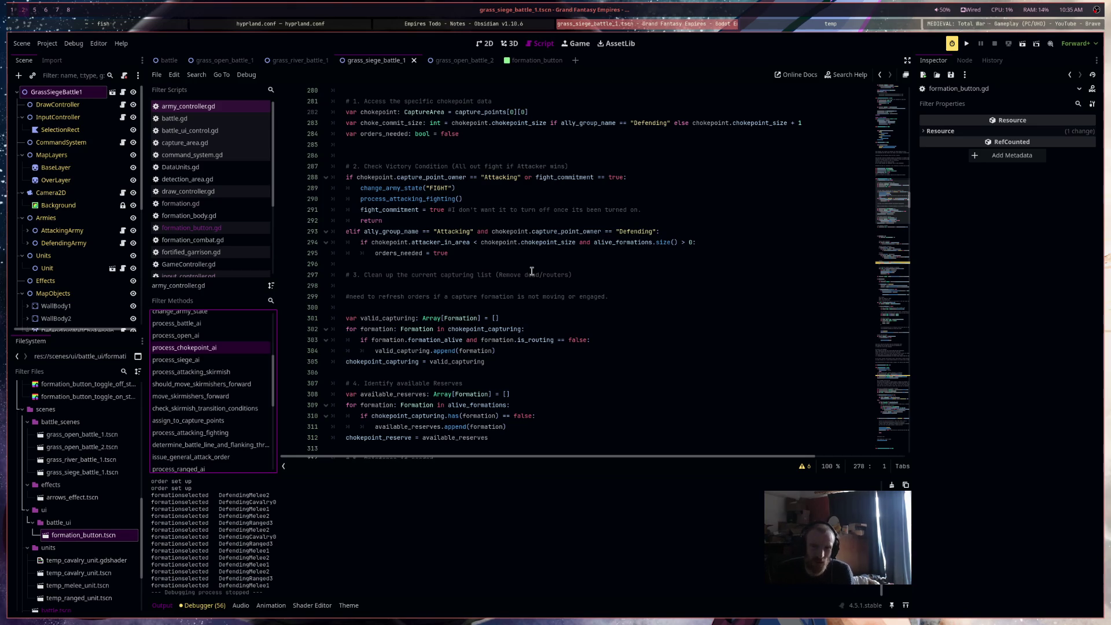
{"action": "key", "text": "alt+Tab"}
{"action": "left_click", "coordinate": [677, 28]}
{"action": "left_click", "coordinate": [979, 26]}
{"action": "left_click", "coordinate": [898, 26]}
{"action": "left_click", "coordinate": [942, 25]}
{"action": "left_click", "coordinate": [706, 25]}
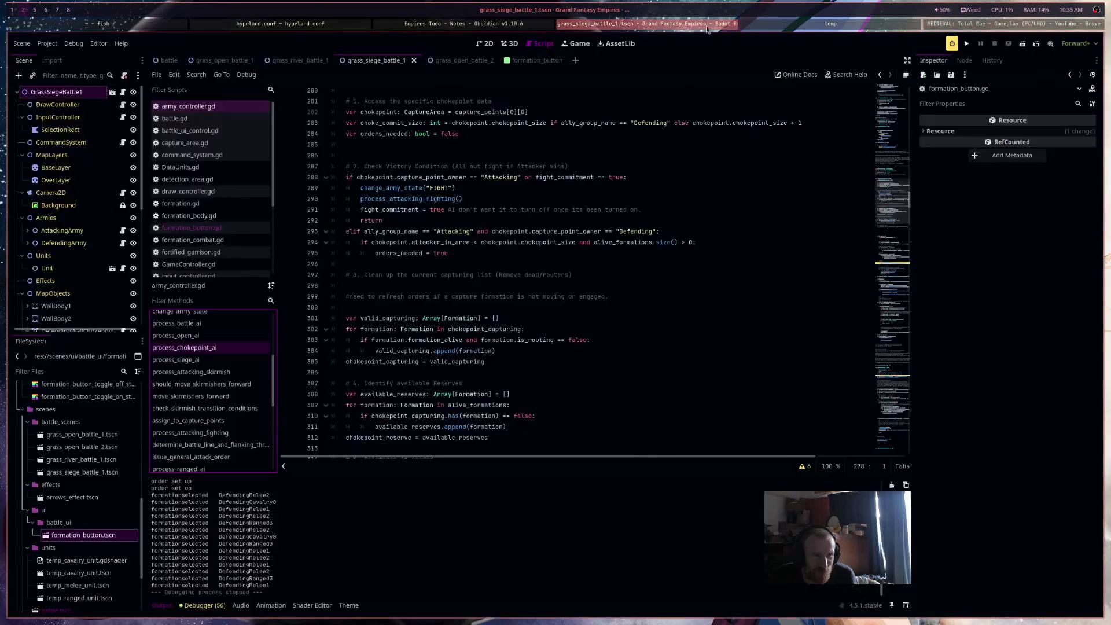
{"action": "left_click", "coordinate": [748, 26]}
{"action": "left_click", "coordinate": [738, 29]}
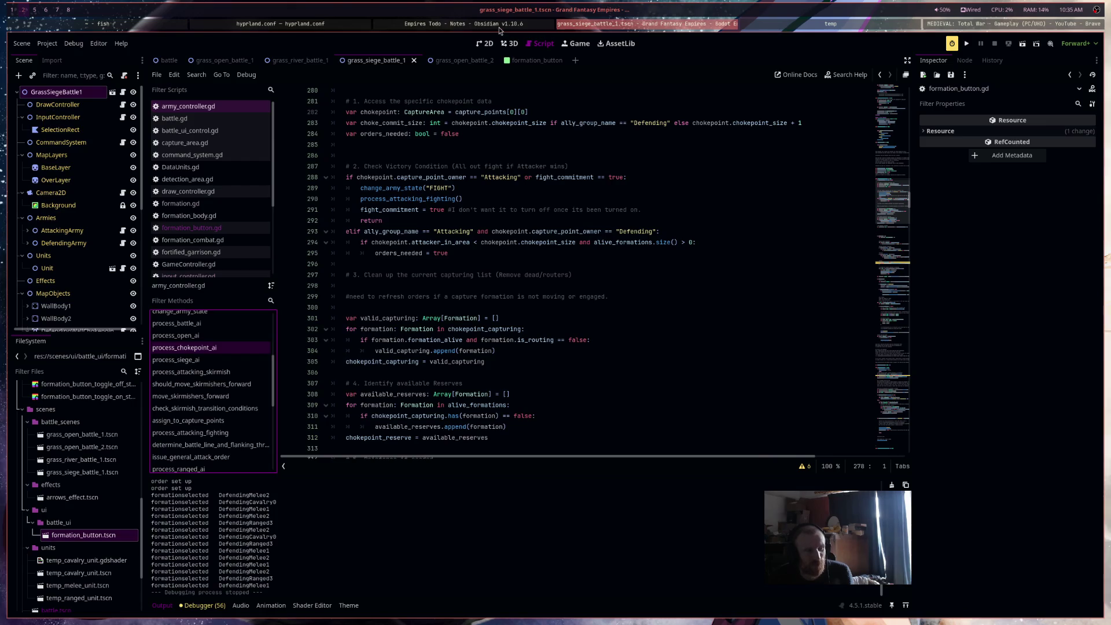
Close the Obsidian notes window and reopen the Empires Todo notes with super+o.
{"action": "left_click", "coordinate": [452, 23]}
{"action": "key", "text": "super+q"}
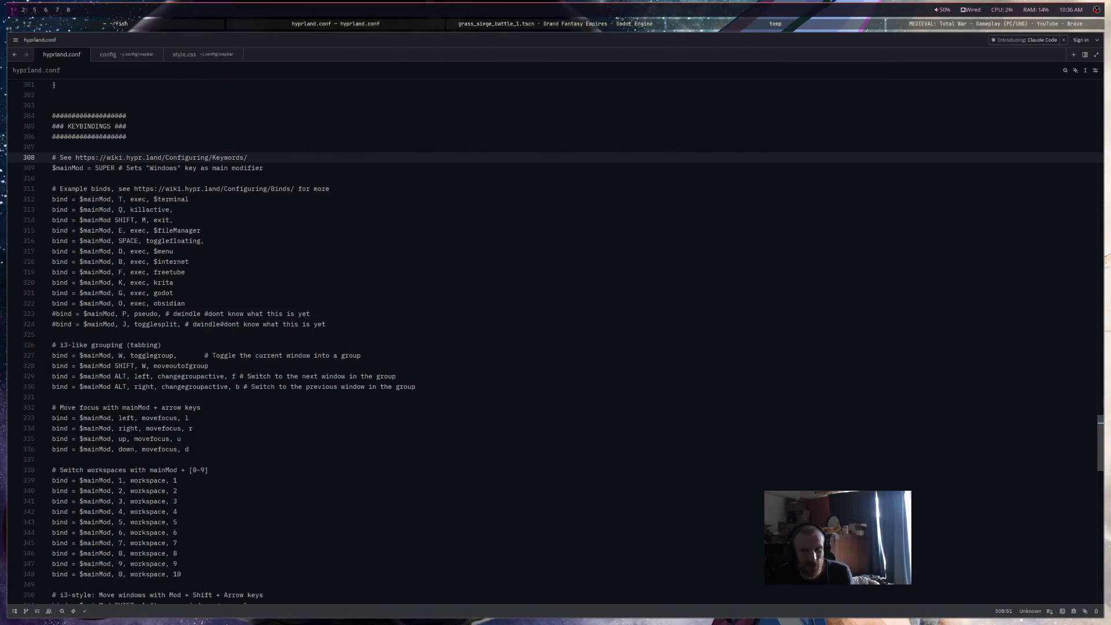
{"action": "key", "text": "super+o"}
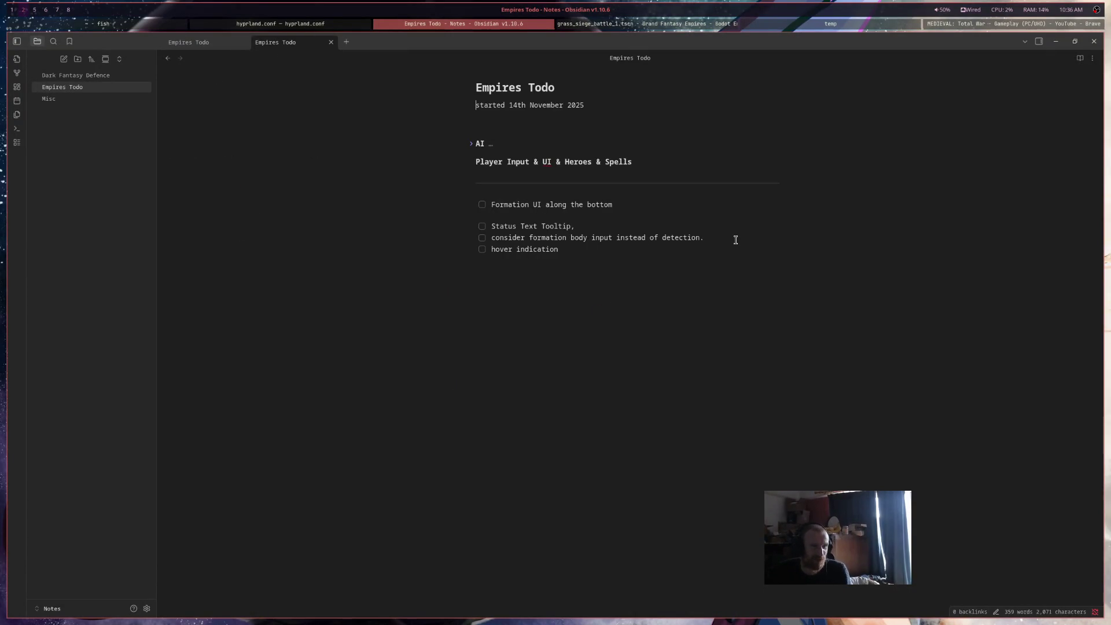
Leave the Empires Todo note and return to the Godot editor window.
{"action": "left_click", "coordinate": [702, 23]}
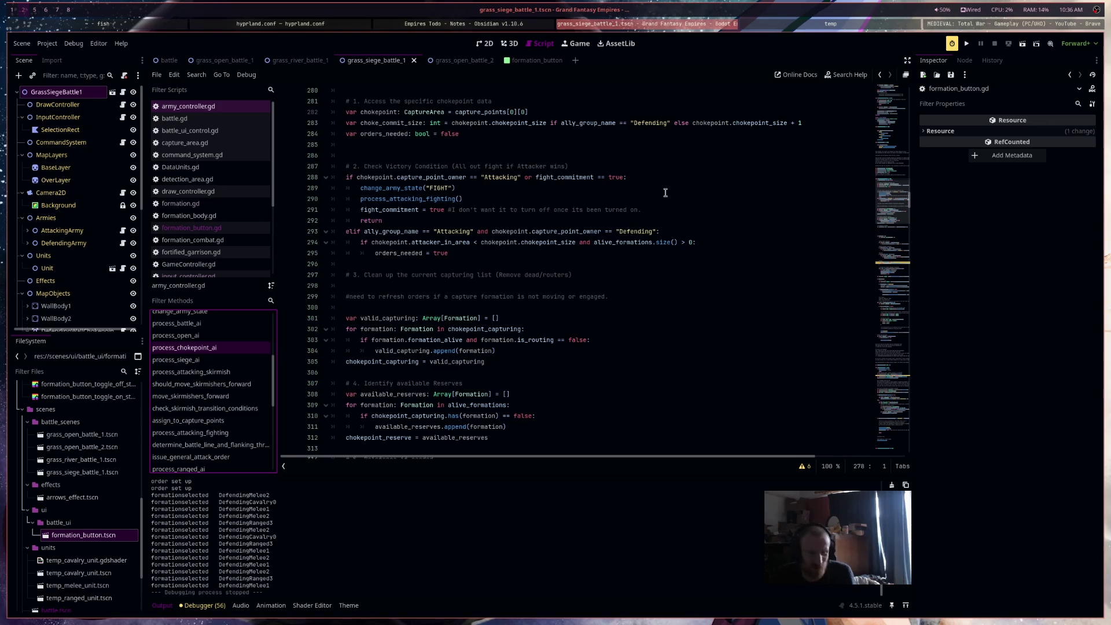
Flip between empty workspaces 3 and 4 and back to Godot, then focus empty line 340.
{"action": "scroll", "coordinate": [665, 192], "scroll_direction": "down", "scroll_amount": 9}
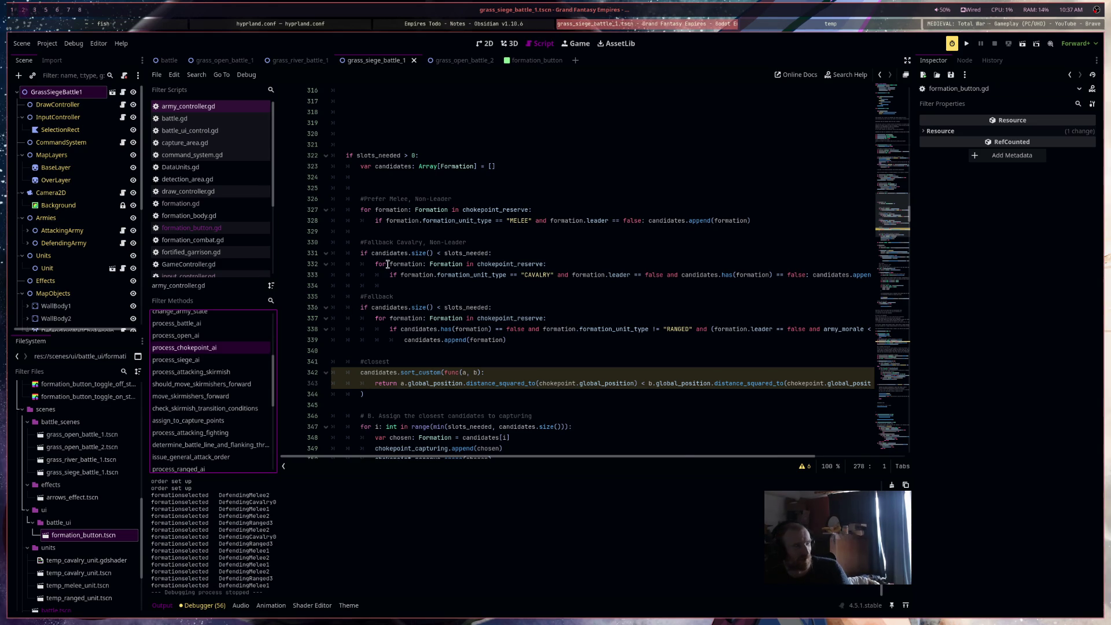
{"action": "key", "text": "super+4"}
{"action": "key", "text": "super+1"}
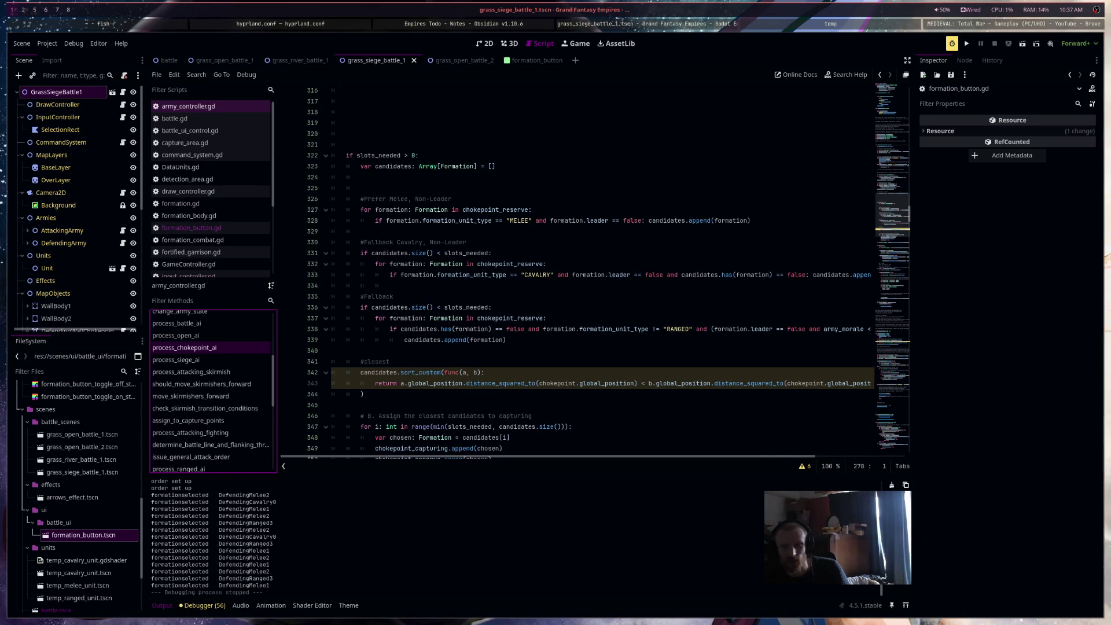
{"action": "key", "text": "super+3"}
{"action": "key", "text": "super+1"}
{"action": "key", "text": "super+3"}
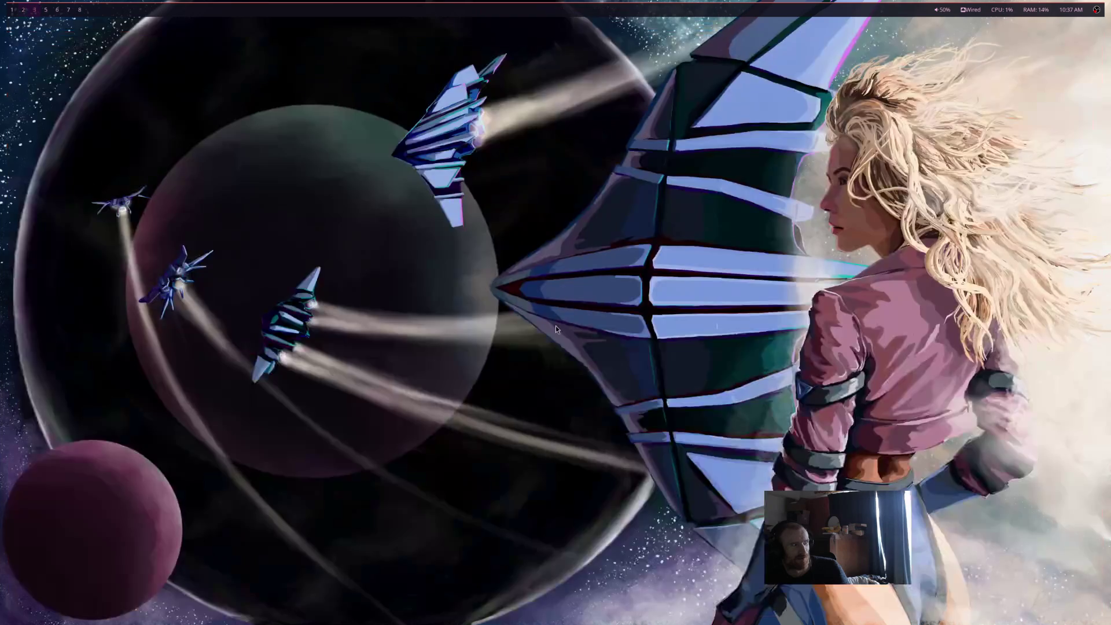
{"action": "key", "text": "super+1"}
{"action": "key", "text": "super+3"}
{"action": "key", "text": "super+1"}
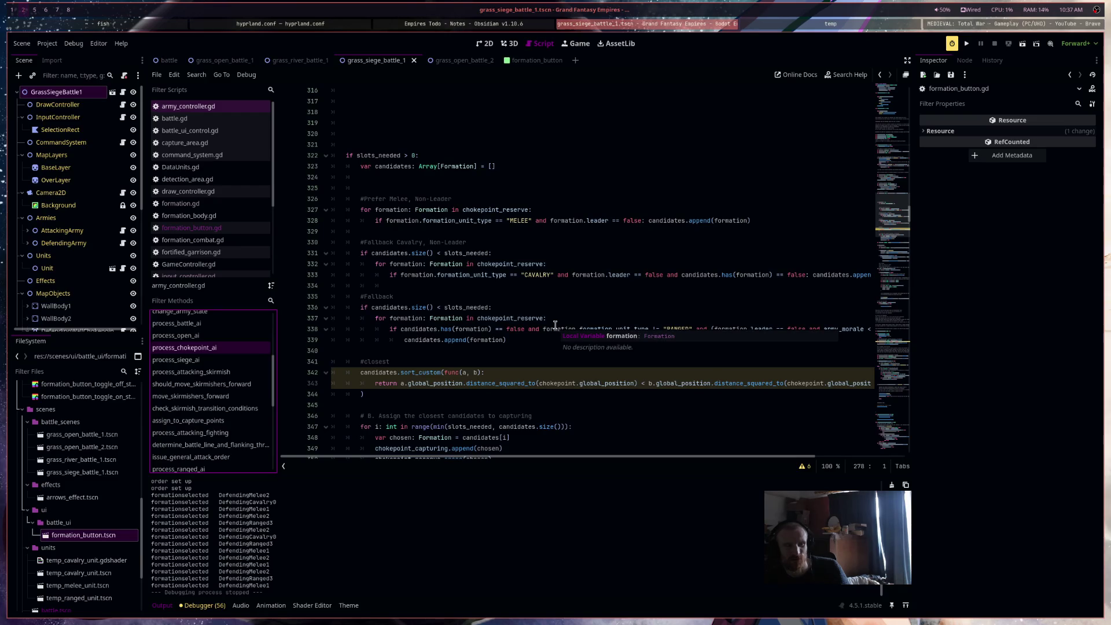
{"action": "left_click", "coordinate": [540, 354]}
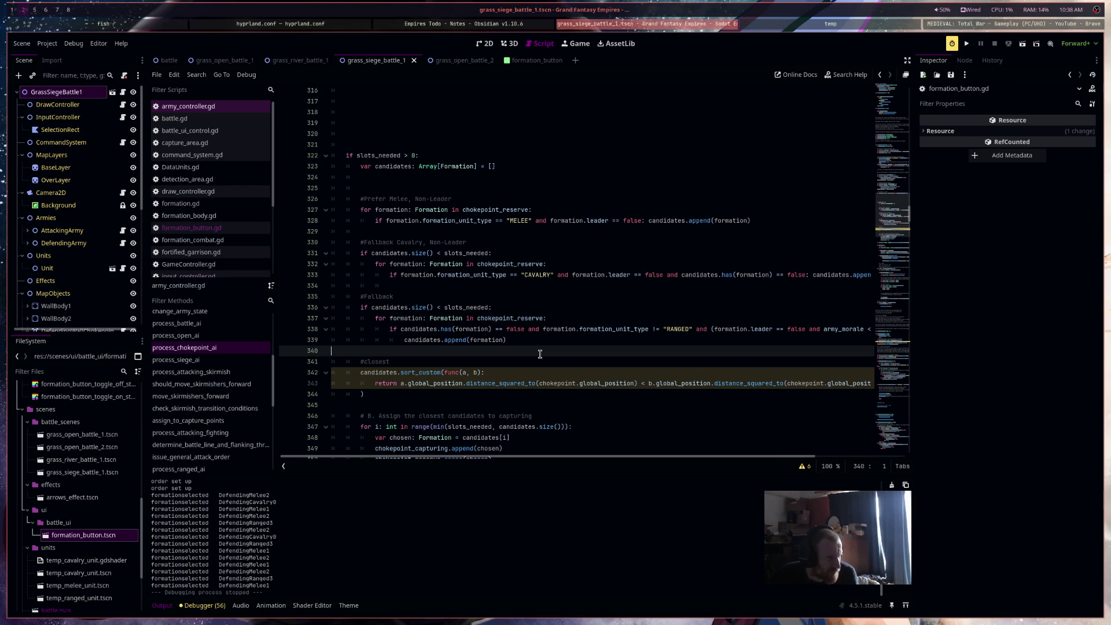
{"action": "scroll", "coordinate": [521, 301], "scroll_direction": "up", "scroll_amount": 10}
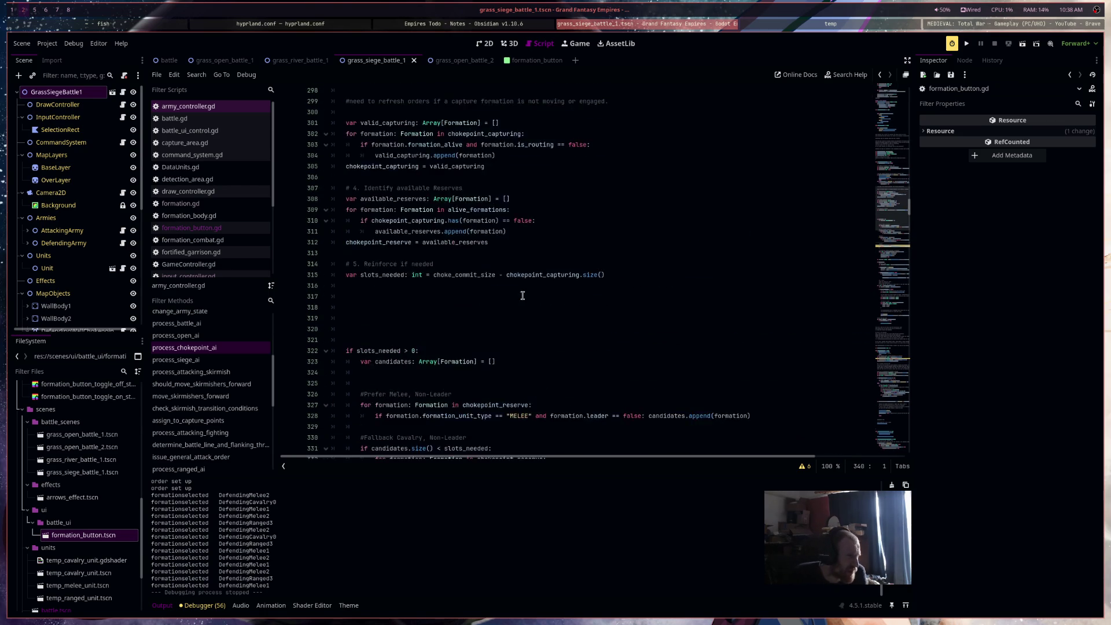
{"action": "scroll", "coordinate": [517, 295], "scroll_direction": "up", "scroll_amount": 4}
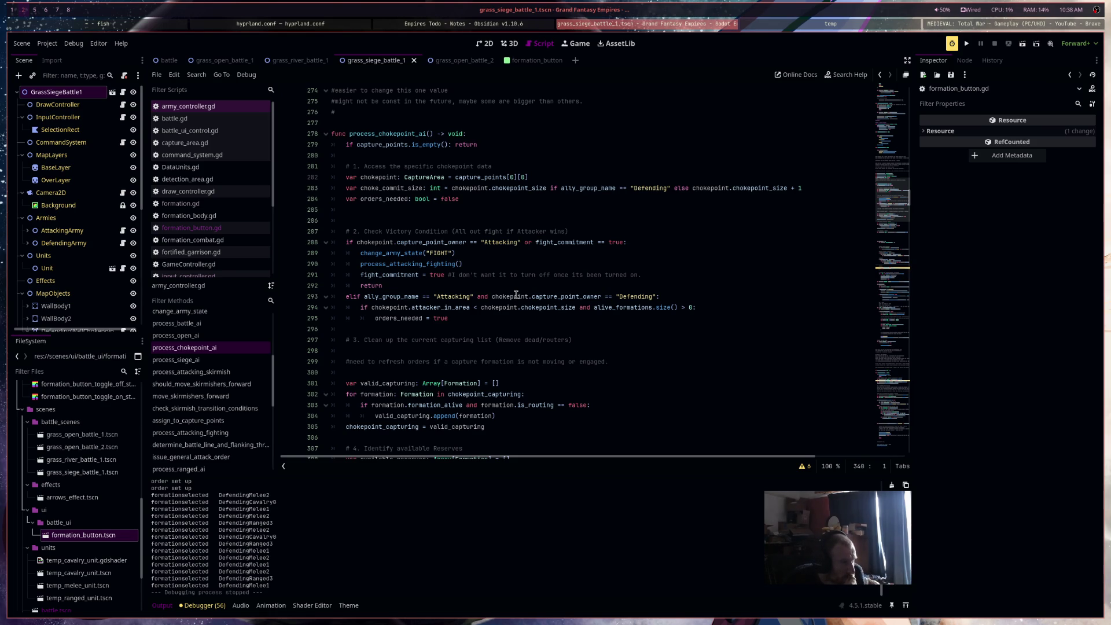
{"action": "scroll", "coordinate": [491, 273], "scroll_direction": "down", "scroll_amount": 2}
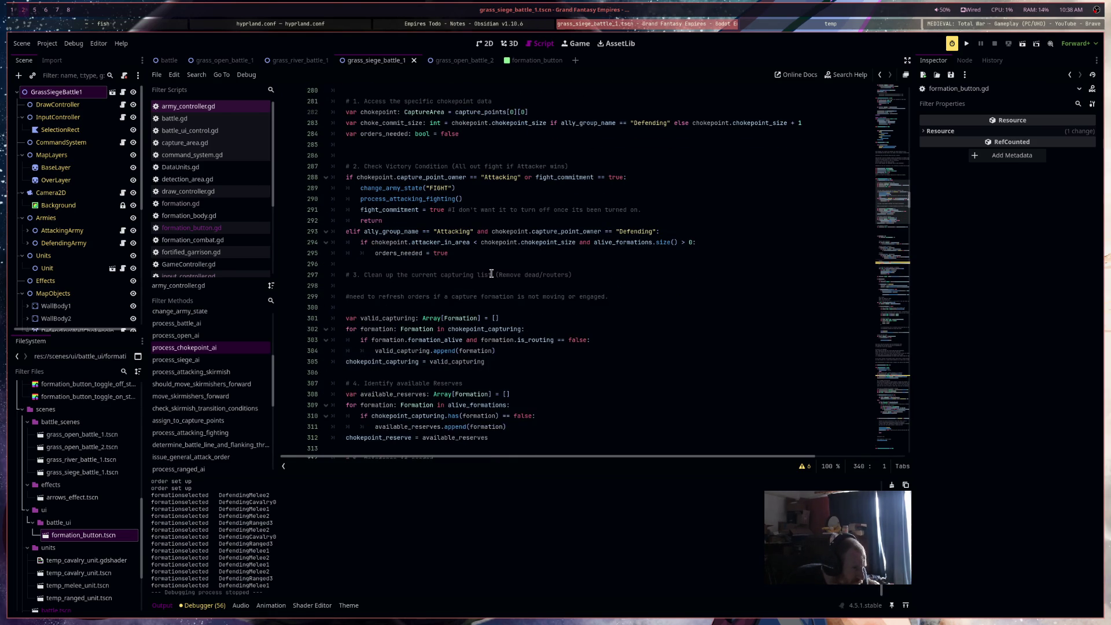
{"action": "left_click", "coordinate": [394, 364]}
{"action": "double_click", "coordinate": [394, 364]}
{"action": "scroll", "coordinate": [538, 379], "scroll_direction": "down", "scroll_amount": 6}
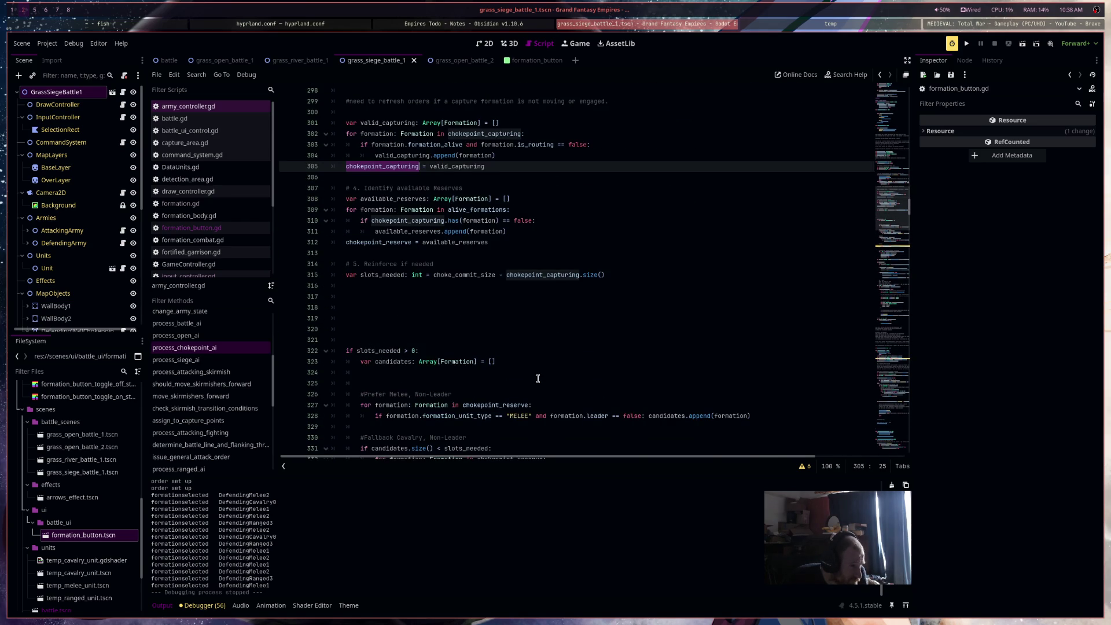
{"action": "scroll", "coordinate": [537, 378], "scroll_direction": "down", "scroll_amount": 11}
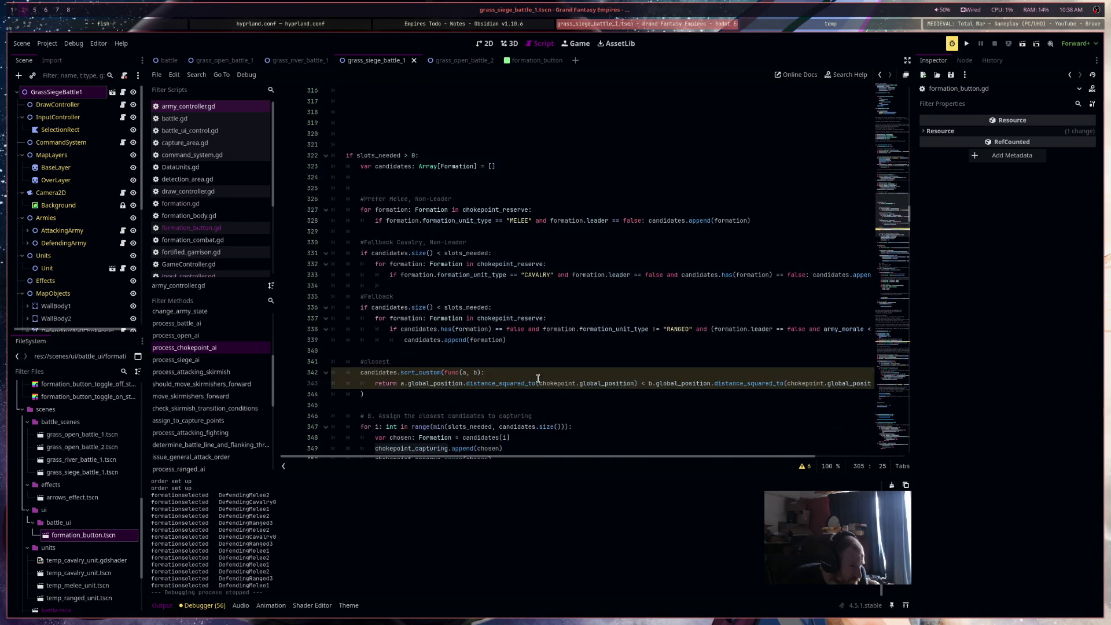
{"action": "scroll", "coordinate": [538, 379], "scroll_direction": "down", "scroll_amount": 3}
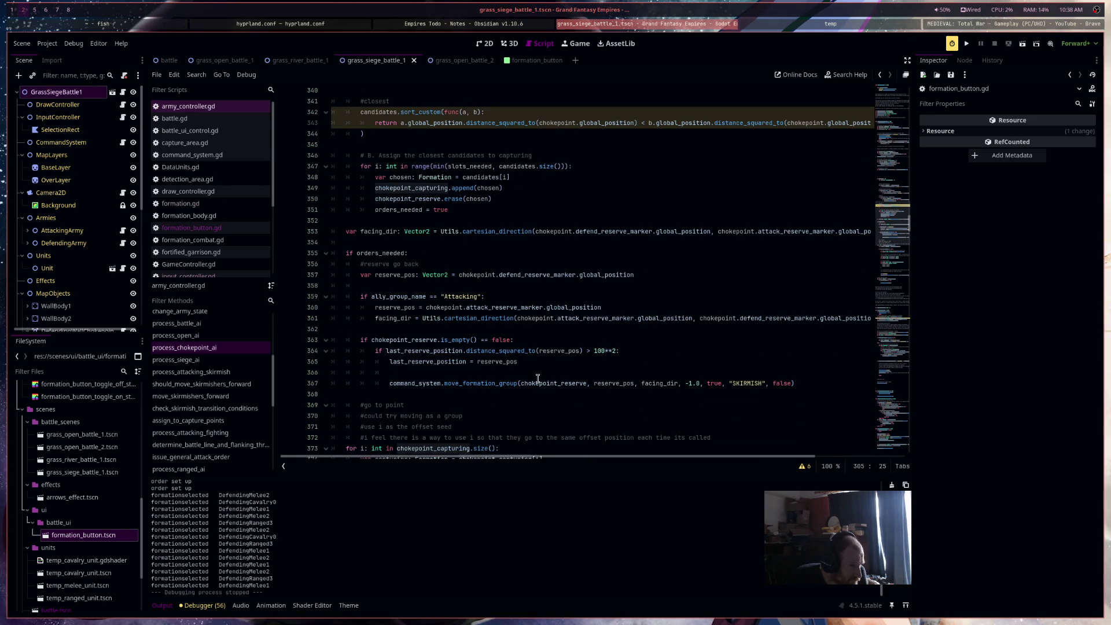
{"action": "scroll", "coordinate": [538, 378], "scroll_direction": "down", "scroll_amount": 2}
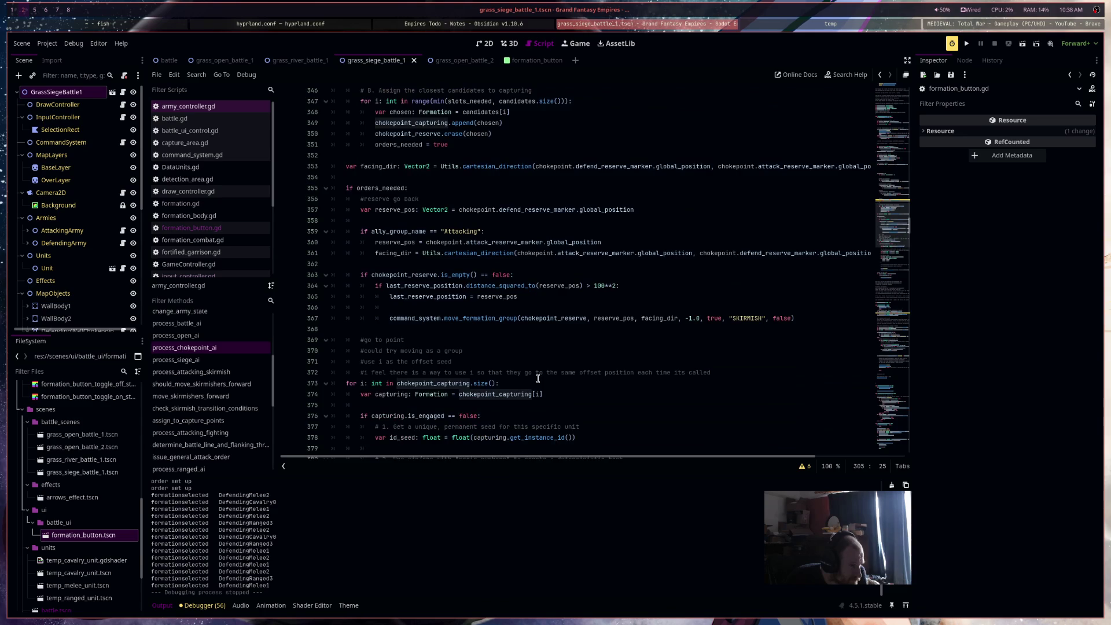
{"action": "scroll", "coordinate": [537, 379], "scroll_direction": "down", "scroll_amount": 3}
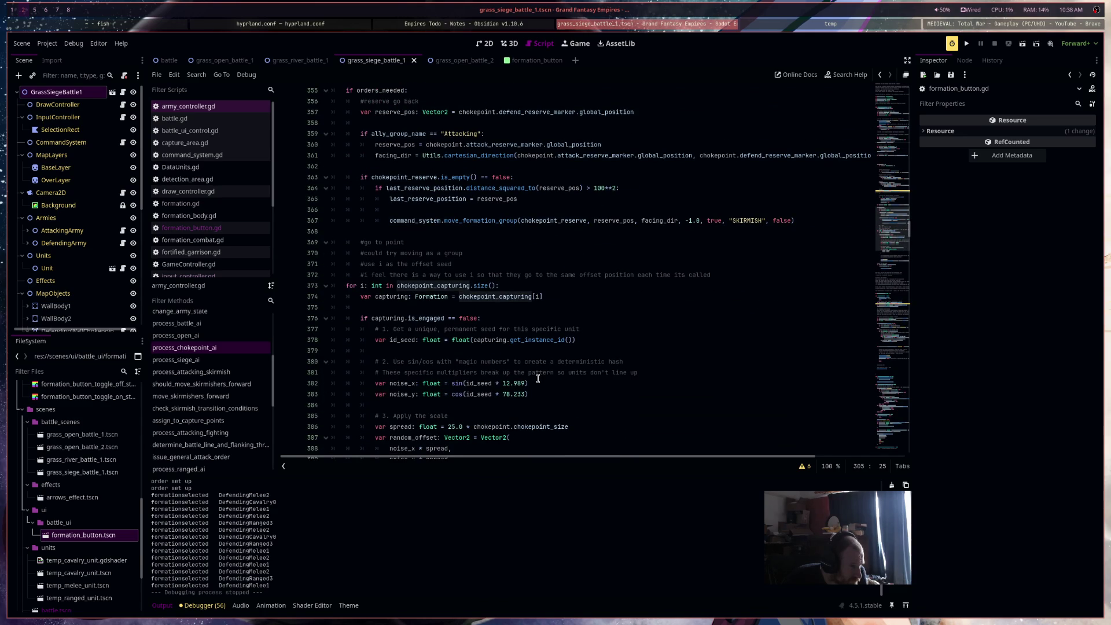
{"action": "scroll", "coordinate": [537, 379], "scroll_direction": "down", "scroll_amount": 2}
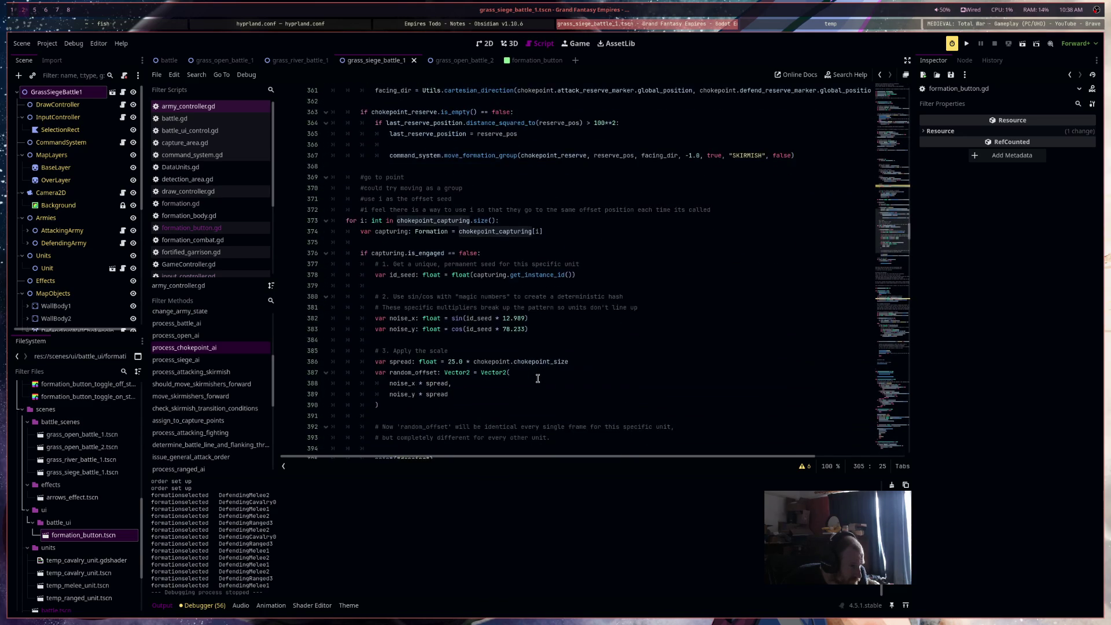
{"action": "scroll", "coordinate": [537, 378], "scroll_direction": "down", "scroll_amount": 2}
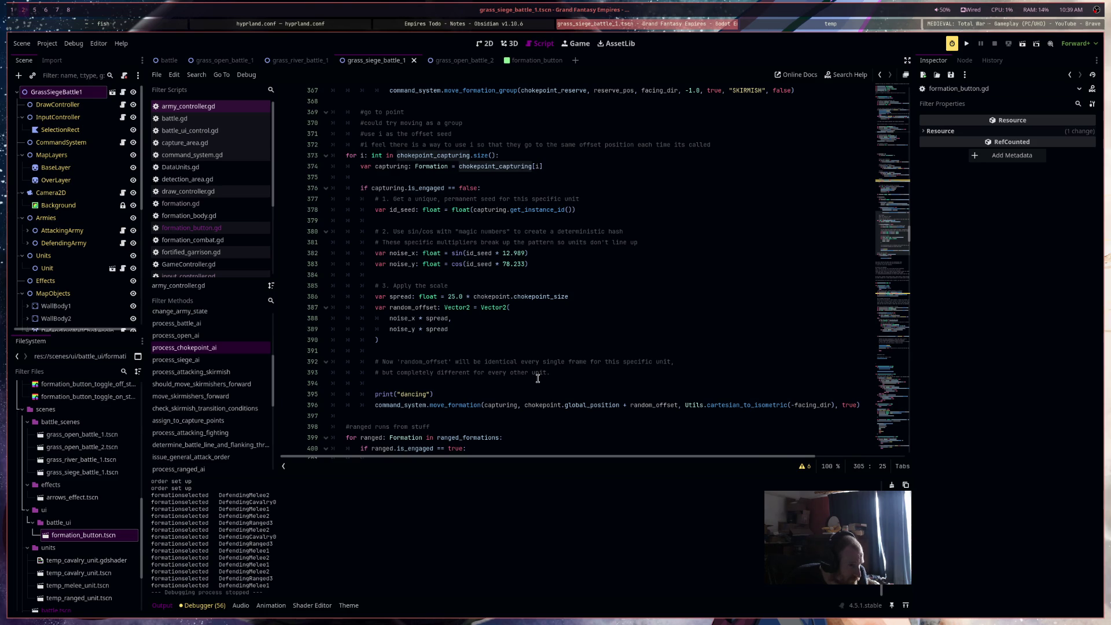
{"action": "left_click", "coordinate": [521, 394]}
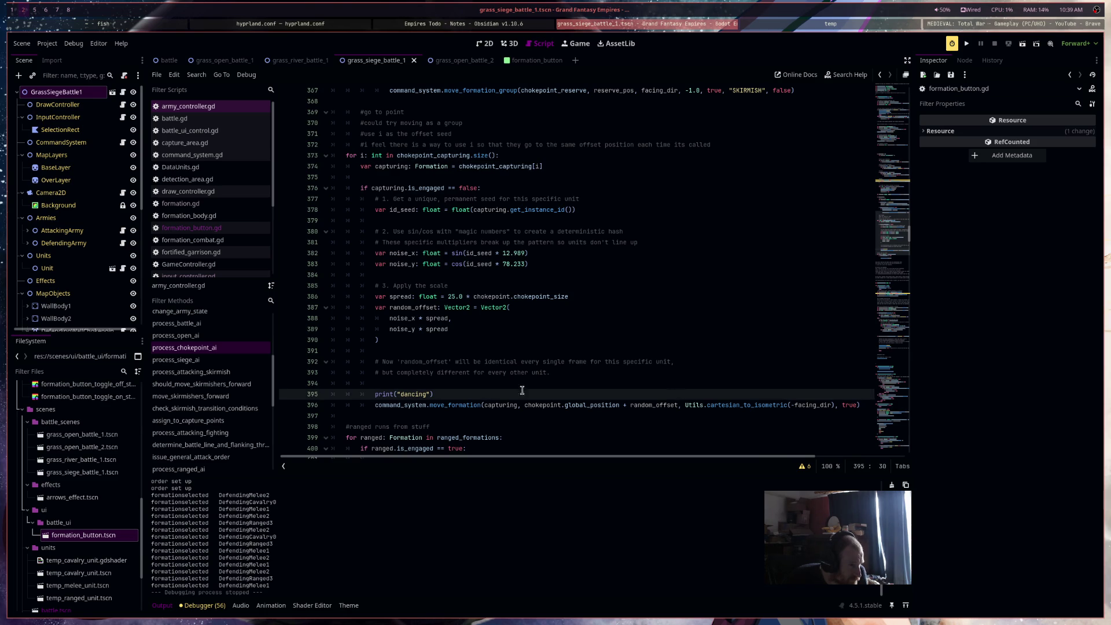
{"action": "left_click", "coordinate": [868, 406]}
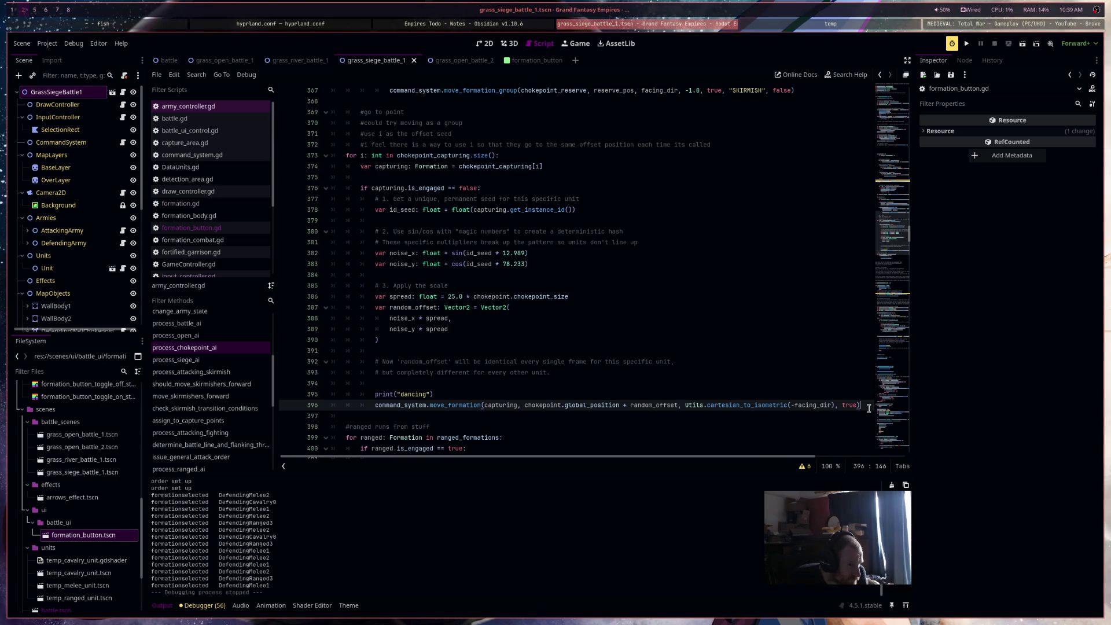
{"action": "left_click", "coordinate": [703, 376]}
{"action": "left_click", "coordinate": [705, 383]}
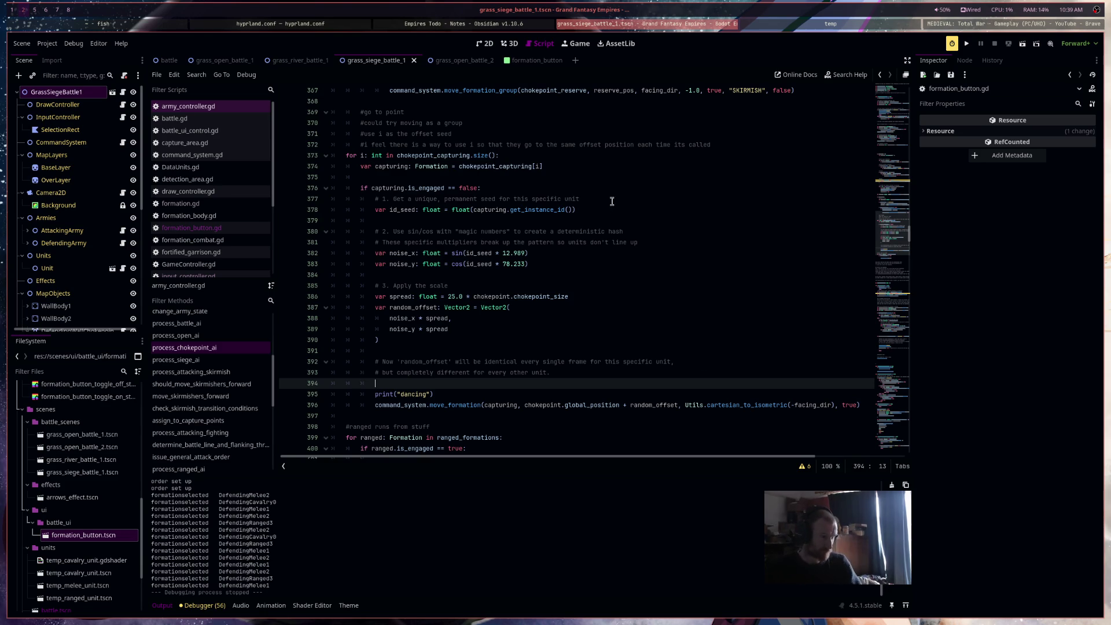
Add new lines below line 376 and start an 'if chokepoint.' statement, then delete it.
{"action": "left_click", "coordinate": [555, 190]}
{"action": "key", "text": "Return"}
{"action": "key", "text": "Return"}
{"action": "key", "text": "Return"}
{"action": "key", "text": "Up"}
{"action": "key", "text": "Up"}
{"action": "type", "text": "if choke"}
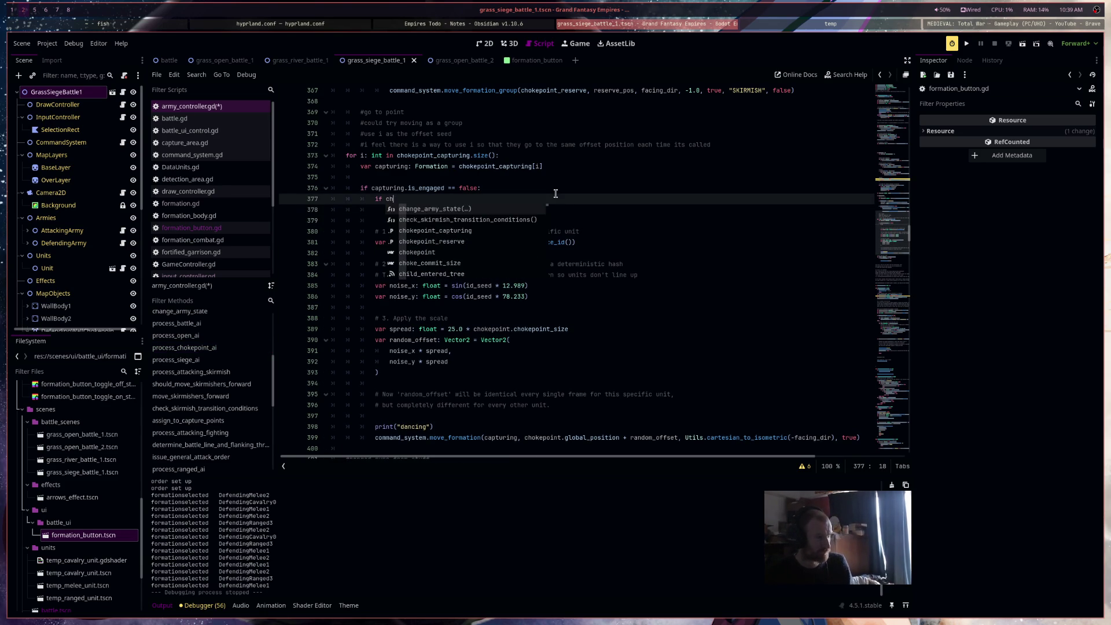
{"action": "key", "text": "Down"}
{"action": "key", "text": "Down"}
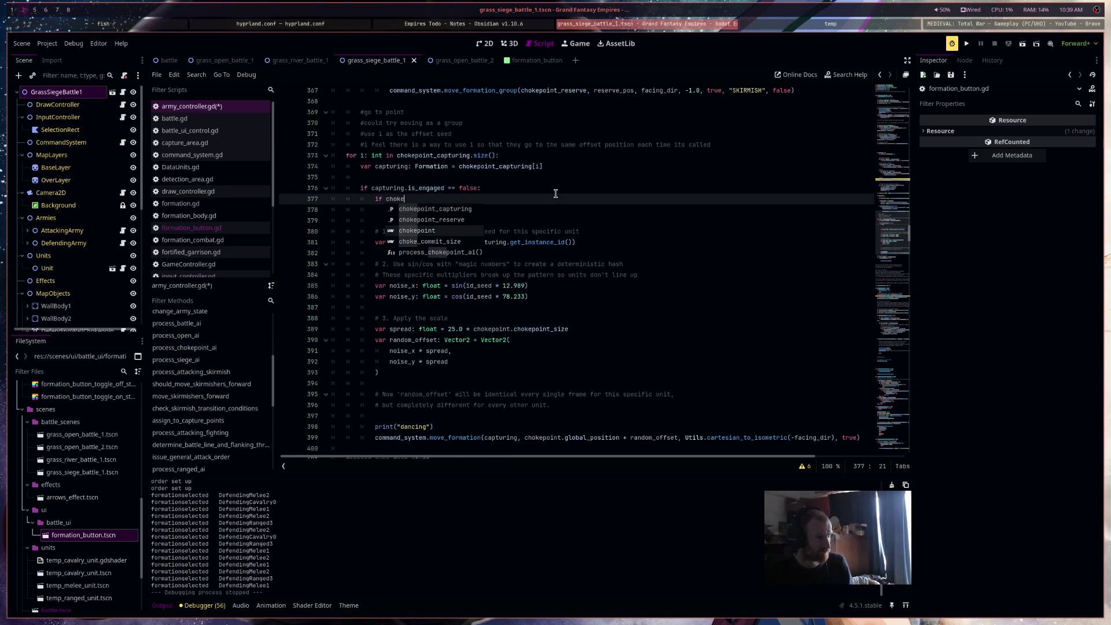
{"action": "key", "text": "Return"}
{"action": "type", "text": "."}
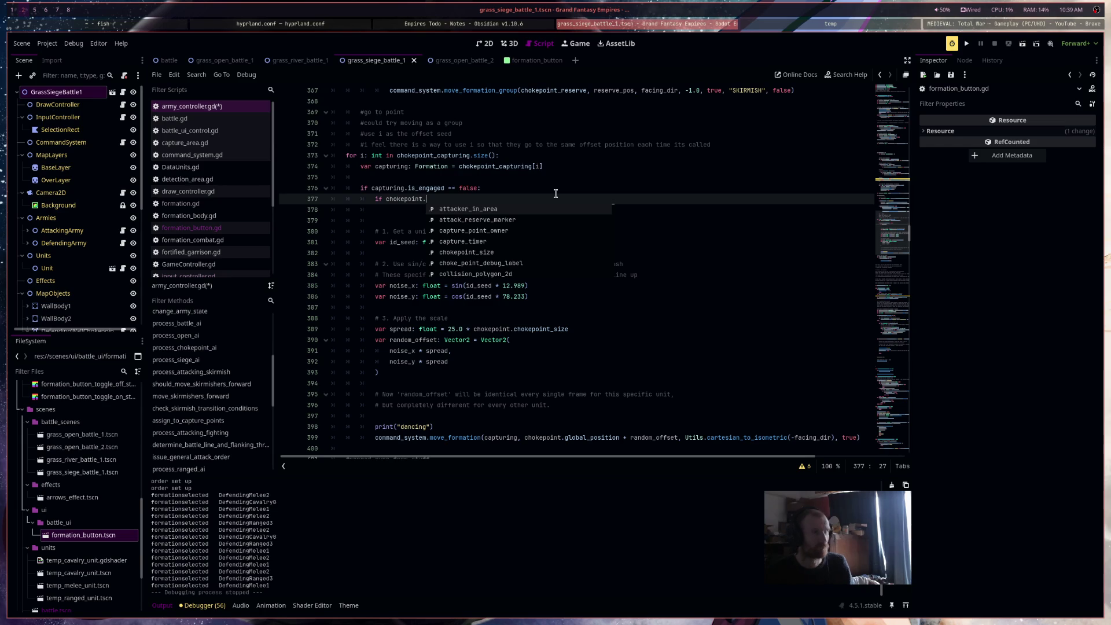
{"action": "key", "text": "BackSpace"}
{"action": "key", "text": "BackSpace"}
{"action": "key", "text": "BackSpace"}
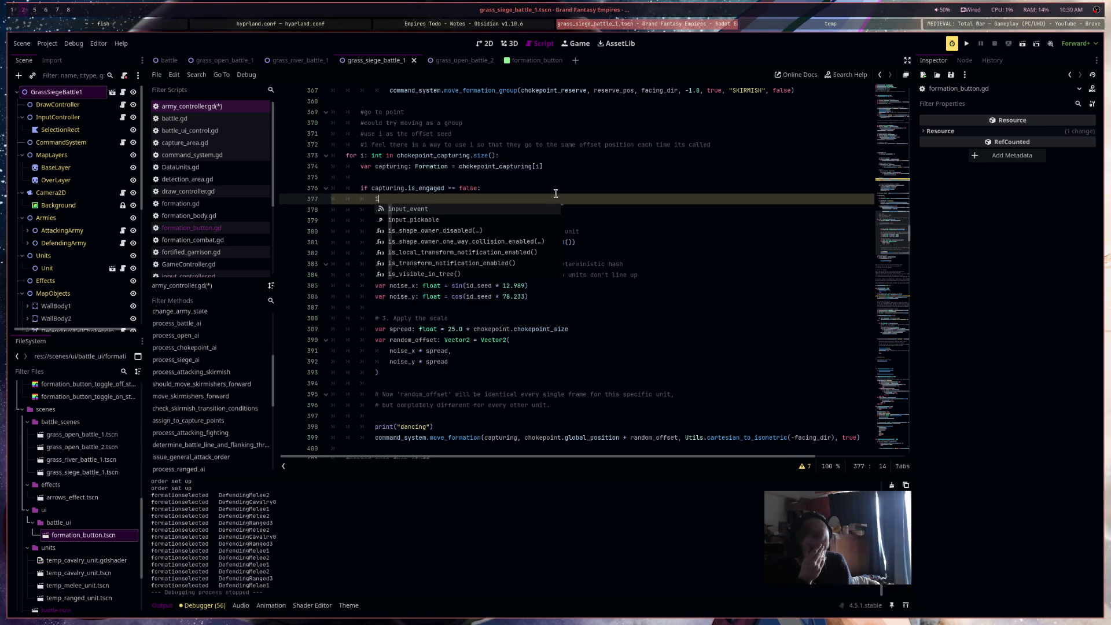
{"action": "key", "text": "BackSpace"}
Declare 'var chokepoint_enemies: Array = chokepoint.' and jump to the CaptureArea class script.
{"action": "type", "text": "var "}
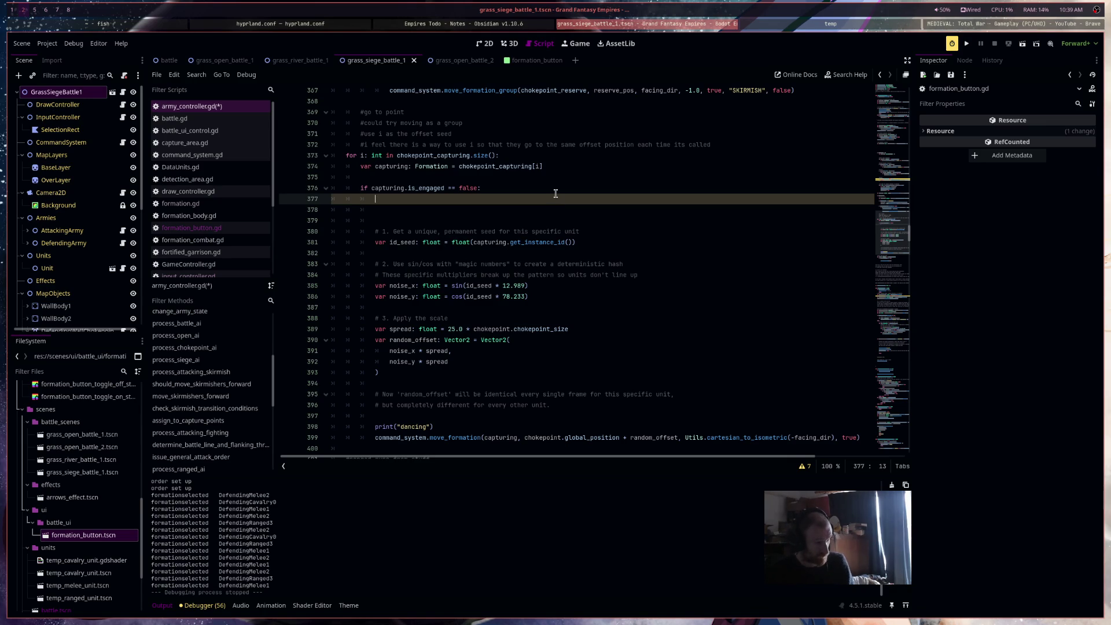
{"action": "type", "text": "choke_"}
{"action": "key", "text": "BackSpace"}
{"action": "type", "text": "point_enem"}
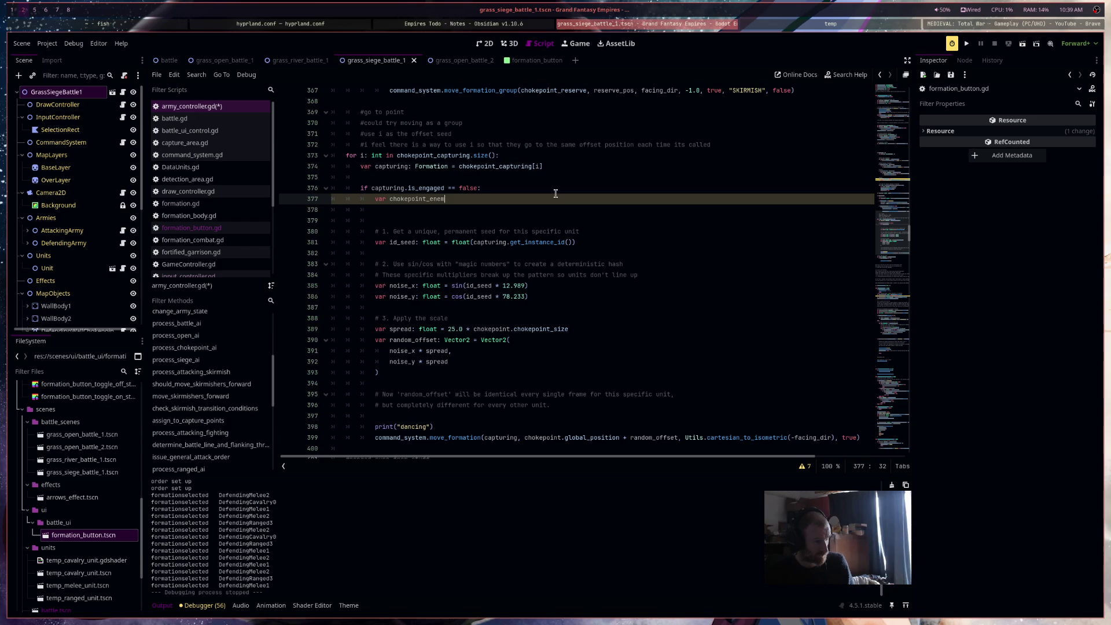
{"action": "type", "text": "ies: Arra"}
{"action": "type", "text": "y = cho"}
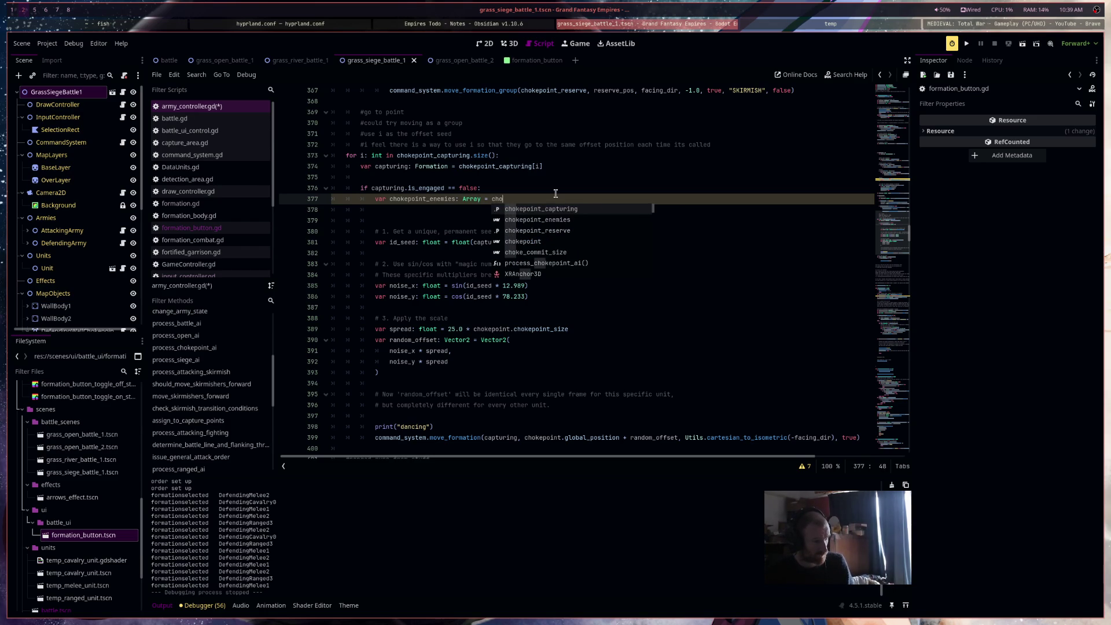
{"action": "type", "text": "k"}
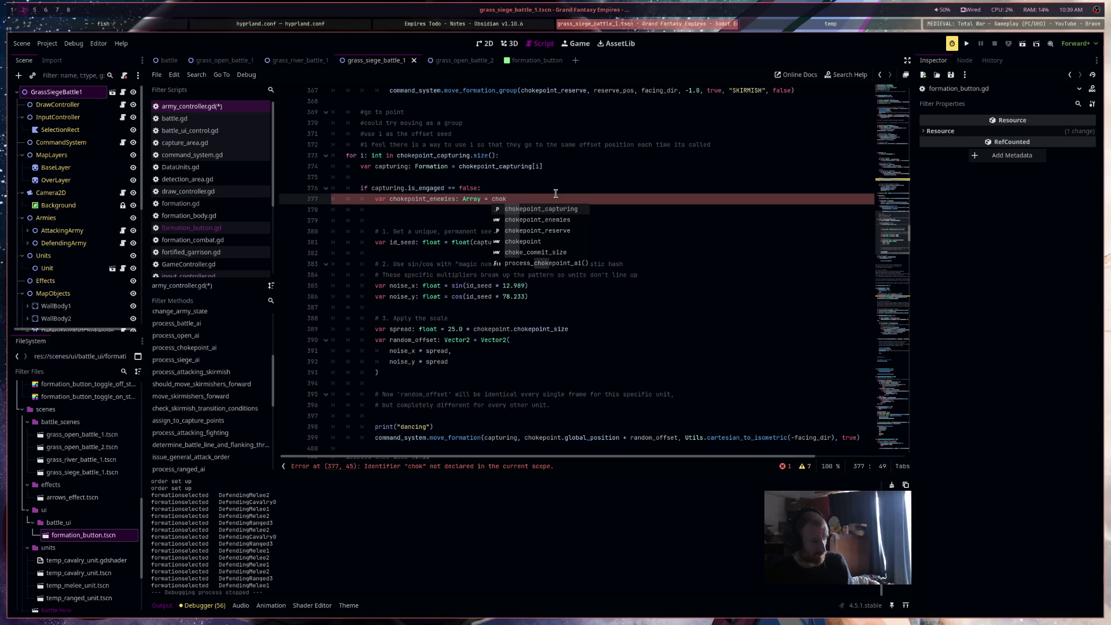
{"action": "key", "text": "Down"}
{"action": "key", "text": "Down"}
{"action": "key", "text": "Down"}
{"action": "key", "text": "Return"}
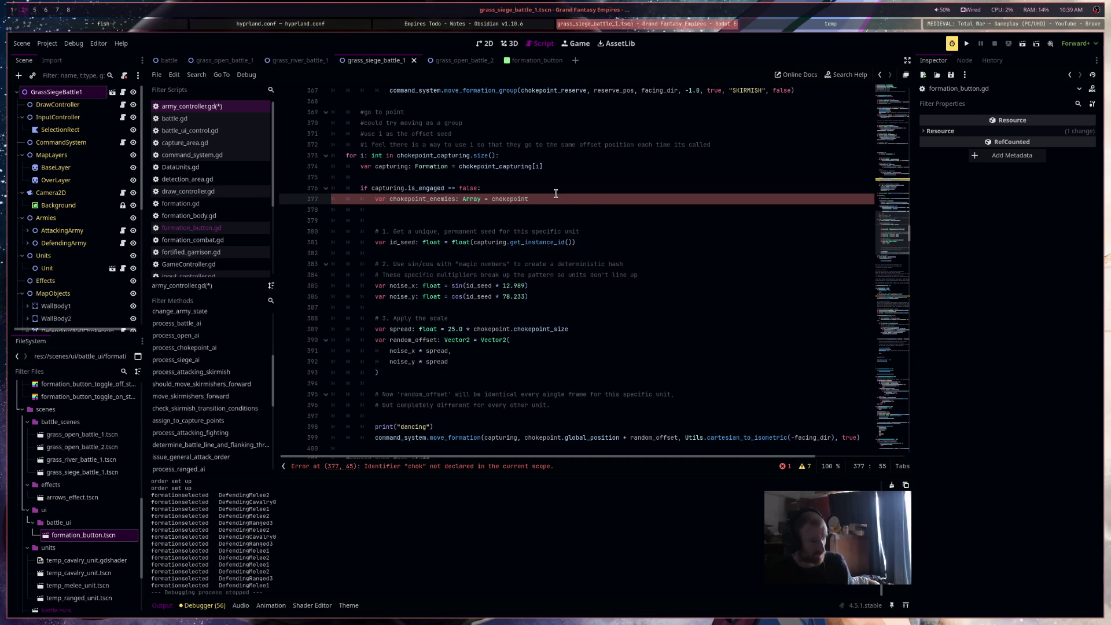
{"action": "type", "text": ".a"}
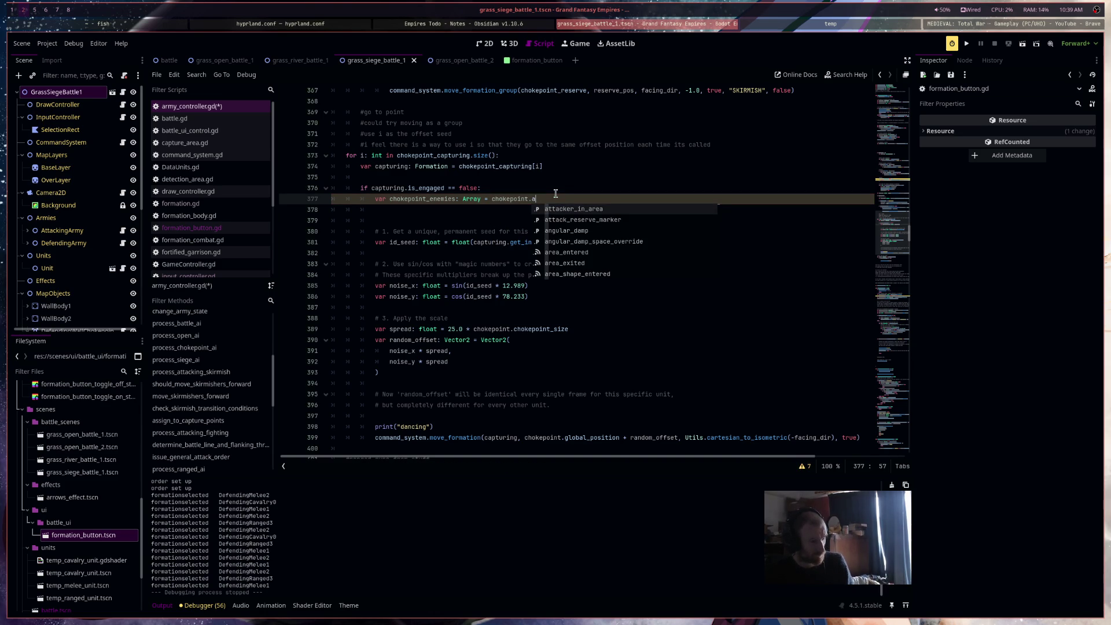
{"action": "key", "text": "Return"}
{"action": "key", "text": "alt+Left"}
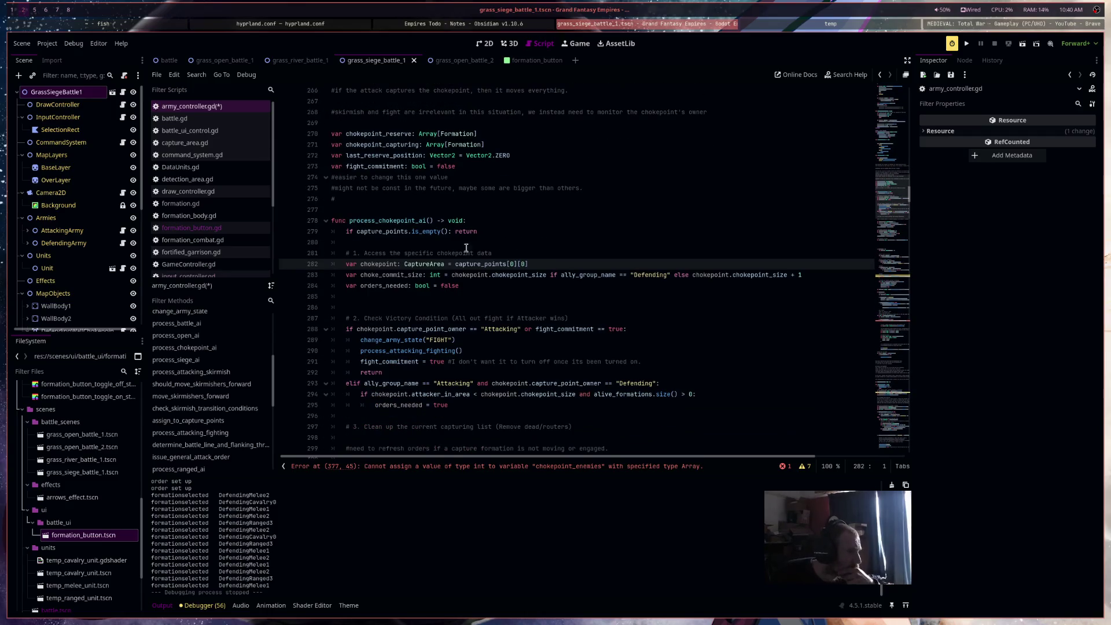
{"action": "left_click", "coordinate": [437, 268], "text": "ctrl"}
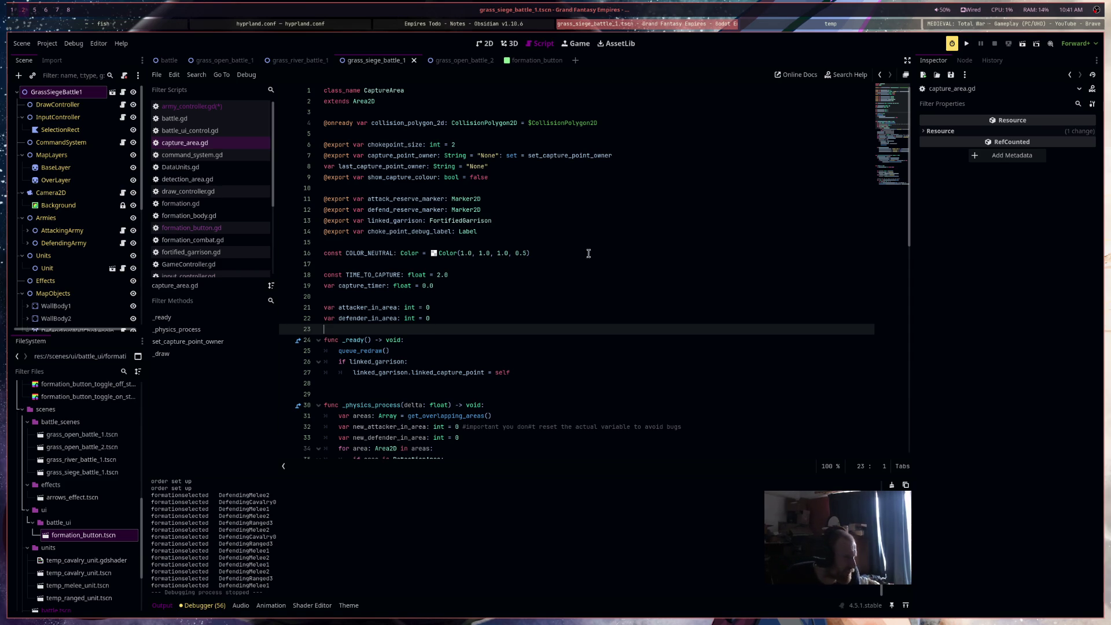
Declare 'var attacker_formations_in_area: Array = []' and 'var defender_formations_in_area: Array = []' on lines 24–25.
{"action": "key", "text": "Return"}
{"action": "key", "text": "Return"}
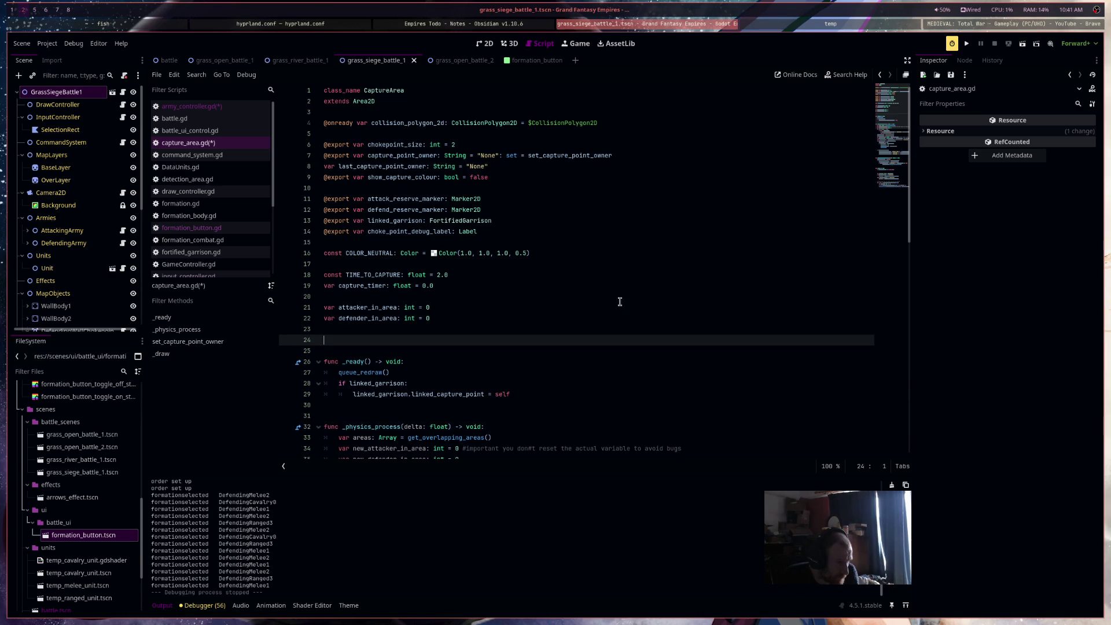
{"action": "scroll", "coordinate": [666, 296], "scroll_direction": "down", "scroll_amount": 5}
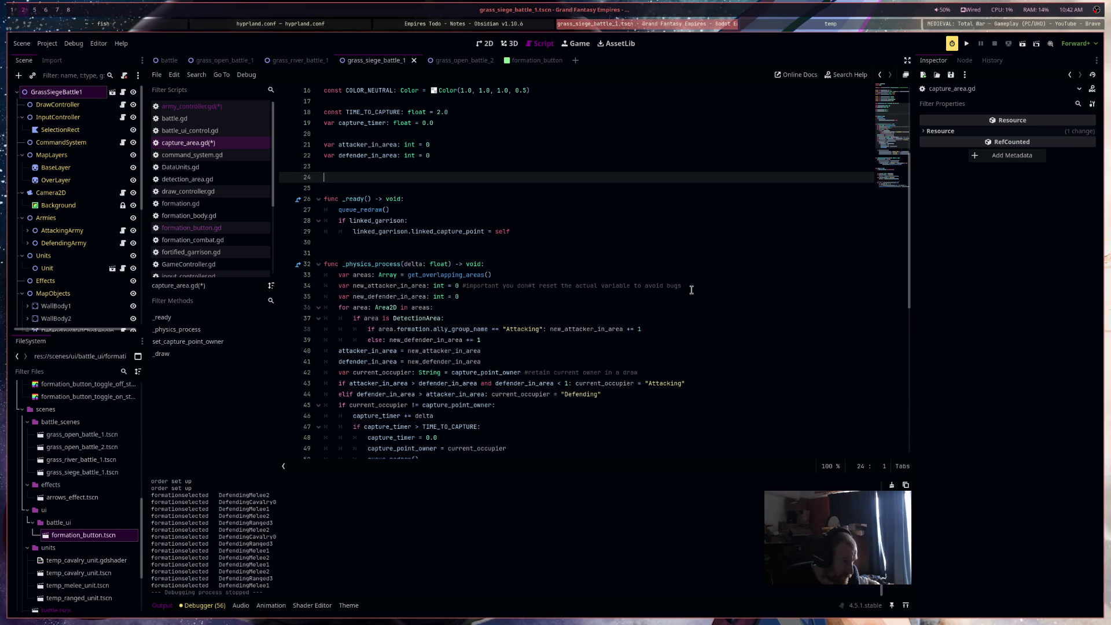
{"action": "scroll", "coordinate": [691, 290], "scroll_direction": "up", "scroll_amount": 2}
{"action": "scroll", "coordinate": [691, 290], "scroll_direction": "down", "scroll_amount": 1}
{"action": "type", "text": "v"}
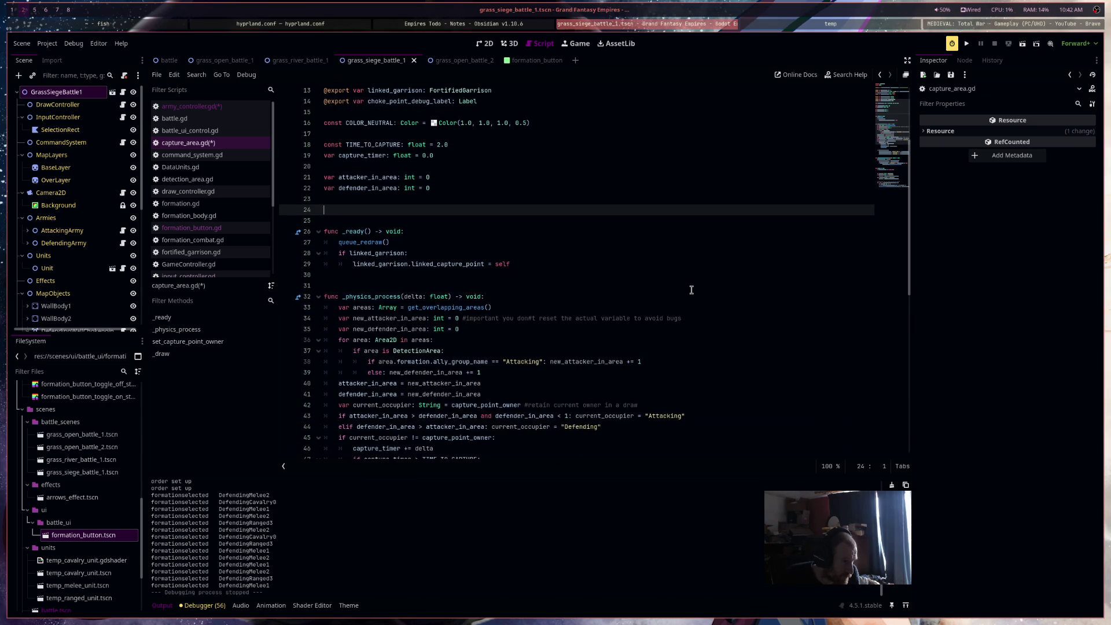
{"action": "type", "text": "ar attack_from"}
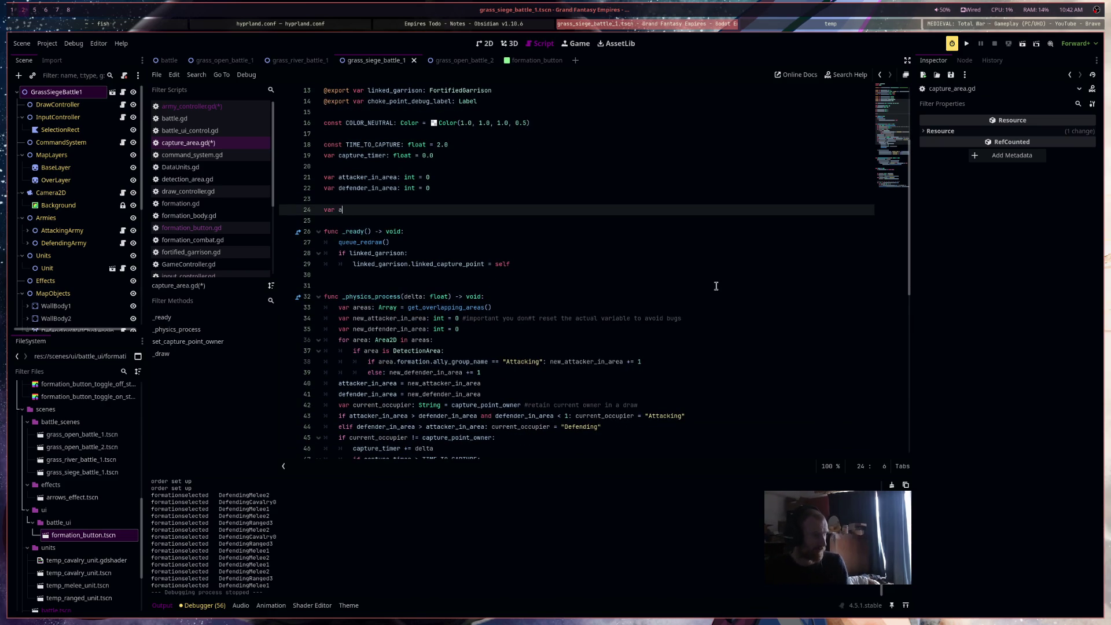
{"action": "key", "text": "BackSpace"}
{"action": "key", "text": "BackSpace"}
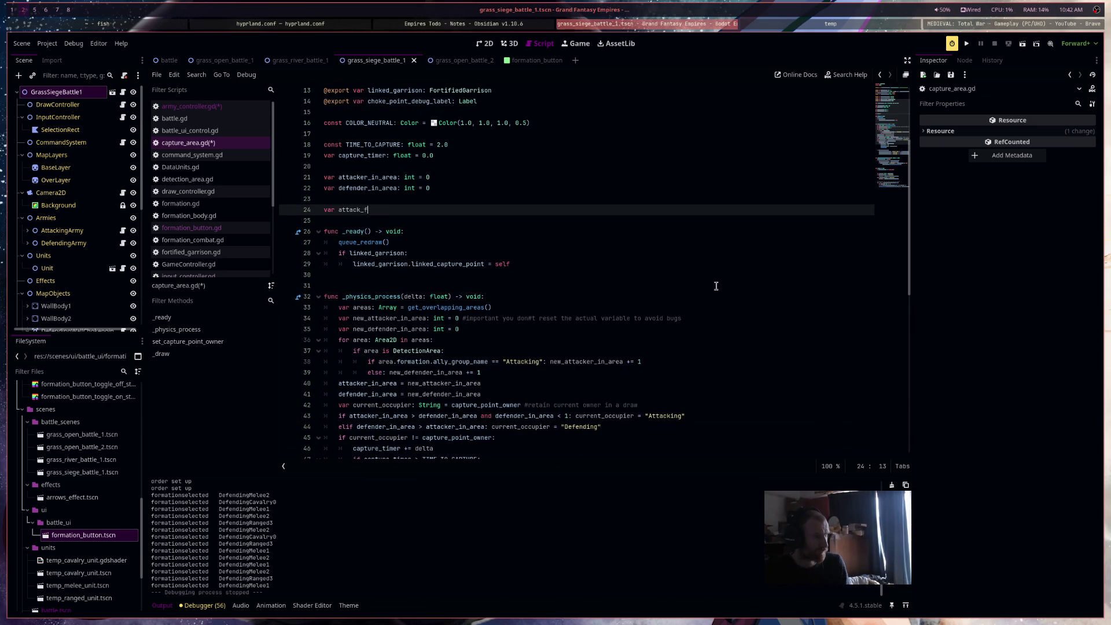
{"action": "type", "text": "mations_"}
{"action": "type", "text": "in_area: Array = ["}
{"action": "key", "text": "Return"}
{"action": "type", "text": "var defender_forma"}
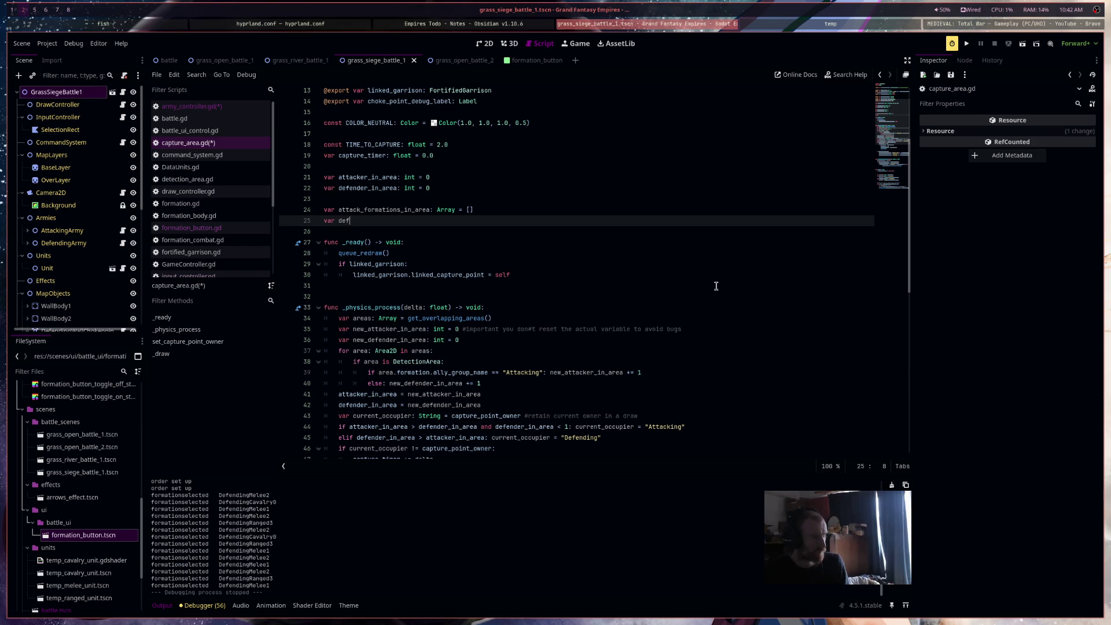
{"action": "type", "text": "tions_in"}
{"action": "type", "text": "_area: "}
{"action": "type", "text": "Array ["}
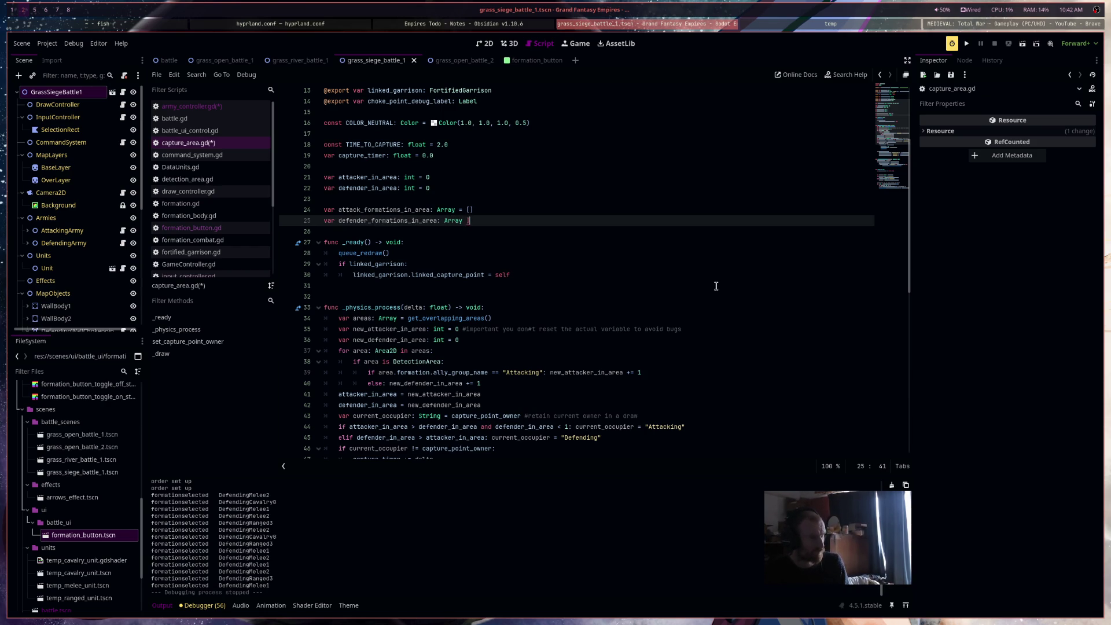
{"action": "key", "text": "BackSpace"}
{"action": "type", "text": "= ["}
{"action": "key", "text": "Right"}
Save the scripts and run the siege battle scene as a test.
{"action": "key", "text": "ctrl+s"}
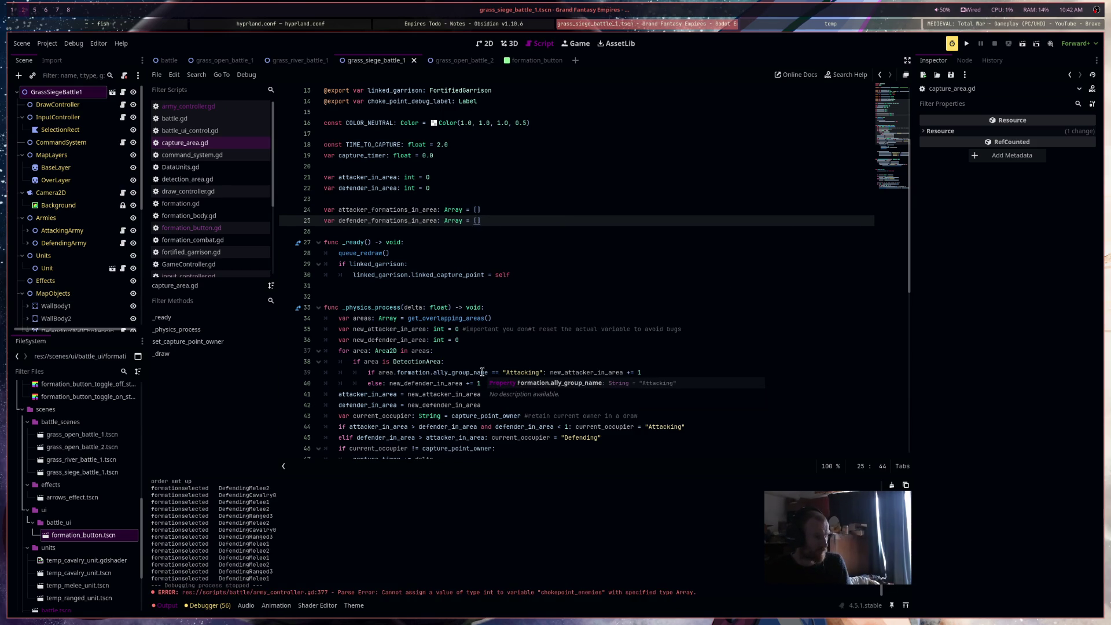
{"action": "left_click", "coordinate": [501, 363]}
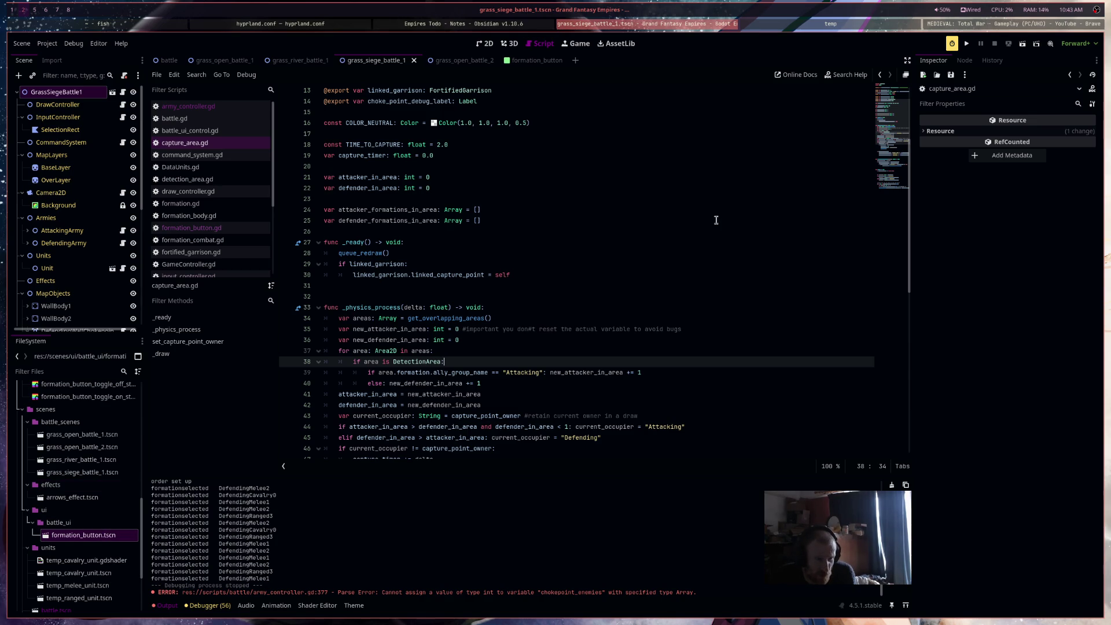
{"action": "left_click", "coordinate": [1022, 43]}
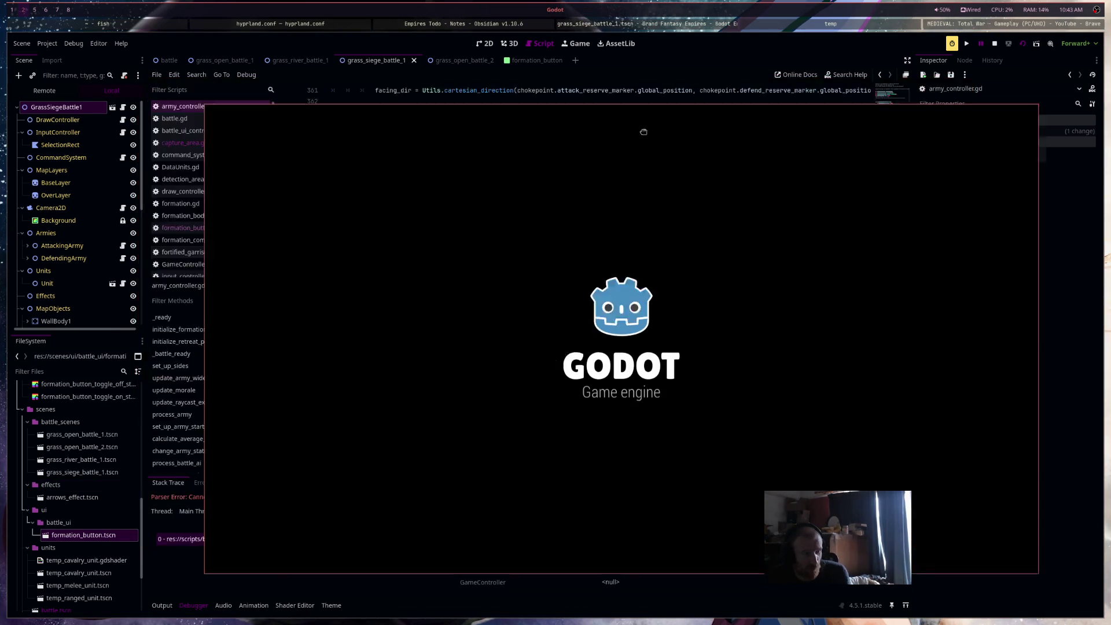
Move the game splash window, view the Game embedding options unchanged, and return to Script.
{"action": "left_click_drag", "start_coordinate": [577, 117], "coordinate": [558, 117]}
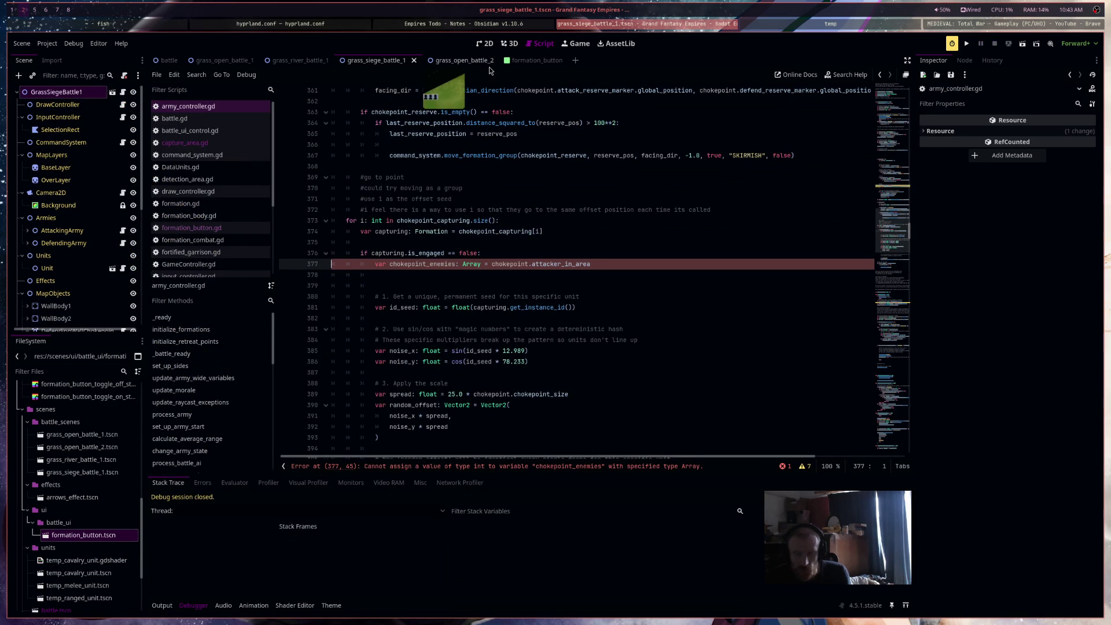
{"action": "left_click", "coordinate": [575, 44]}
{"action": "left_click", "coordinate": [408, 76]}
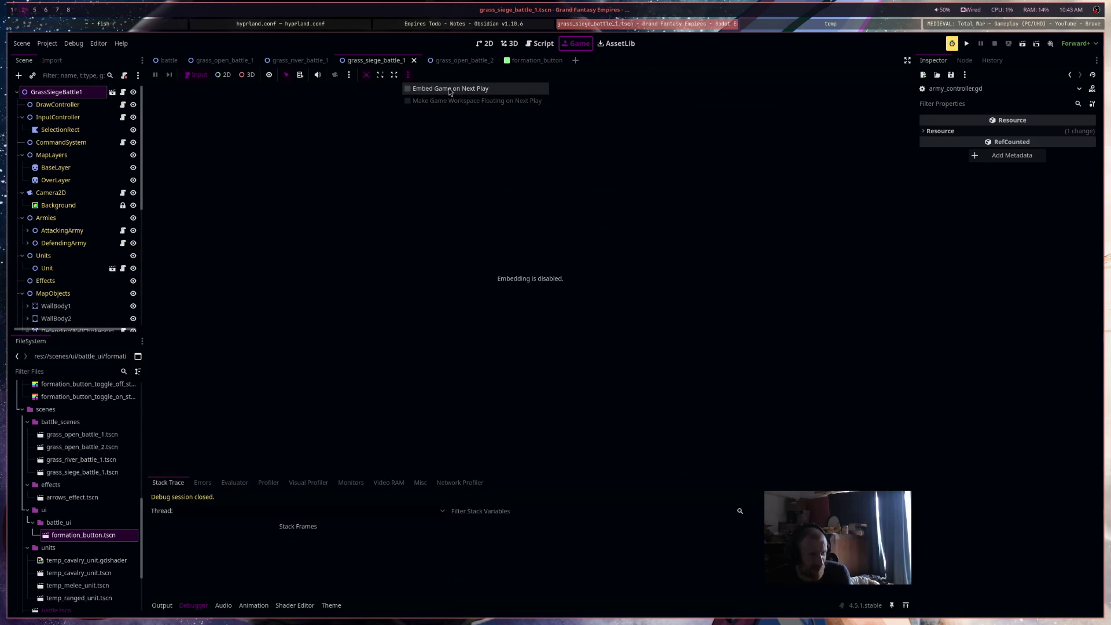
{"action": "left_click", "coordinate": [754, 101]}
{"action": "left_click", "coordinate": [544, 44]}
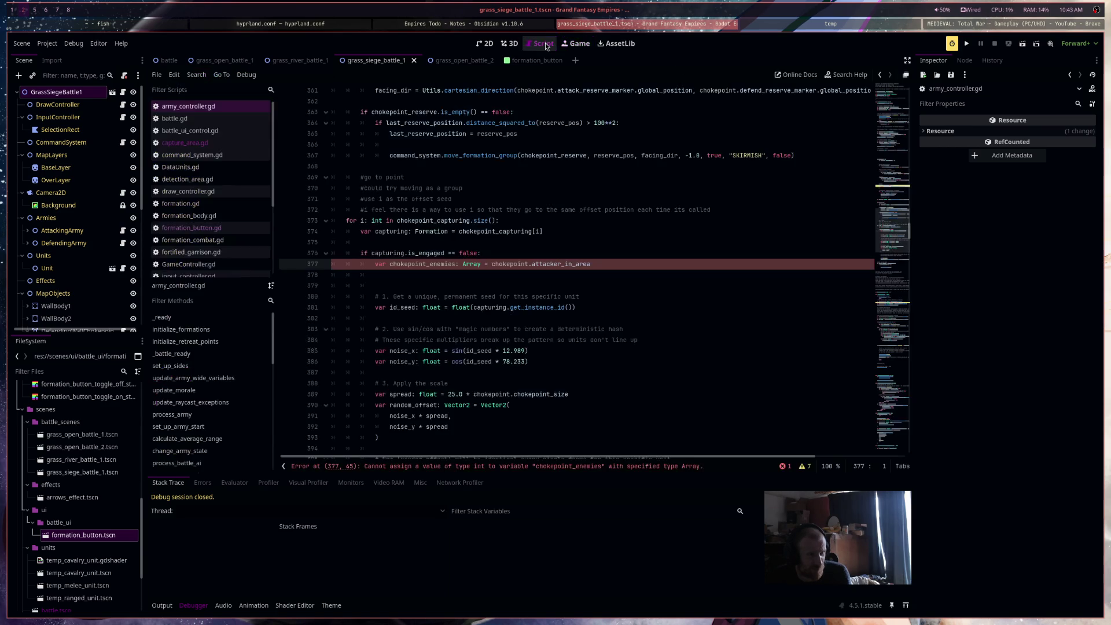
Comment out the chokepoint_enemies line 377 with # and save army_controller.gd.
{"action": "left_click", "coordinate": [664, 268]}
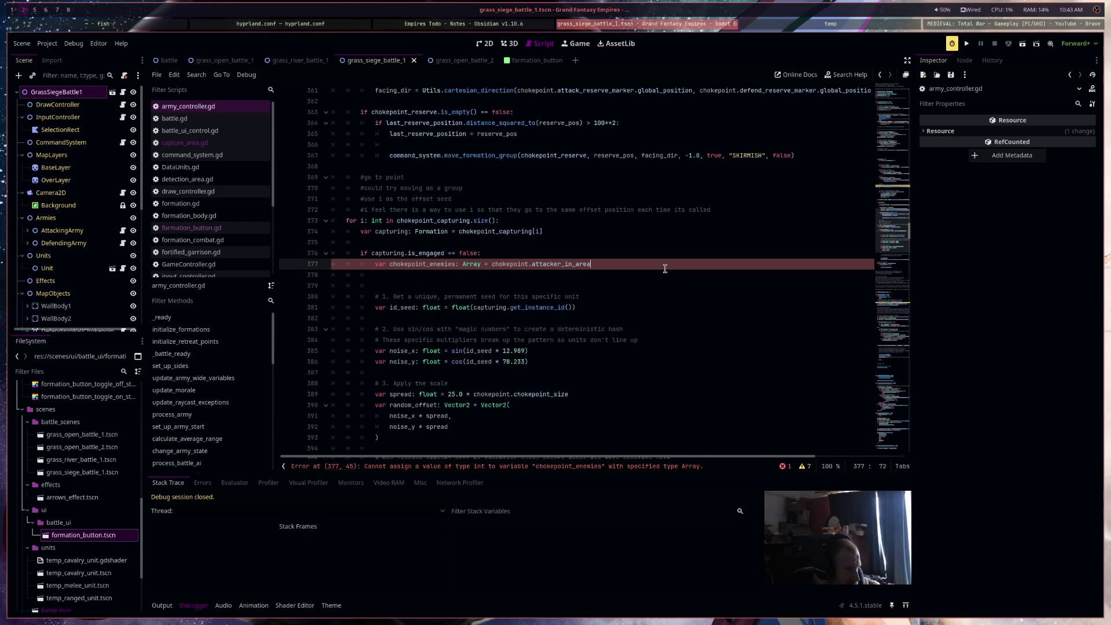
{"action": "left_click", "coordinate": [375, 269]}
{"action": "type", "text": "#"}
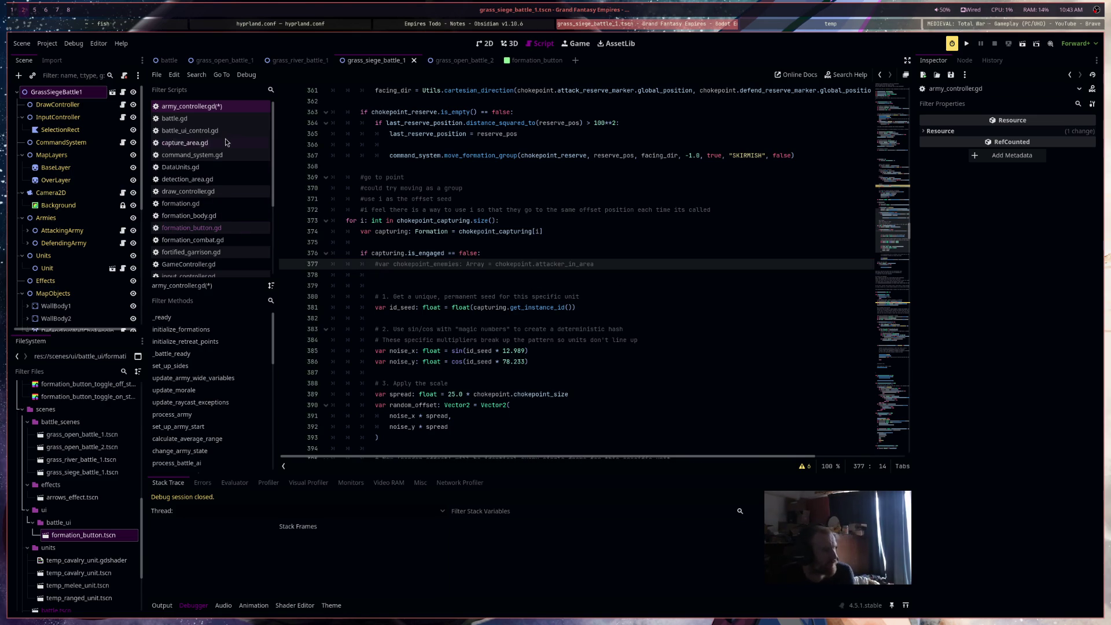
{"action": "key", "text": "ctrl+s"}
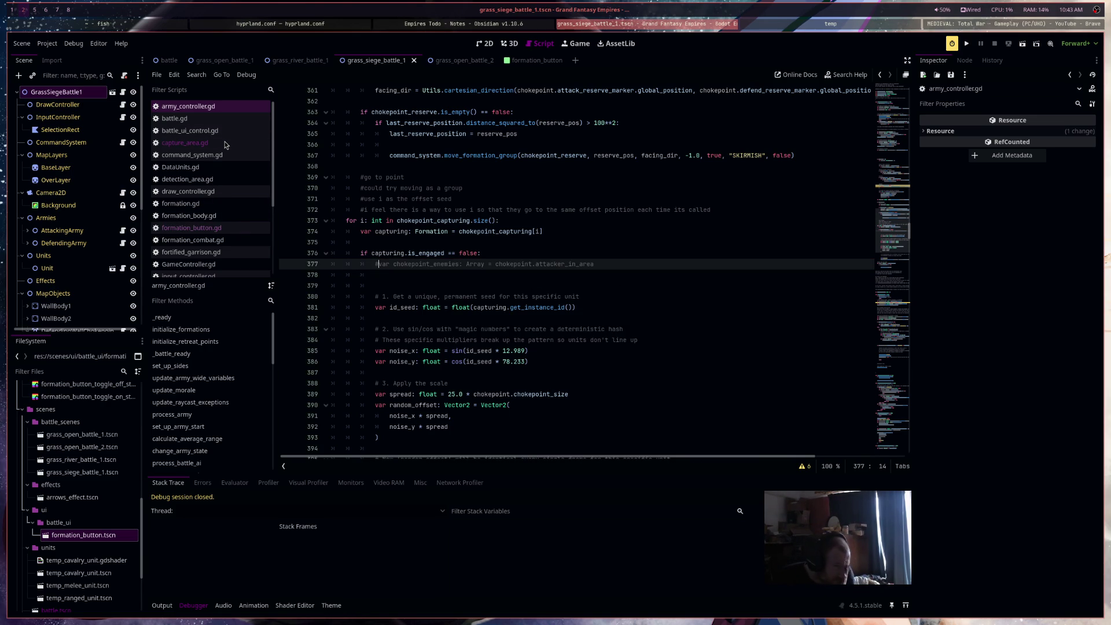
{"action": "left_click", "coordinate": [226, 146]}
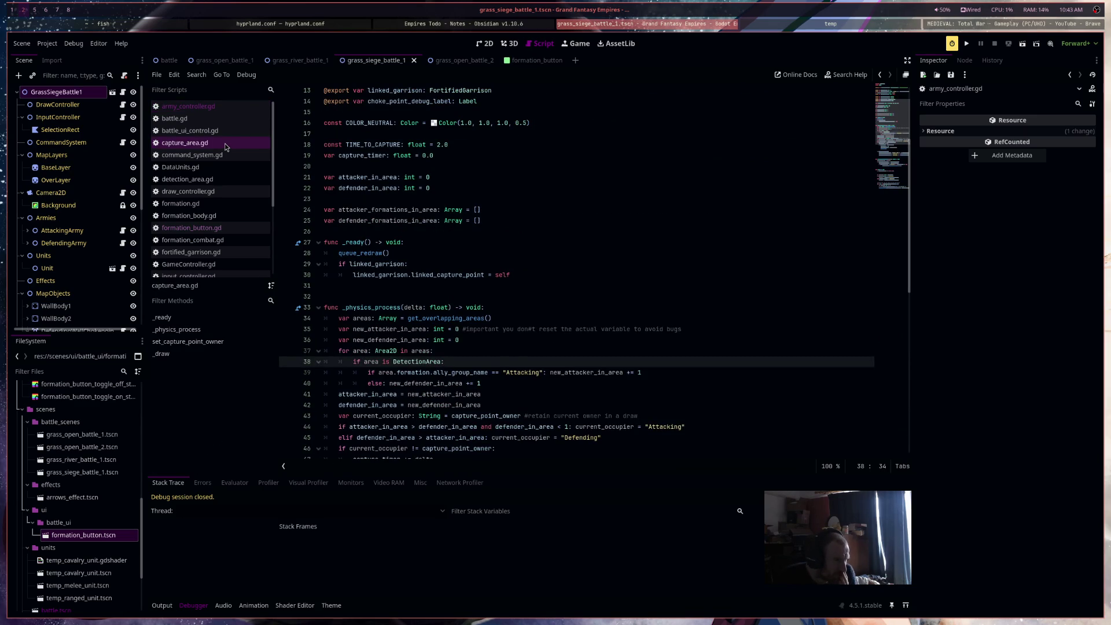
{"action": "left_click", "coordinate": [238, 106]}
{"action": "left_click", "coordinate": [238, 228]}
{"action": "left_click", "coordinate": [239, 143]}
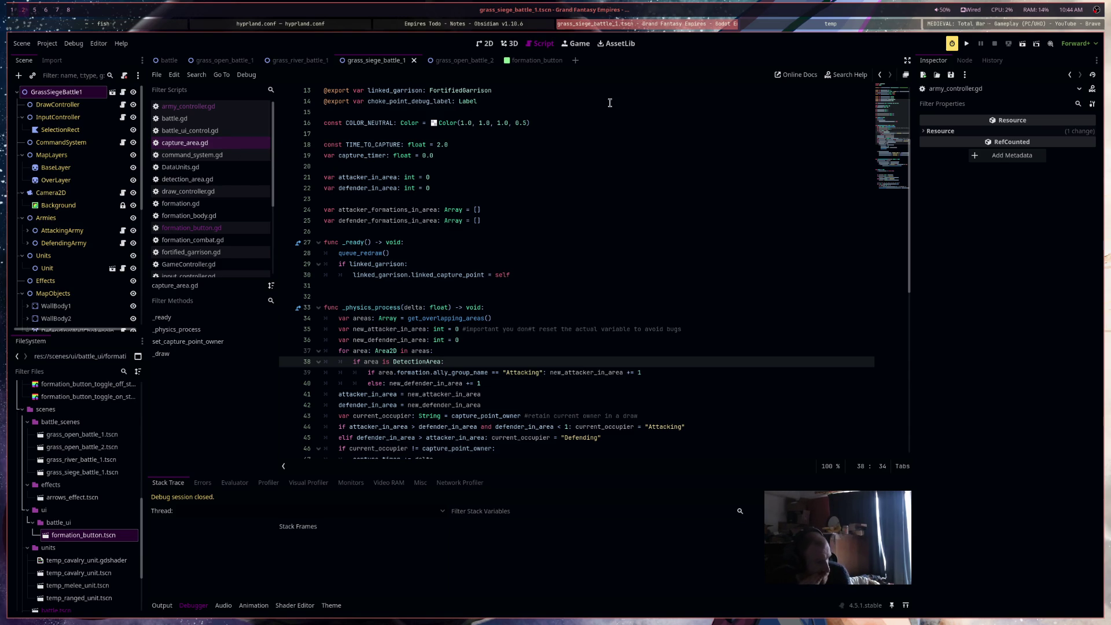
{"action": "left_click", "coordinate": [210, 110]}
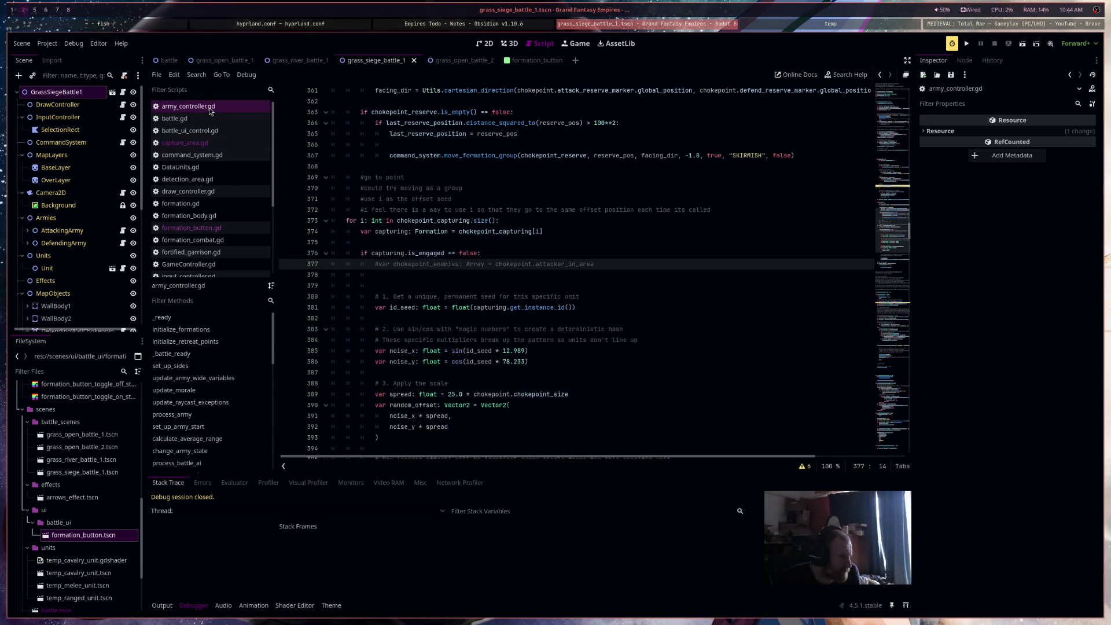
{"action": "left_click", "coordinate": [219, 145]}
{"action": "left_click", "coordinate": [219, 229]}
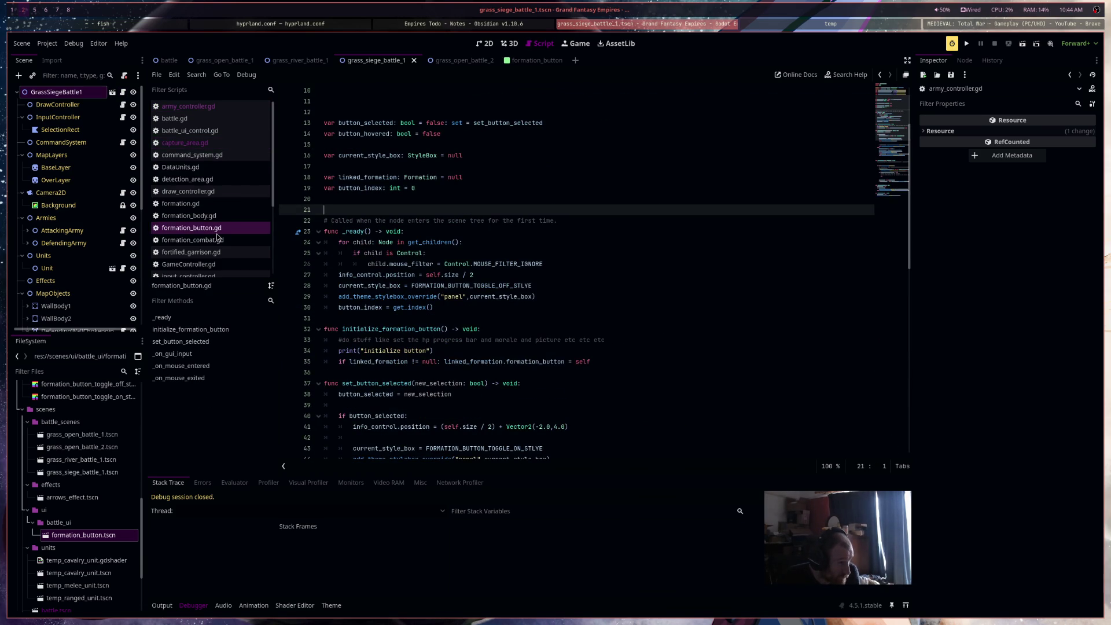
{"action": "left_click", "coordinate": [214, 143]}
{"action": "left_click", "coordinate": [214, 110]}
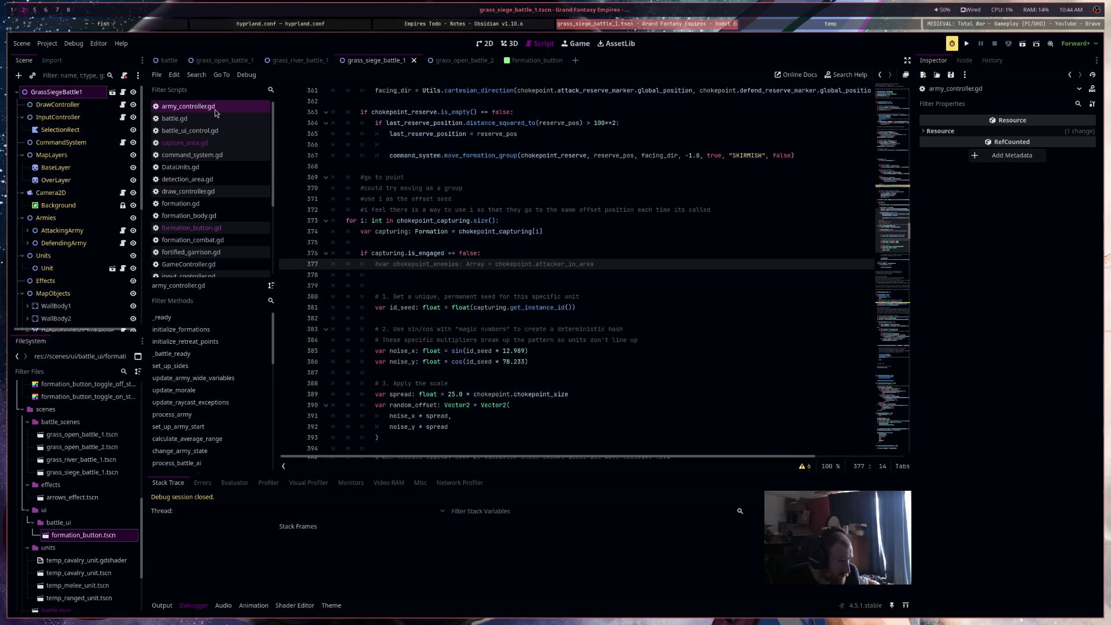
{"action": "left_click", "coordinate": [196, 143]}
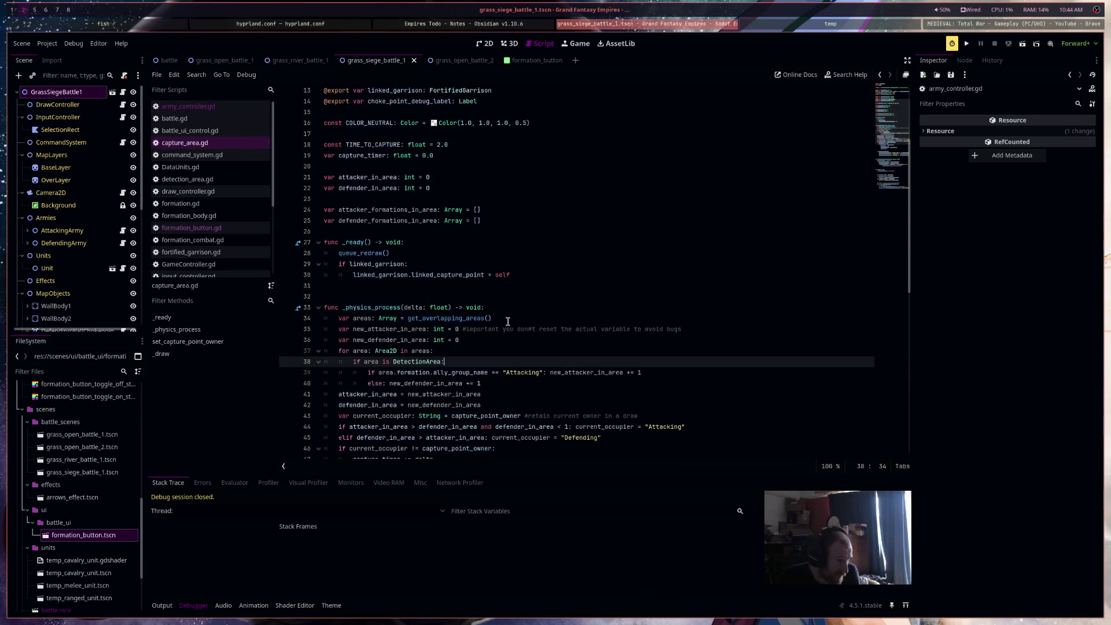
{"action": "left_click_drag", "start_coordinate": [324, 209], "coordinate": [575, 228]}
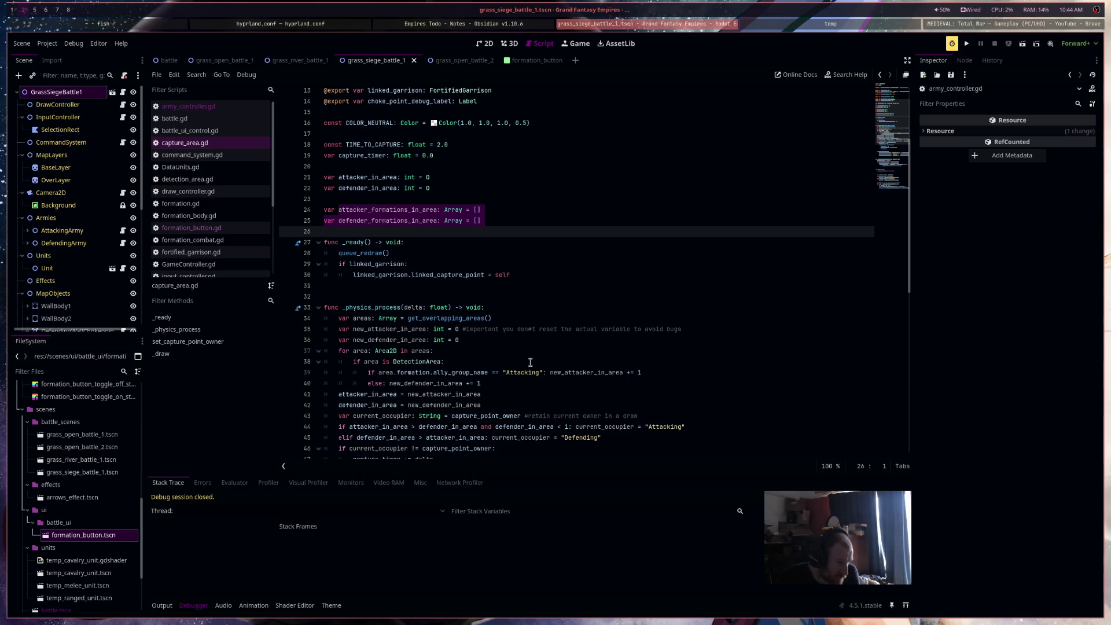
Put the attacker and defender increments on their own lines and add blank lines above the loop.
{"action": "left_click", "coordinate": [548, 372]}
{"action": "key", "text": "Return"}
{"action": "left_click", "coordinate": [390, 396]}
{"action": "key", "text": "Return"}
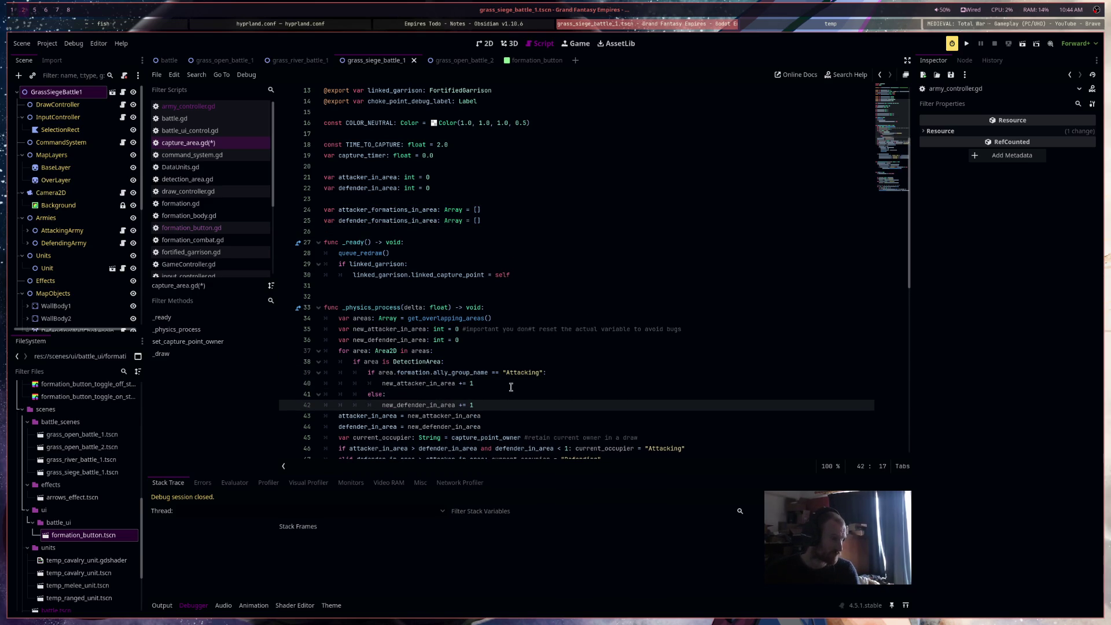
{"action": "left_click", "coordinate": [482, 352]}
{"action": "key", "text": "Up"}
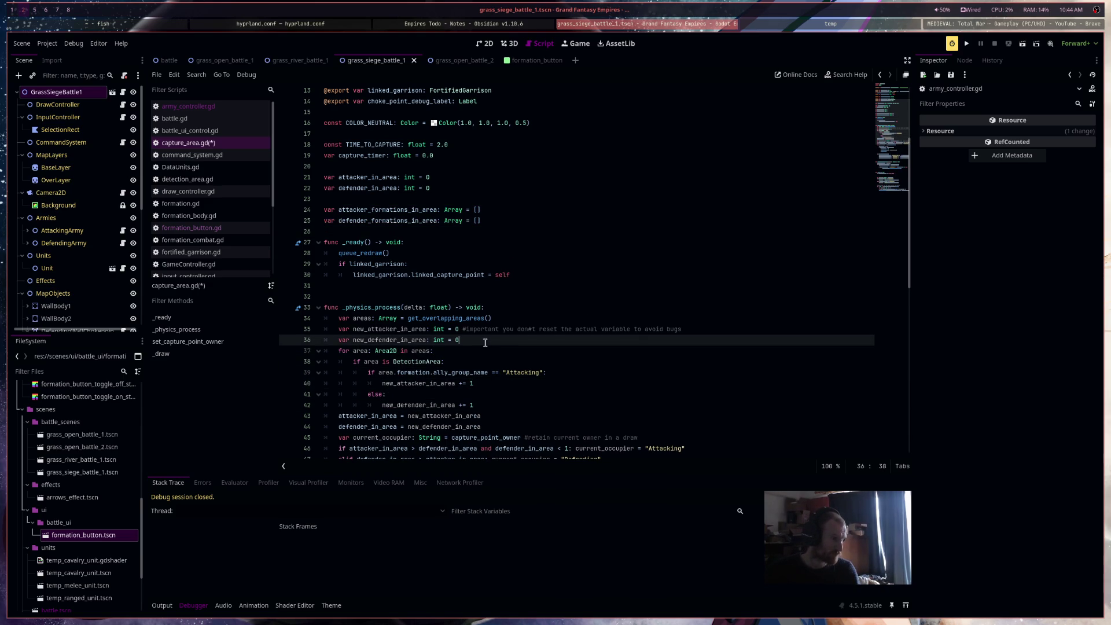
{"action": "key", "text": "Return"}
{"action": "key", "text": "Return"}
{"action": "key", "text": "Up"}
Declare a new_attacker_formations array and duplicate it as new_defender_formations.
{"action": "type", "text": "var"}
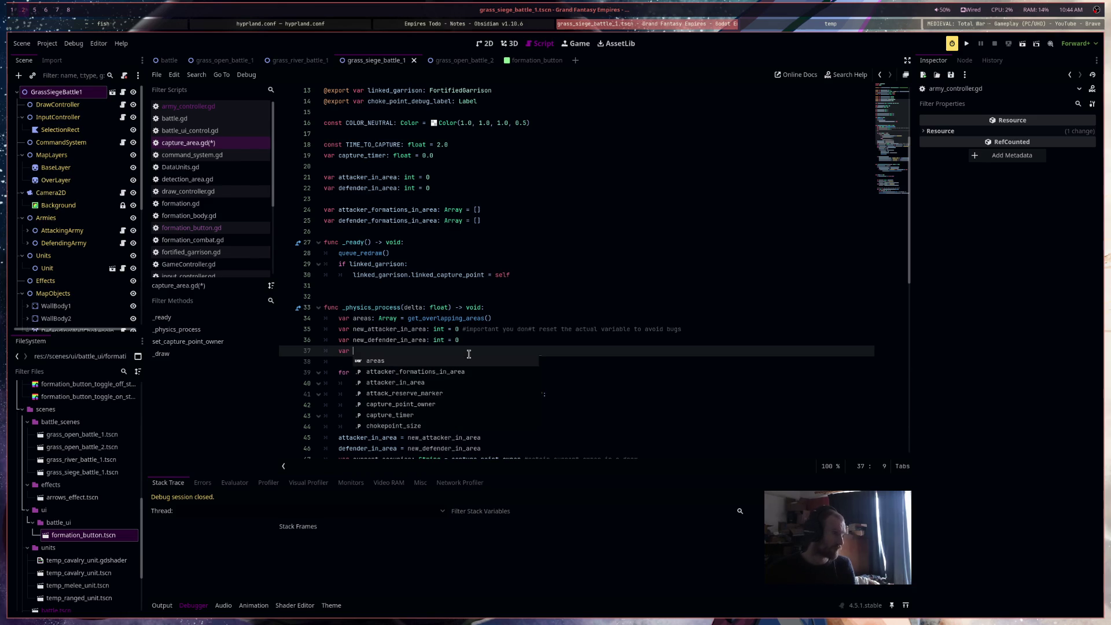
{"action": "type", "text": "_attacker_"}
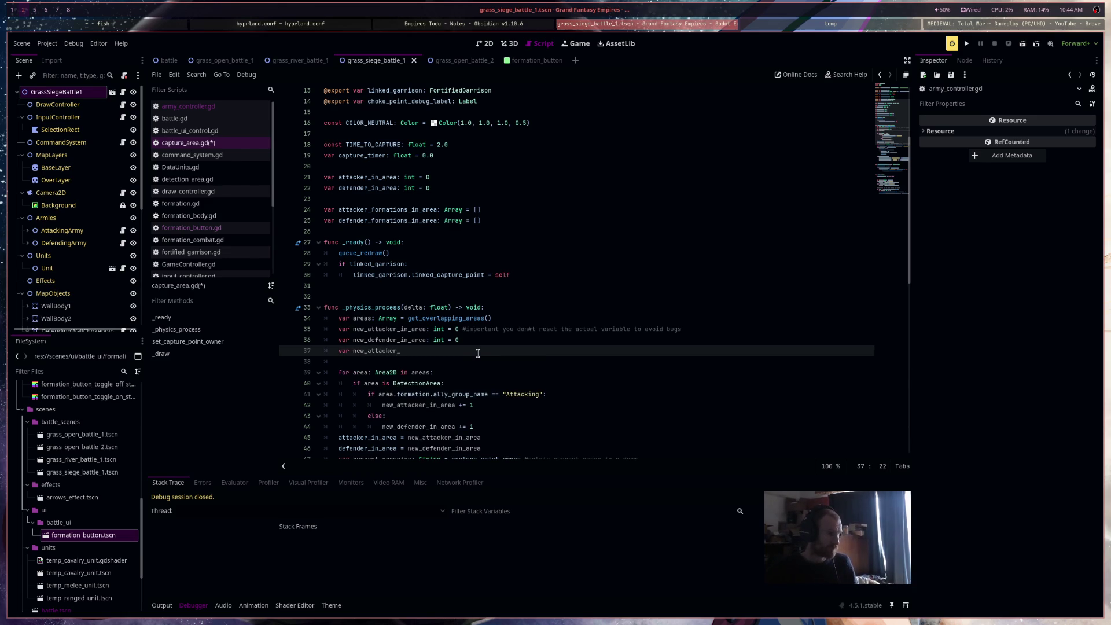
{"action": "type", "text": "formations: Array = ["}
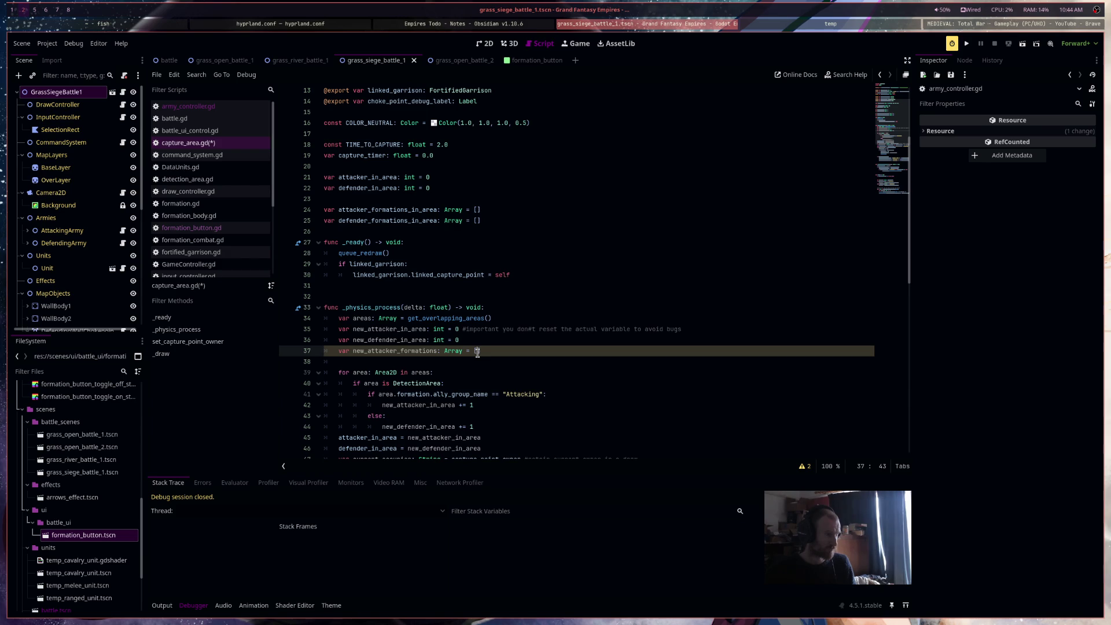
{"action": "key", "text": "ctrl+Return"}
{"action": "key", "text": "Up"}
{"action": "key", "text": "ctrl+c"}
{"action": "key", "text": "Down"}
{"action": "key", "text": "ctrl+v"}
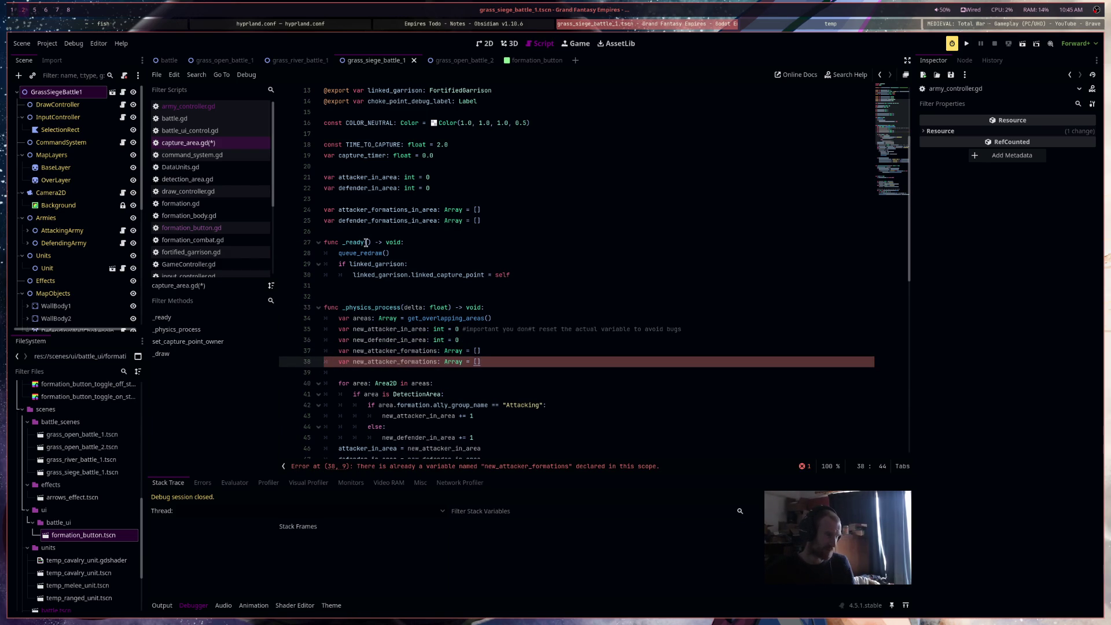
{"action": "double_click", "coordinate": [359, 220]}
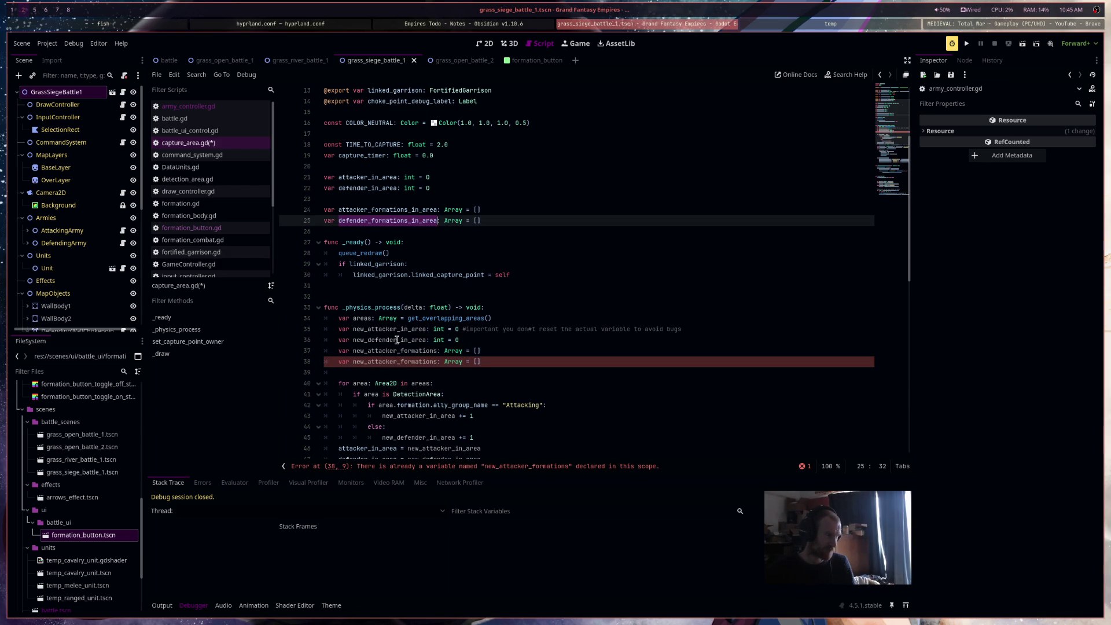
{"action": "double_click", "coordinate": [396, 360]}
{"action": "key", "text": "ctrl+v"}
{"action": "key", "text": "ctrl+z"}
{"action": "left_click", "coordinate": [394, 362]}
{"action": "key", "text": "Delete"}
{"action": "key", "text": "Delete"}
{"action": "key", "text": "Delete"}
{"action": "type", "text": "w_defe"}
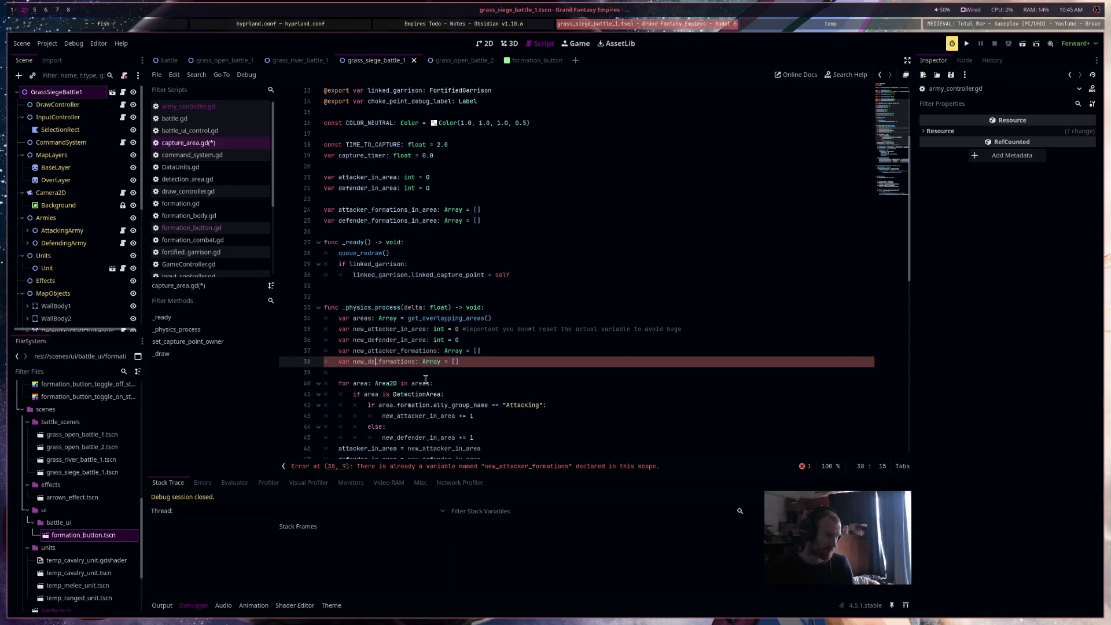
{"action": "type", "text": "nder"}
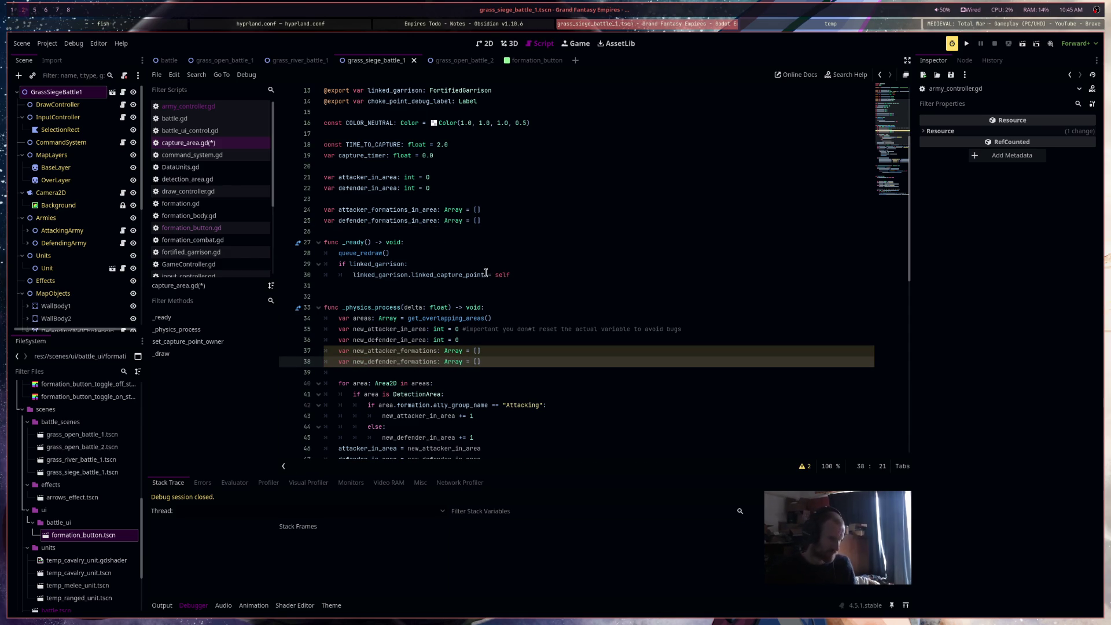
Append area.formation to new_attacker_formations in the attacker branch.
{"action": "left_click", "coordinate": [516, 417]}
{"action": "key", "text": "Return"}
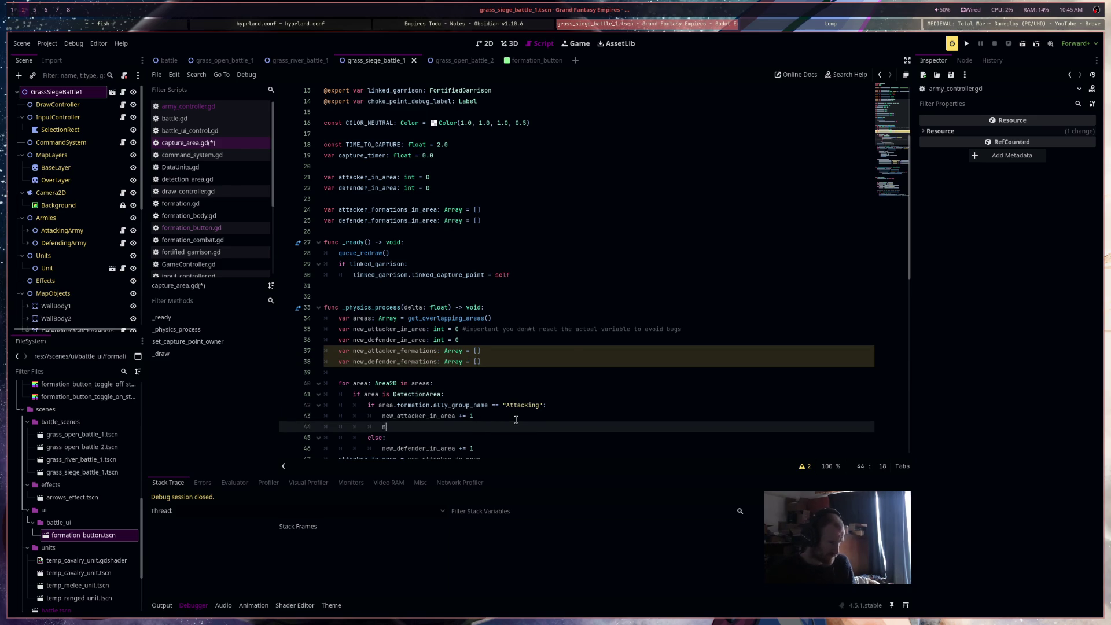
{"action": "type", "text": "new"}
{"action": "key", "text": "Return"}
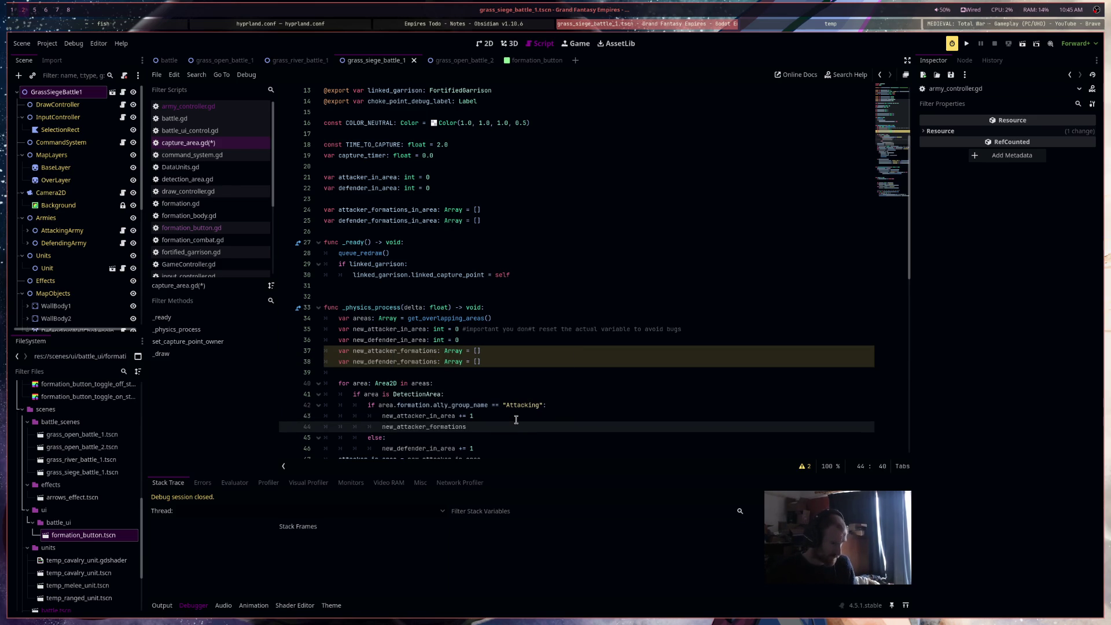
{"action": "type", "text": "(area.form"}
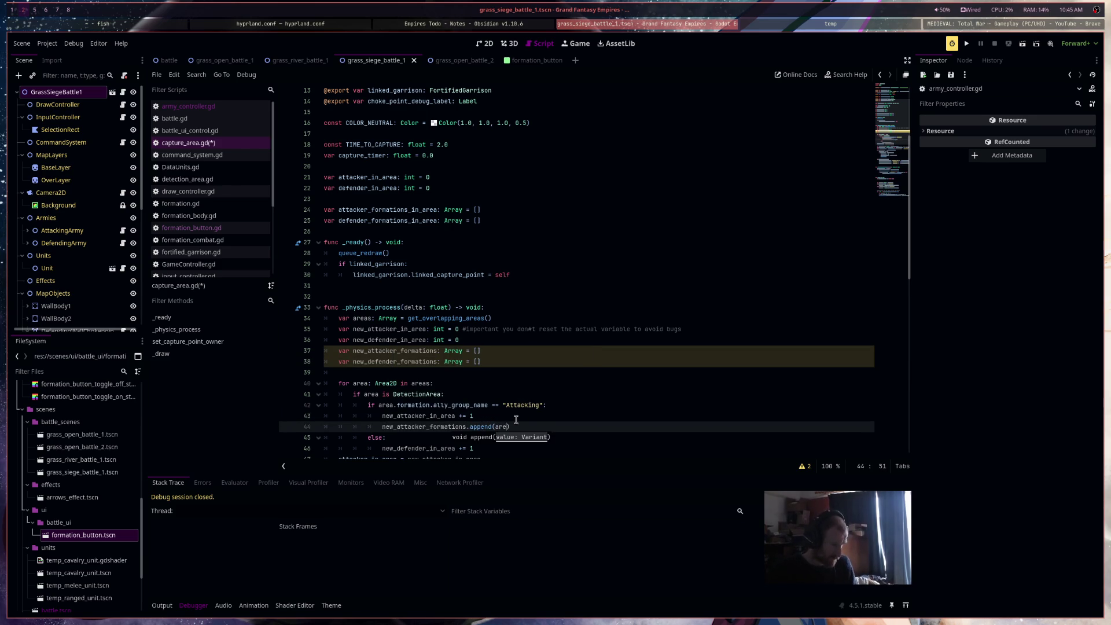
{"action": "type", "text": "ation"}
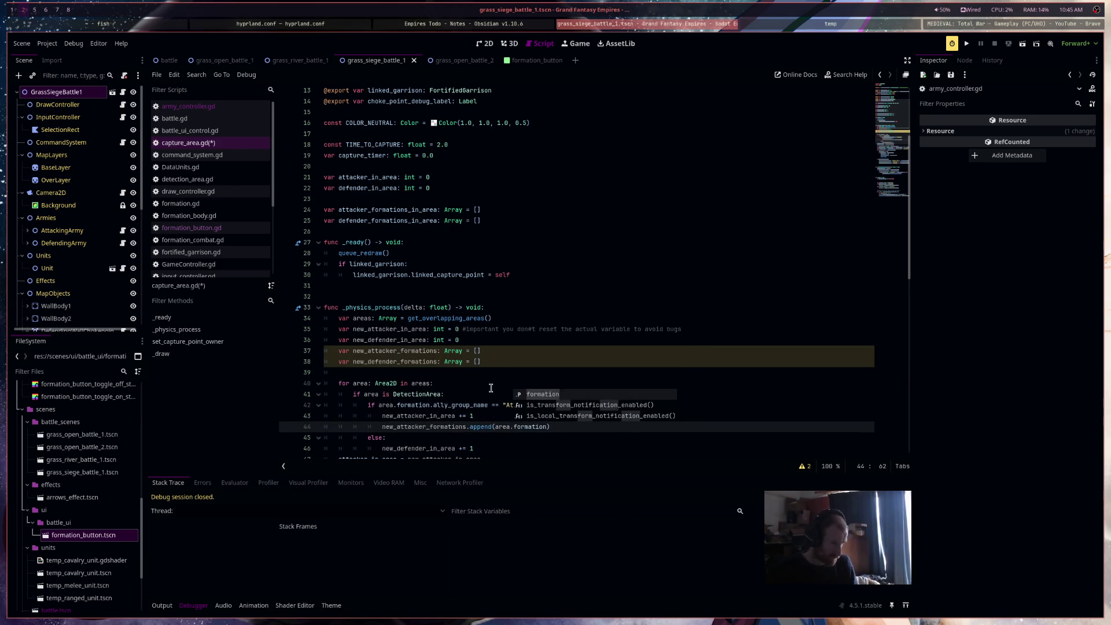
{"action": "left_click", "coordinate": [556, 372]}
{"action": "scroll", "coordinate": [568, 328], "scroll_direction": "down", "scroll_amount": 3}
Append area.formation to new_defender_formations in the defender branch.
{"action": "left_click", "coordinate": [499, 350]}
{"action": "key", "text": "Return"}
{"action": "key", "text": "ctrl+v"}
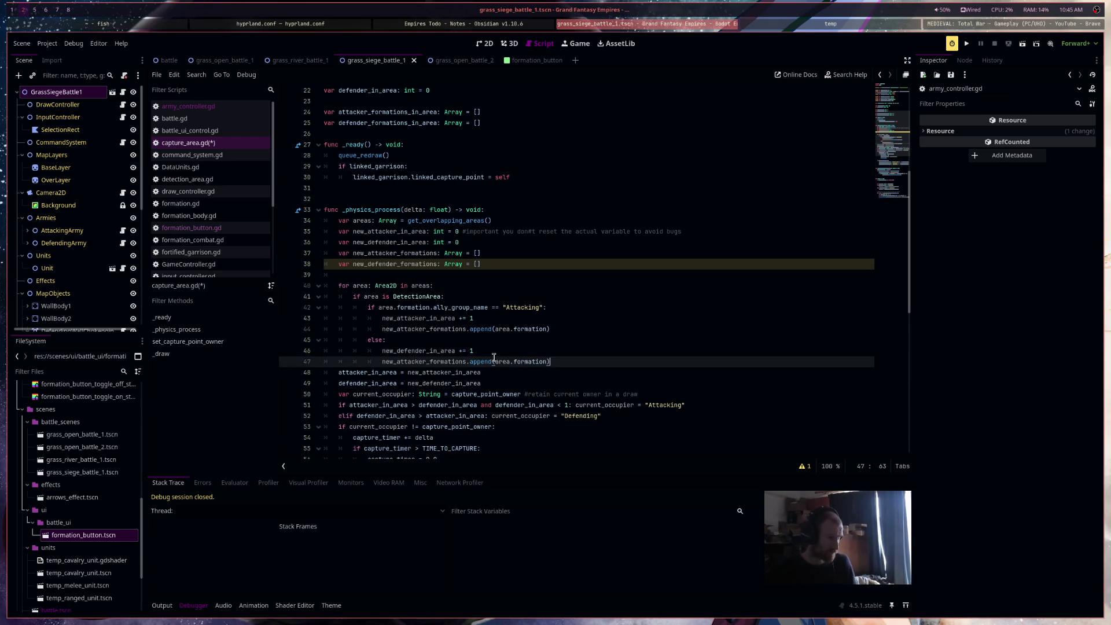
{"action": "left_click", "coordinate": [419, 357], "text": "ctrl"}
{"action": "double_click", "coordinate": [419, 358]}
{"action": "key", "text": "ctrl+v"}
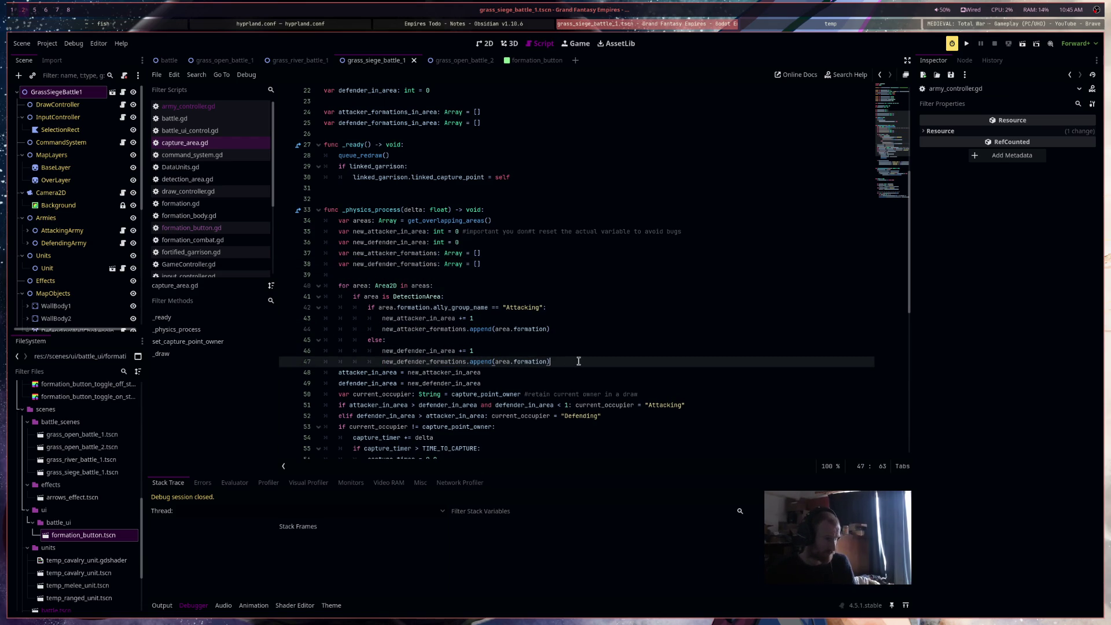
{"action": "key", "text": "Return"}
{"action": "key", "text": "BackSpace"}
{"action": "key", "text": "BackSpace"}
{"action": "key", "text": "BackSpace"}
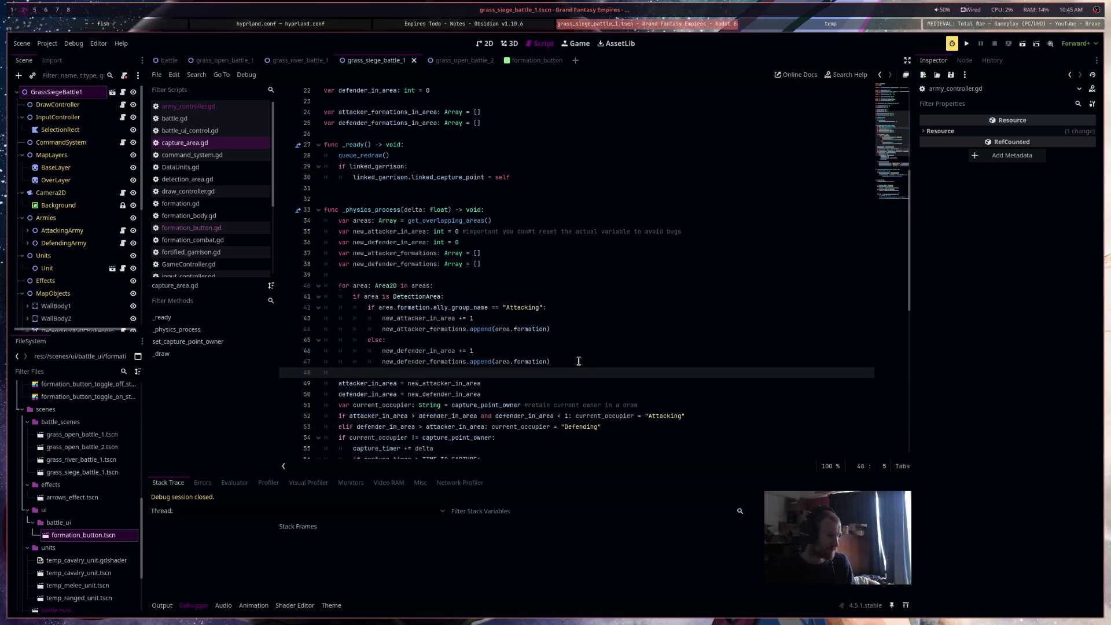
Assign new_attacker_formations and new_defender_formations to attacker_formations_in_area and defender_formations_in_area.
{"action": "type", "text": "a"}
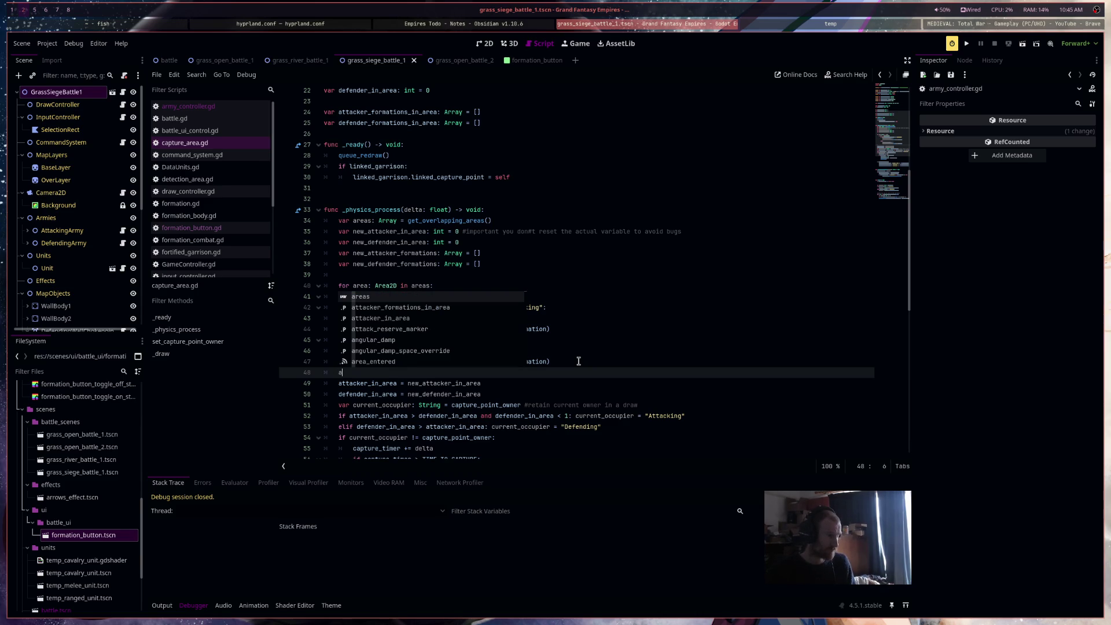
{"action": "key", "text": "Down"}
{"action": "key", "text": "Return"}
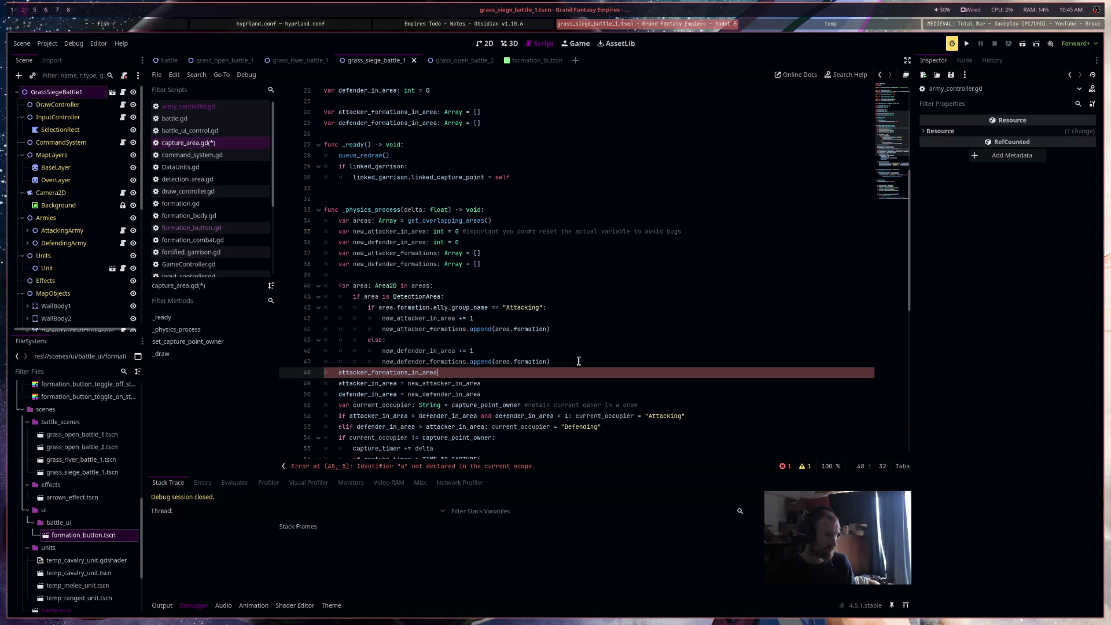
{"action": "type", "text": "new_attacker_formations"}
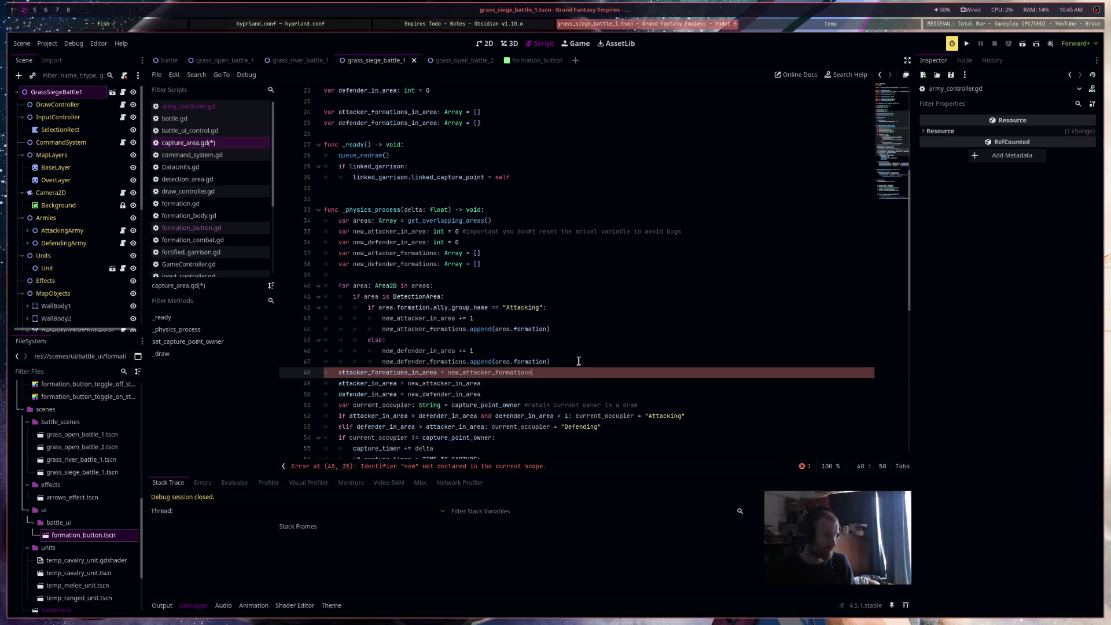
{"action": "key", "text": "Return"}
{"action": "key", "text": "Return"}
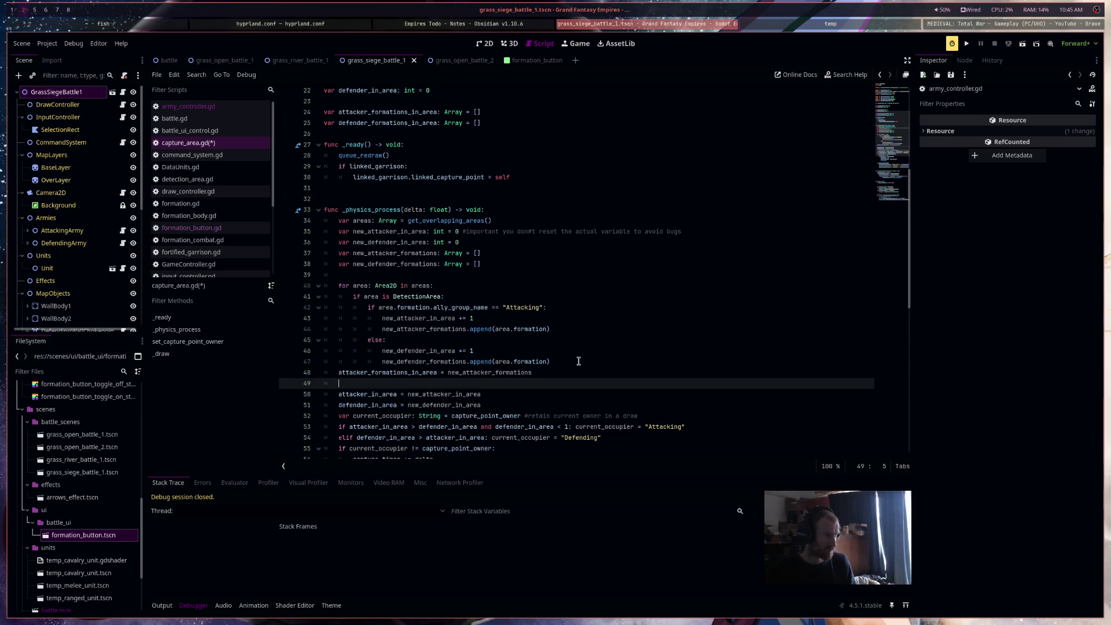
{"action": "type", "text": "e"}
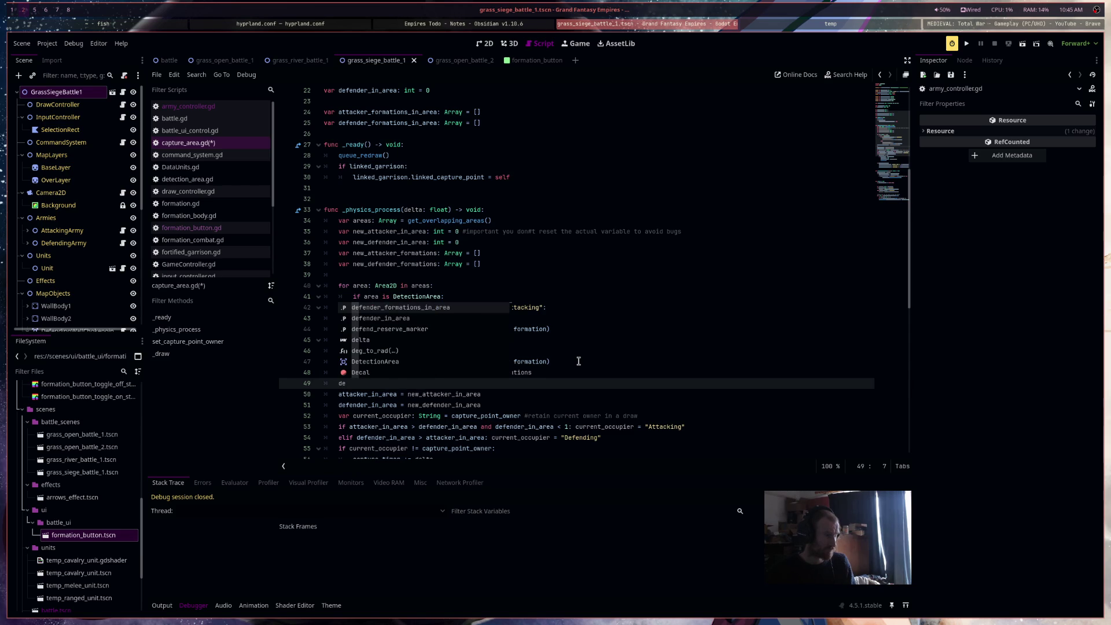
{"action": "key", "text": "Return"}
{"action": "type", "text": "= new"}
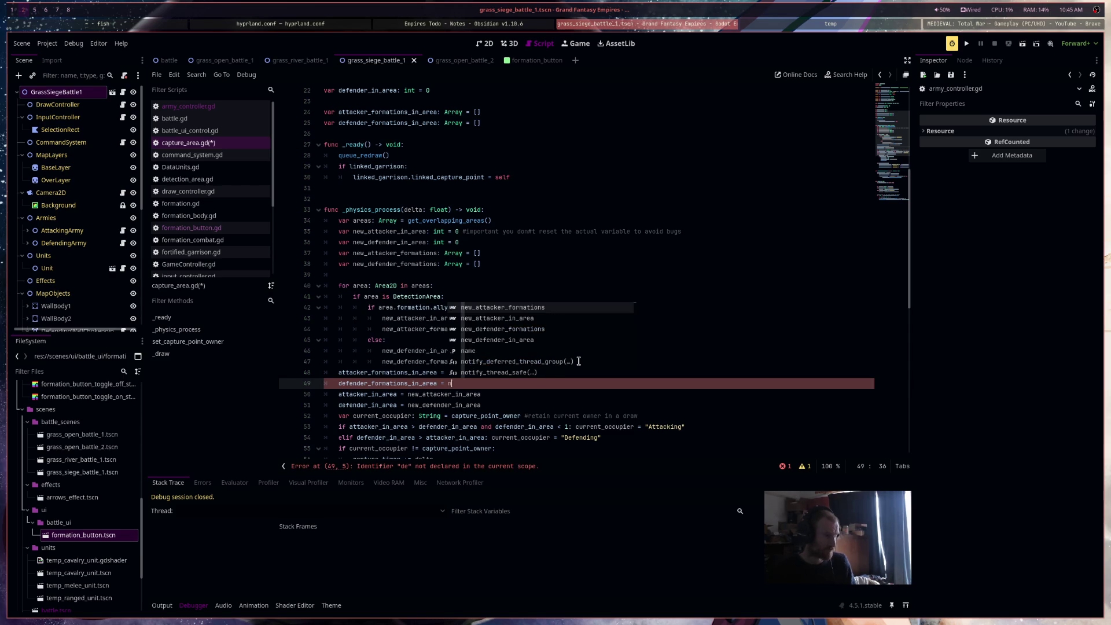
{"action": "key", "text": "Down"}
{"action": "key", "text": "Down"}
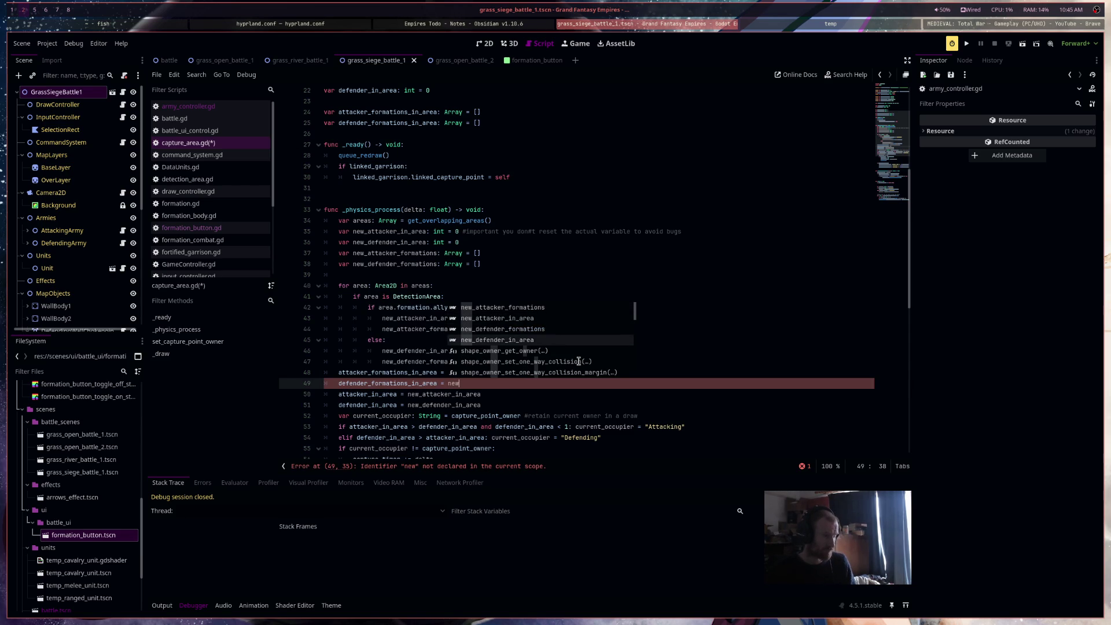
{"action": "key", "text": "Up"}
{"action": "key", "text": "Return"}
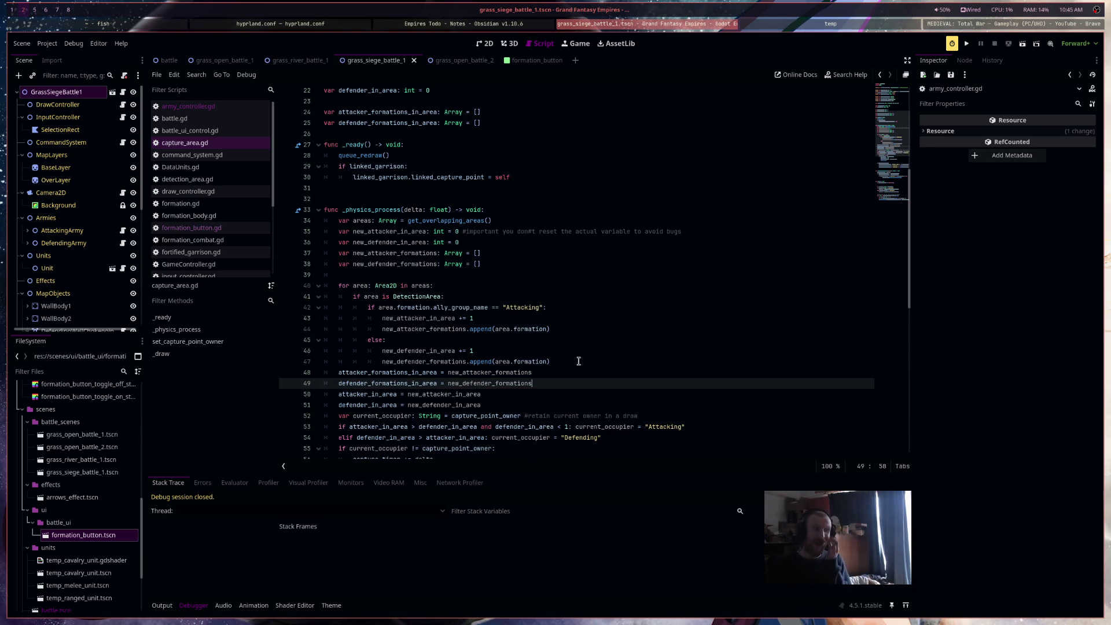
In army_controller.gd, uncomment chokepoint_enemies and pick attacker or defender formations by ally_group_name.
{"action": "left_click", "coordinate": [239, 109]}
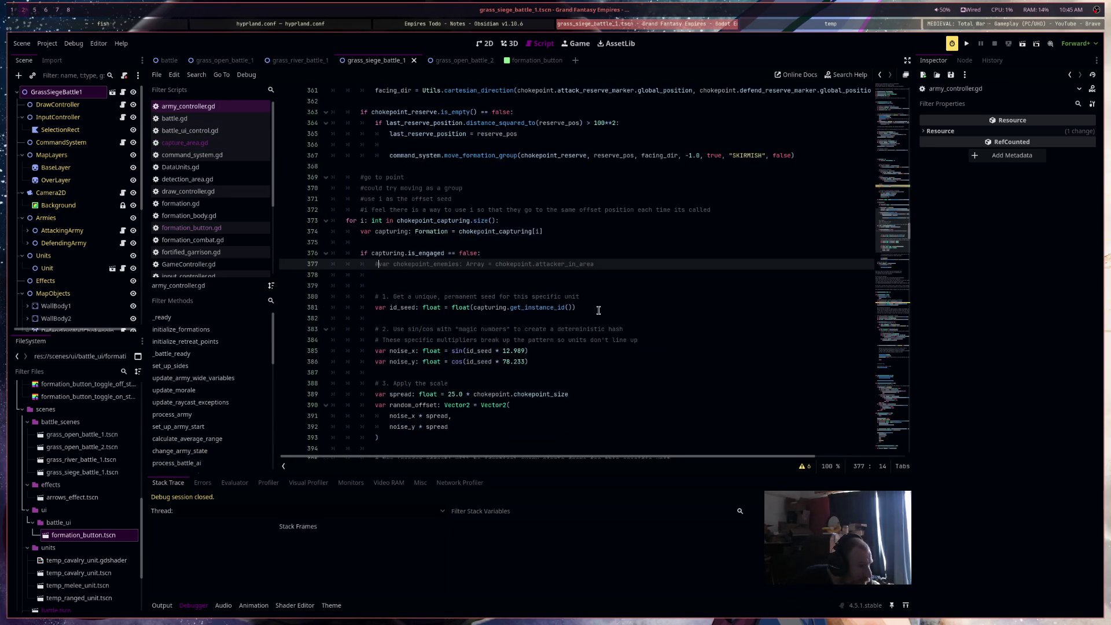
{"action": "key", "text": "BackSpace"}
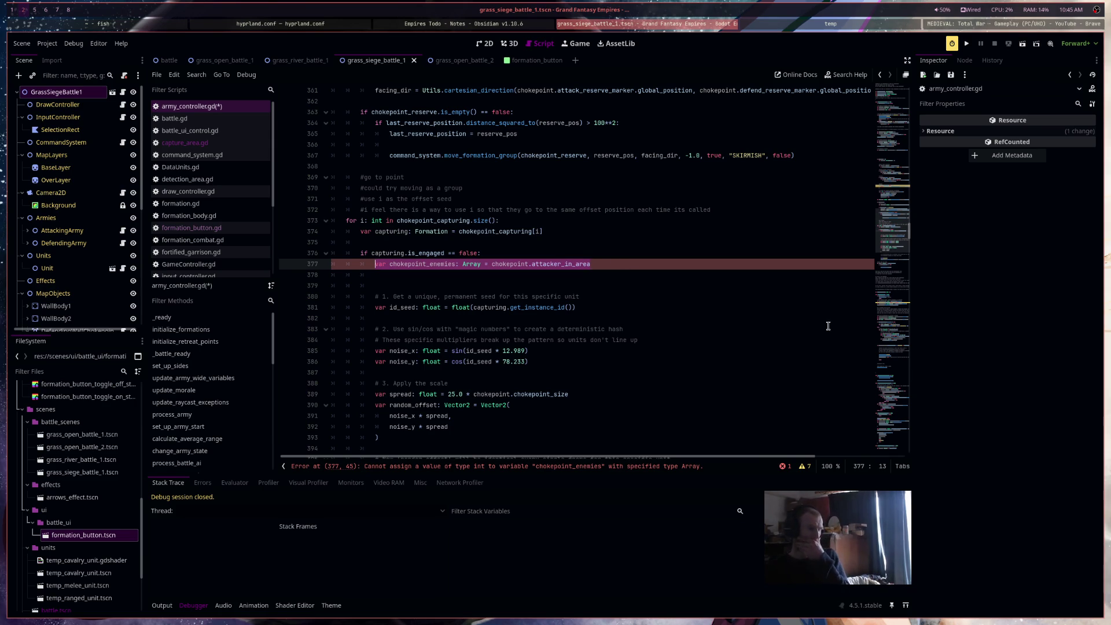
{"action": "double_click", "coordinate": [613, 267]}
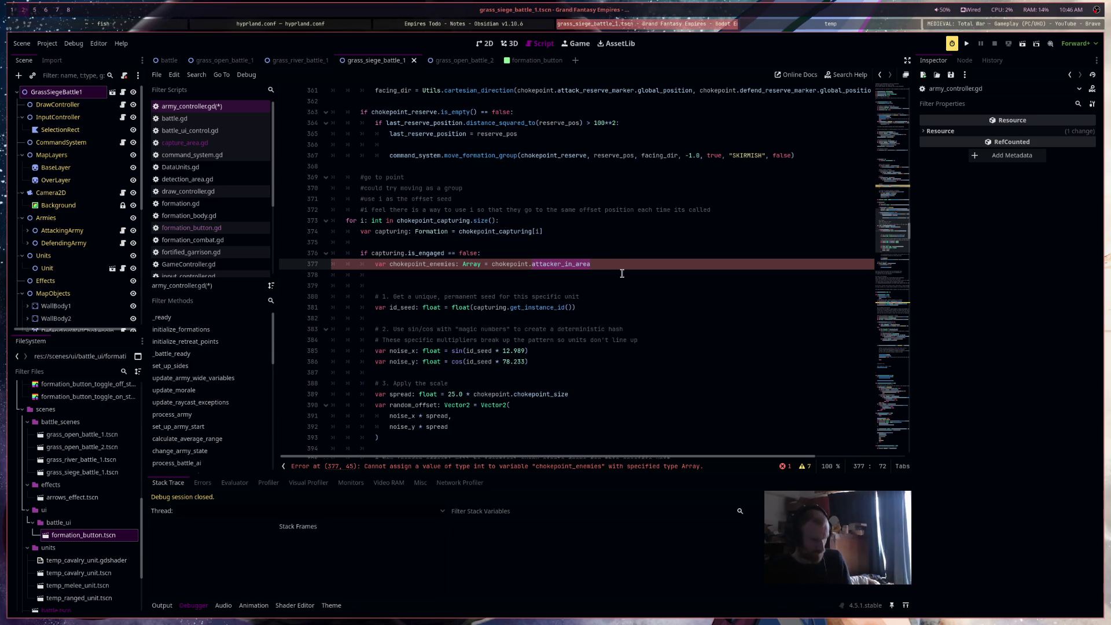
{"action": "type", "text": "attacker_form"}
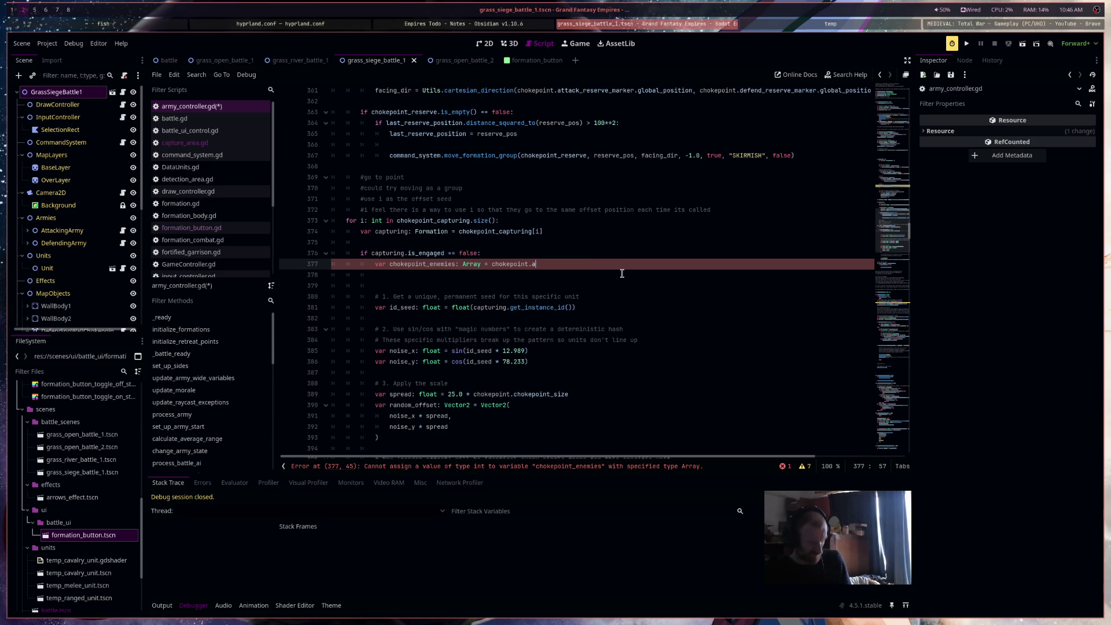
{"action": "key", "text": "Return"}
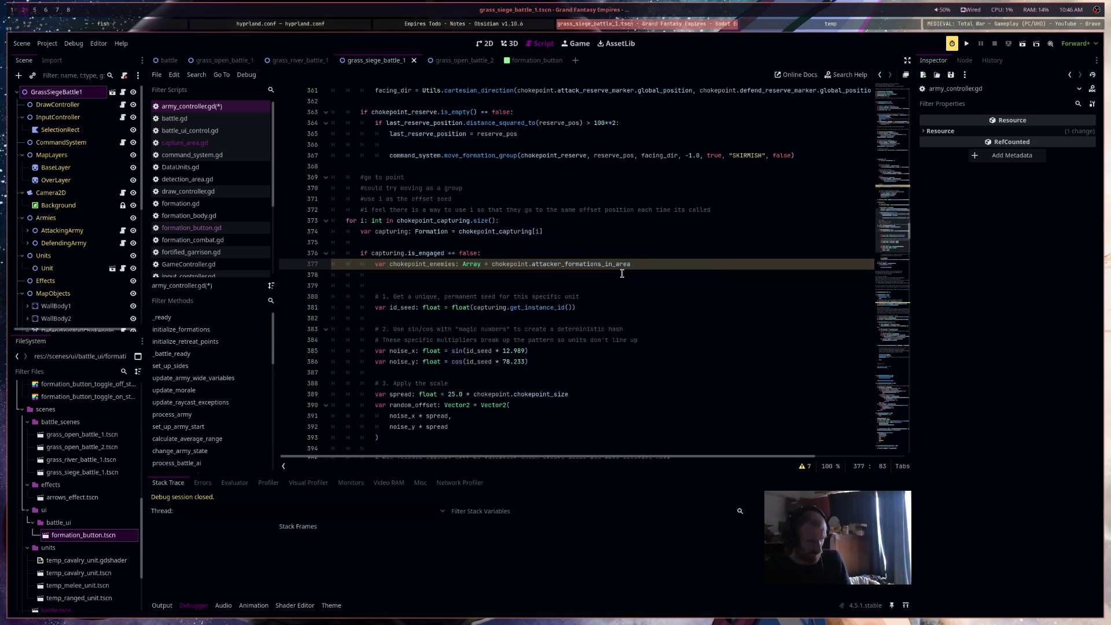
{"action": "type", "text": "ly"}
{"action": "key", "text": "Return"}
{"action": "type", "text": "Defending\""}
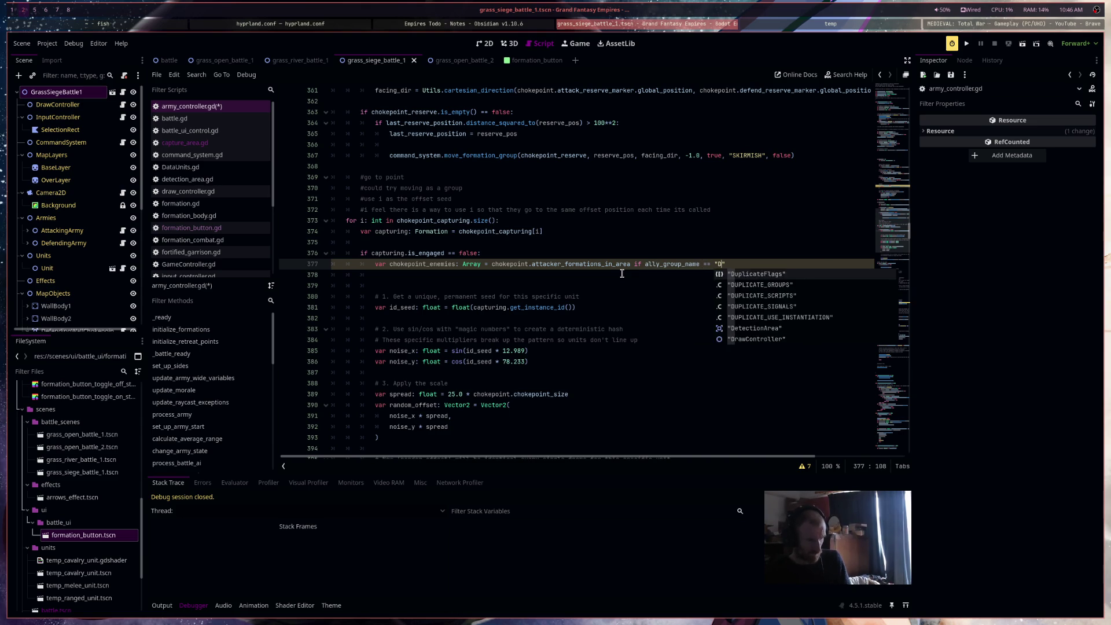
{"action": "type", "text": " else c"}
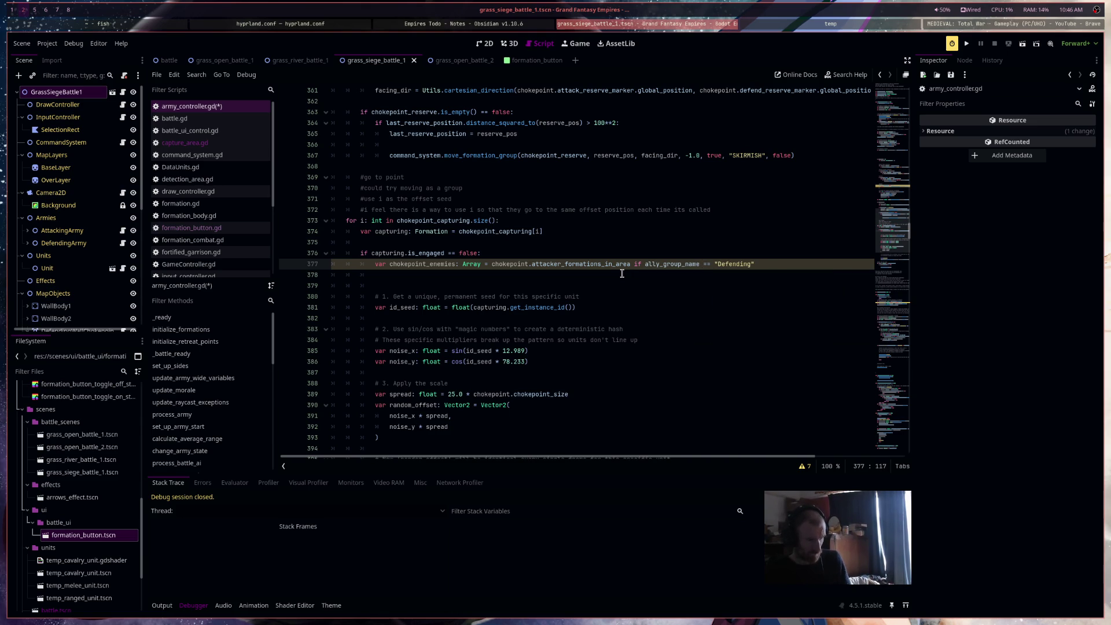
{"action": "type", "text": "hok"}
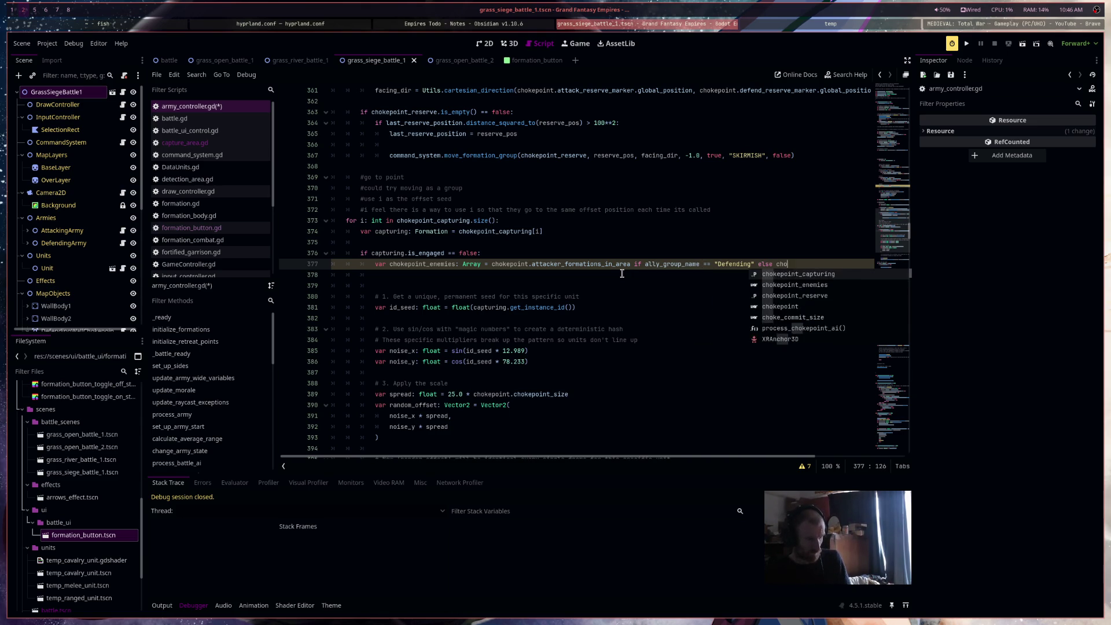
{"action": "key", "text": "Down"}
{"action": "key", "text": "Down"}
{"action": "key", "text": "Down"}
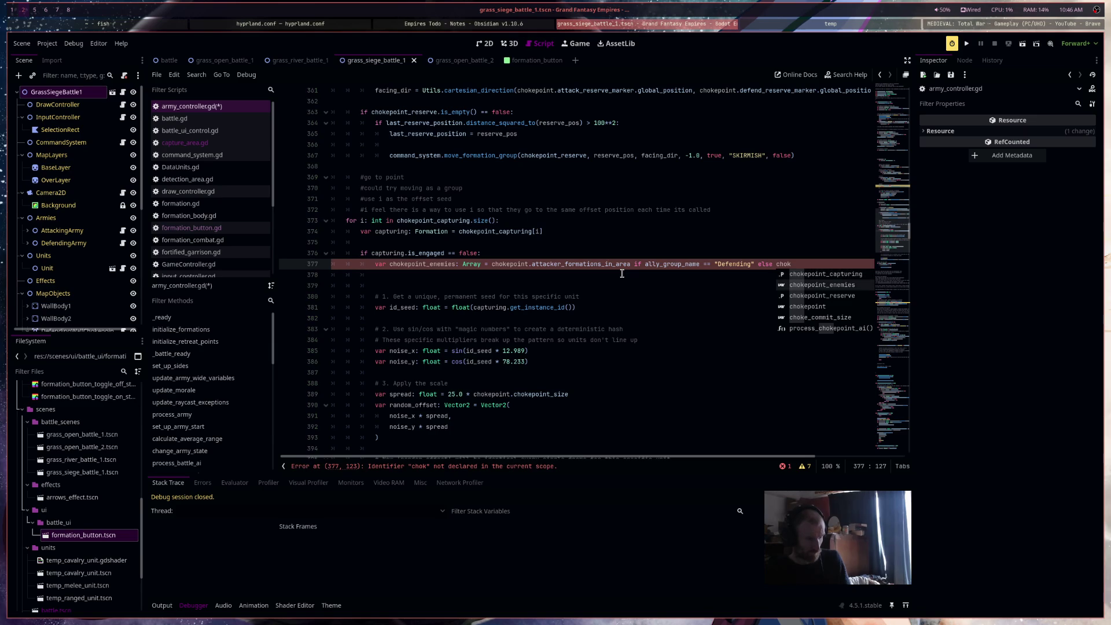
{"action": "key", "text": "Return"}
{"action": "type", "text": ".def"}
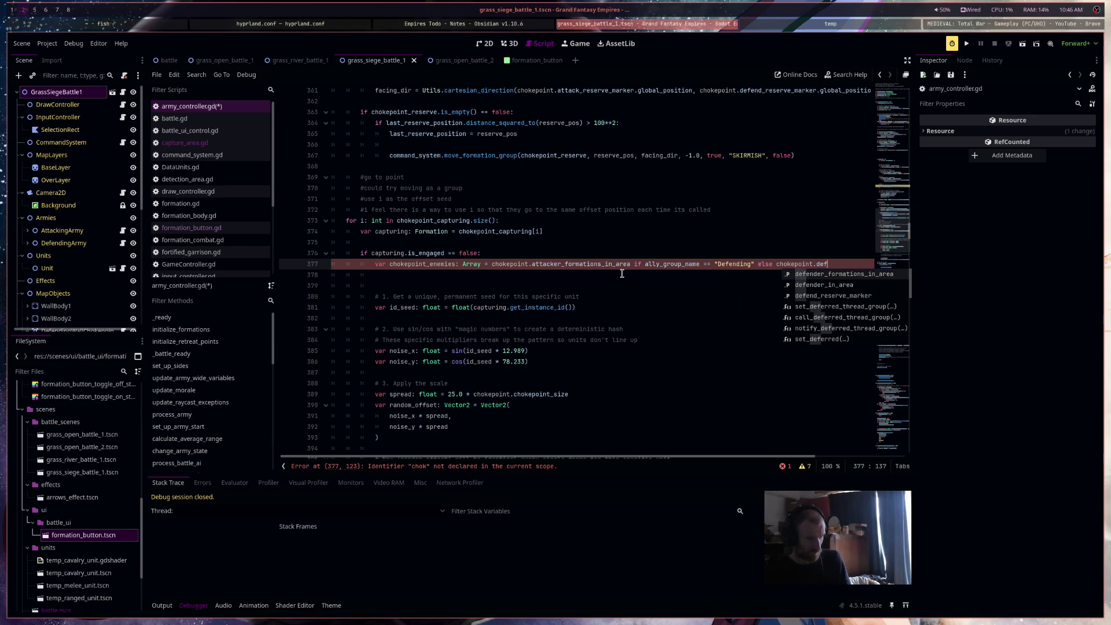
{"action": "key", "text": "Return"}
{"action": "key", "text": "Return"}
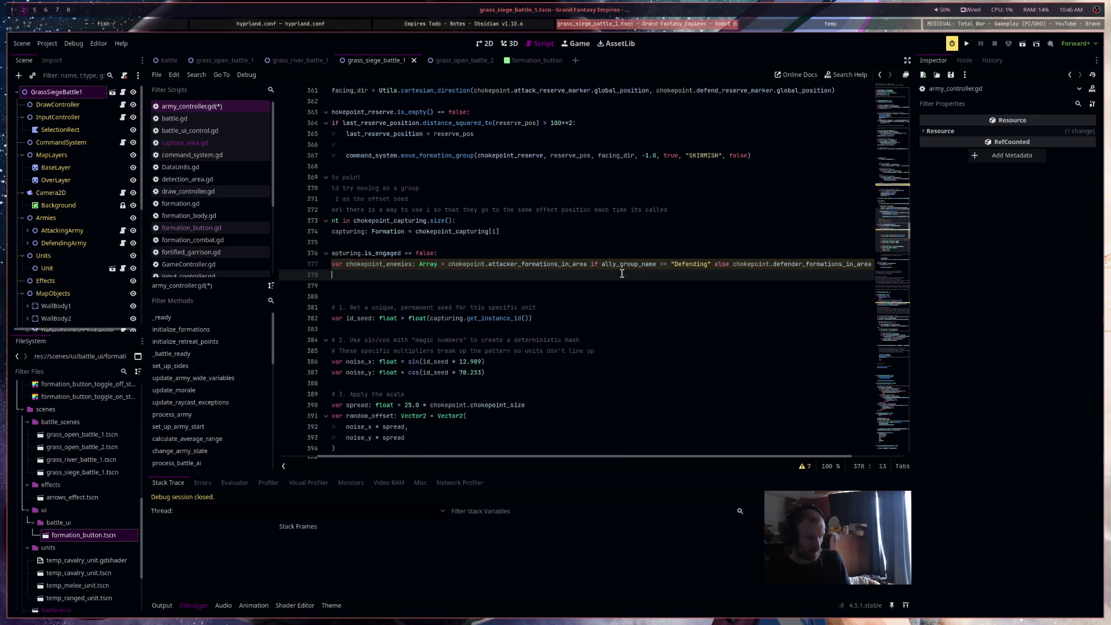
Add an 'if chokepoint_enemies.size() > 0:' check and save army_controller.gd.
{"action": "type", "text": "if"}
{"action": "key", "text": "ctrl+s"}
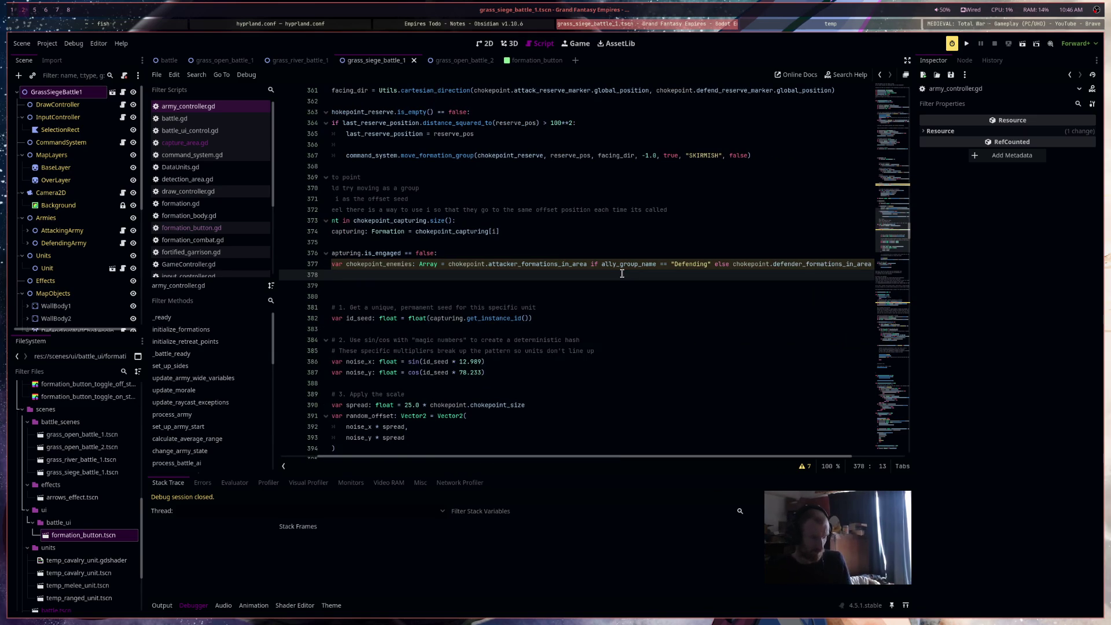
{"action": "type", "text": "choo"}
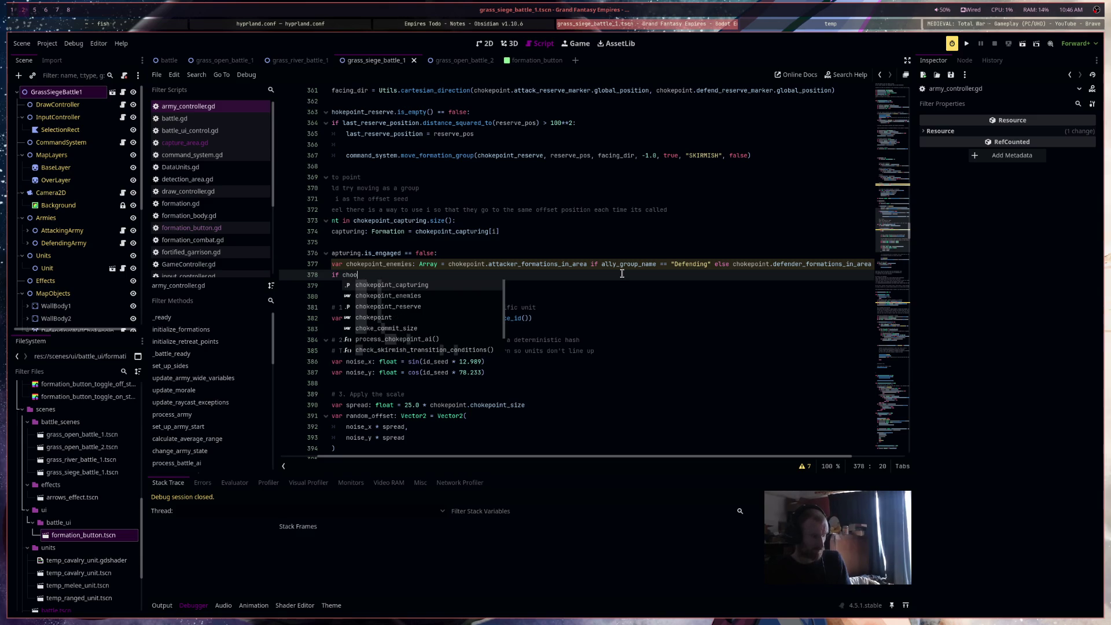
{"action": "key", "text": "Down"}
{"action": "key", "text": "Down"}
{"action": "key", "text": "Down"}
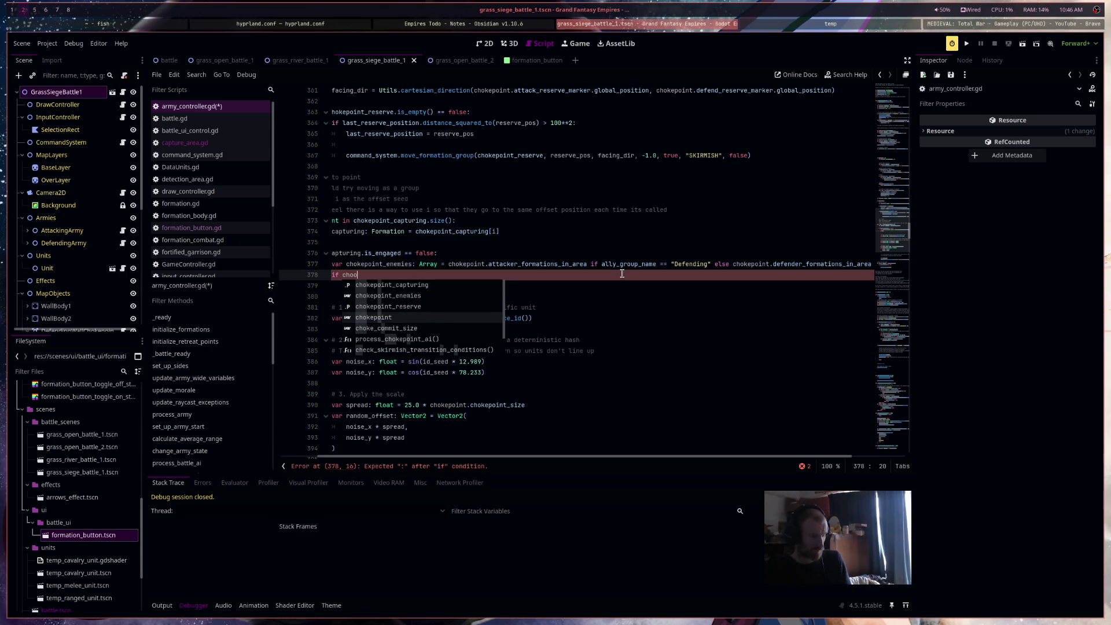
{"action": "key", "text": "Up"}
{"action": "key", "text": "Up"}
{"action": "key", "text": "Return"}
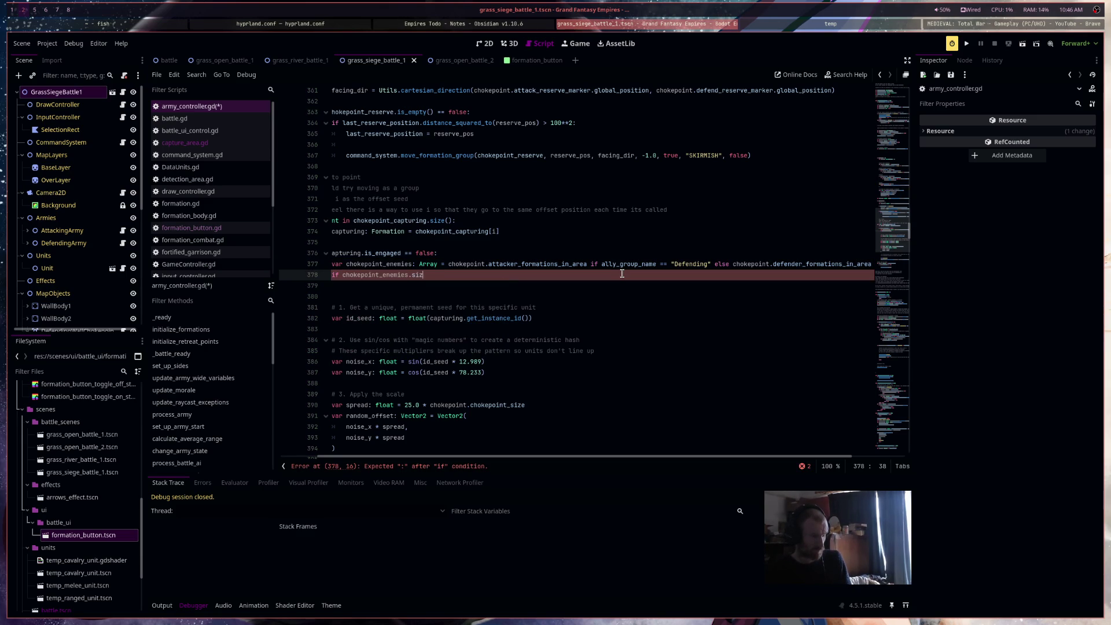
{"action": "key", "text": "Return"}
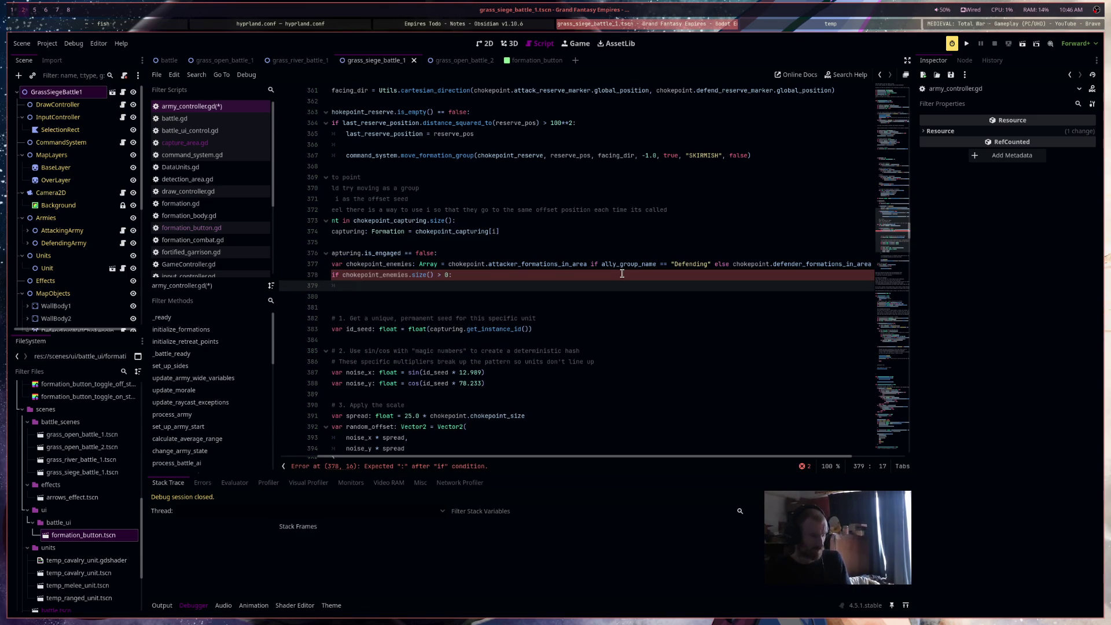
{"action": "scroll", "coordinate": [565, 342], "scroll_direction": "down", "scroll_amount": 5}
Move the move_formation call into the new if block and follow it with 'continue'.
{"action": "mouse_move", "coordinate": [833, 333]}
{"action": "left_mouse_down"}
{"action": "mouse_move", "coordinate": [335, 330]}
{"action": "mouse_move", "coordinate": [874, 329]}
{"action": "left_mouse_up"}
{"action": "key", "text": "ctrl+x"}
{"action": "scroll", "coordinate": [450, 300], "scroll_direction": "up", "scroll_amount": 5}
{"action": "left_click", "coordinate": [450, 286]}
{"action": "key", "text": "ctrl+v"}
{"action": "left_click", "coordinate": [450, 299]}
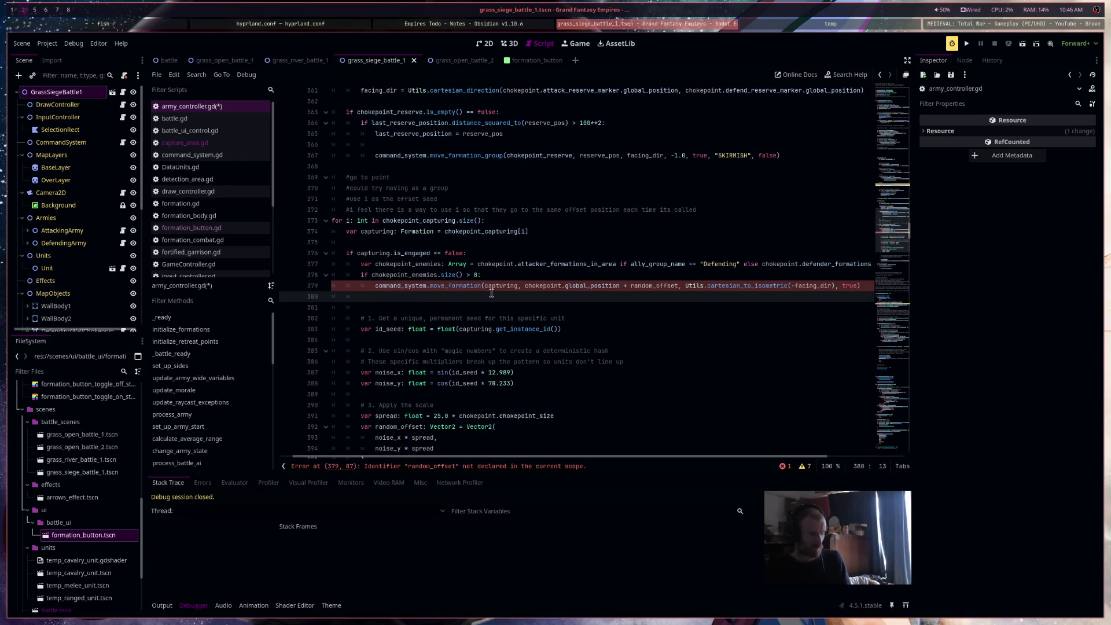
{"action": "key", "text": "BackSpace"}
{"action": "key", "text": "BackSpace"}
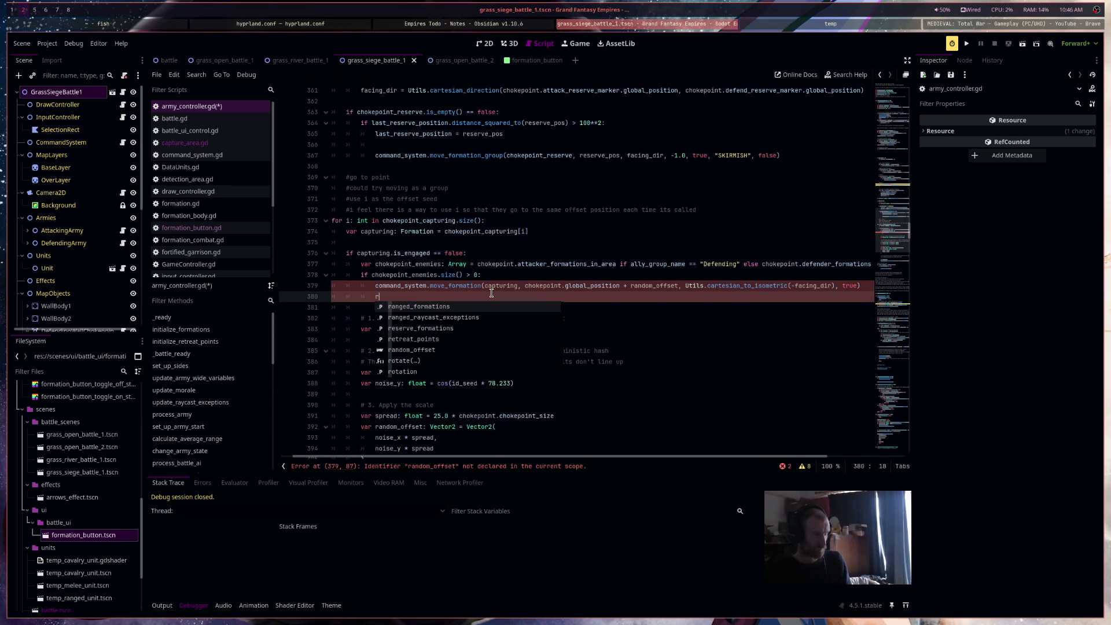
{"action": "key", "text": "BackSpace"}
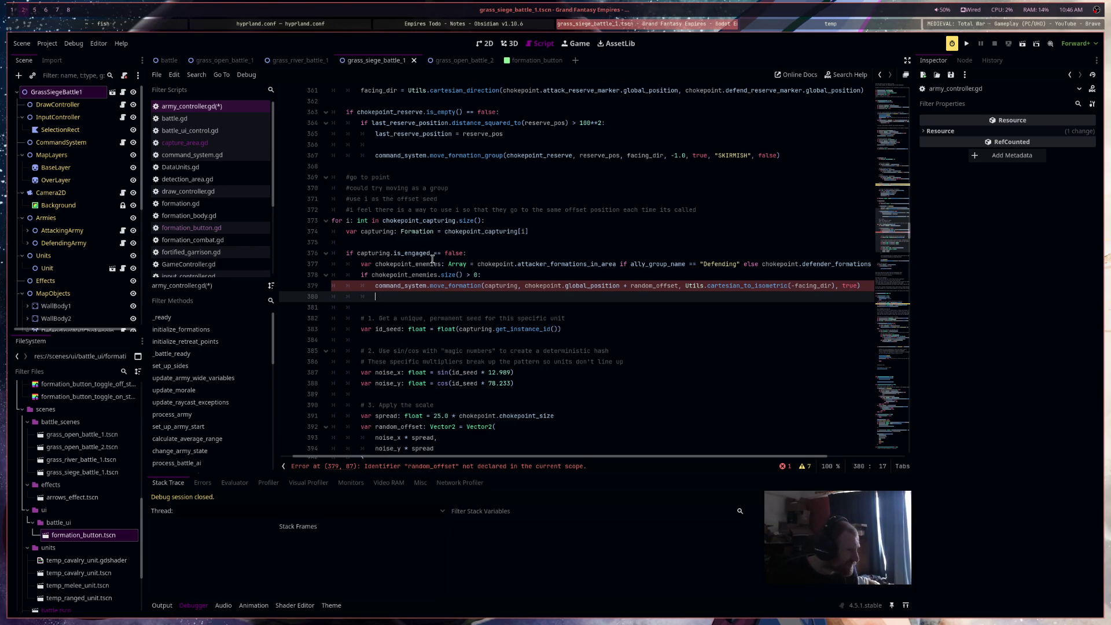
{"action": "type", "text": "continue"}
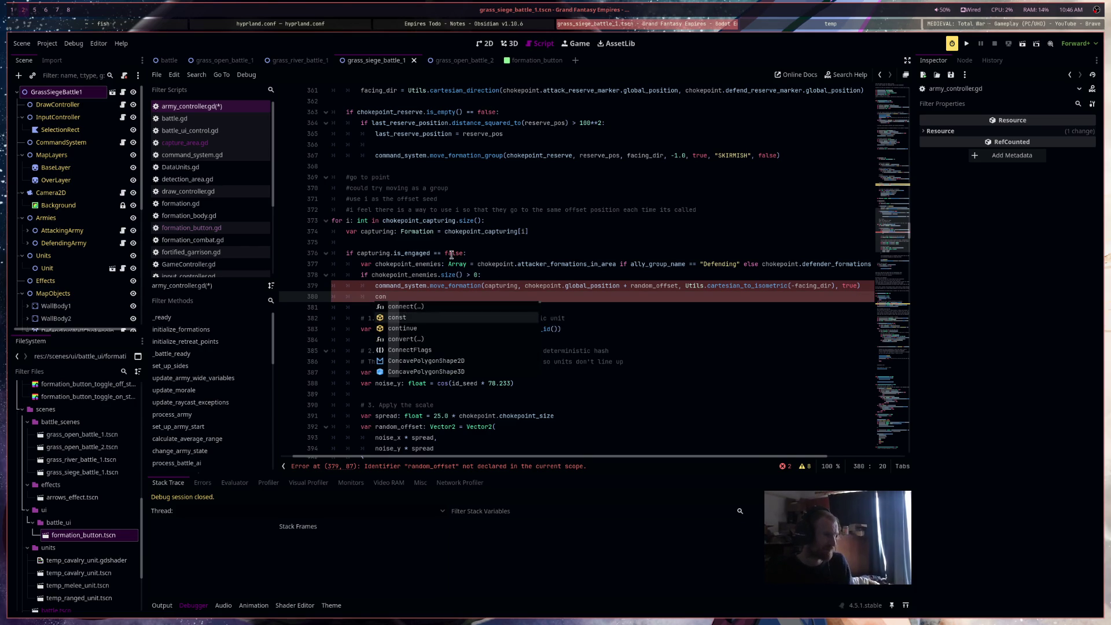
{"action": "scroll", "coordinate": [484, 271], "scroll_direction": "down", "scroll_amount": 6}
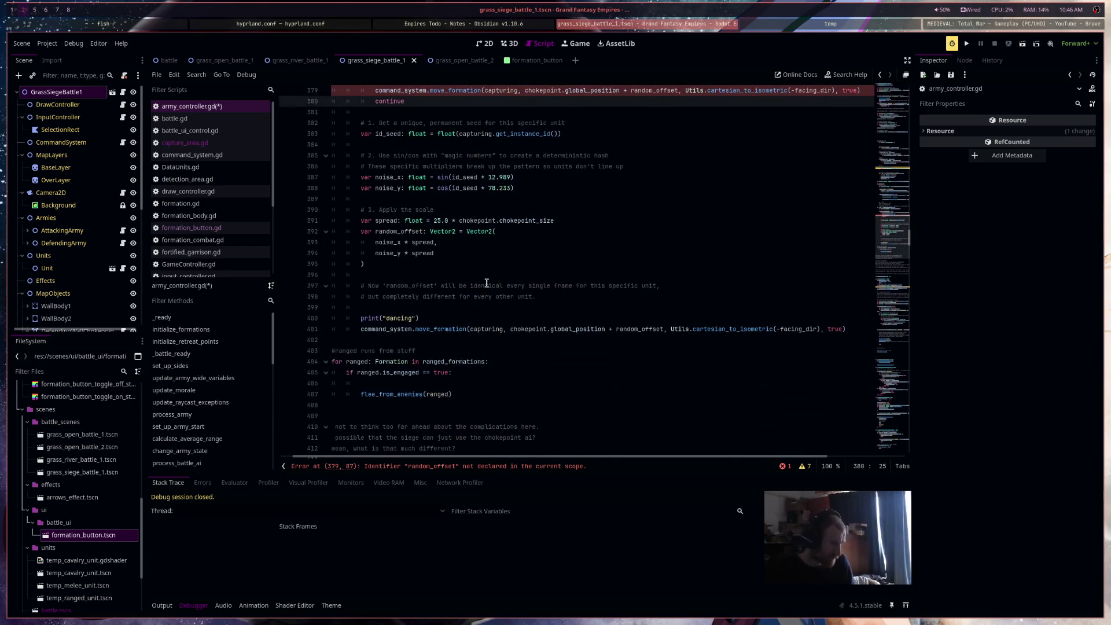
{"action": "scroll", "coordinate": [486, 282], "scroll_direction": "up", "scroll_amount": 5}
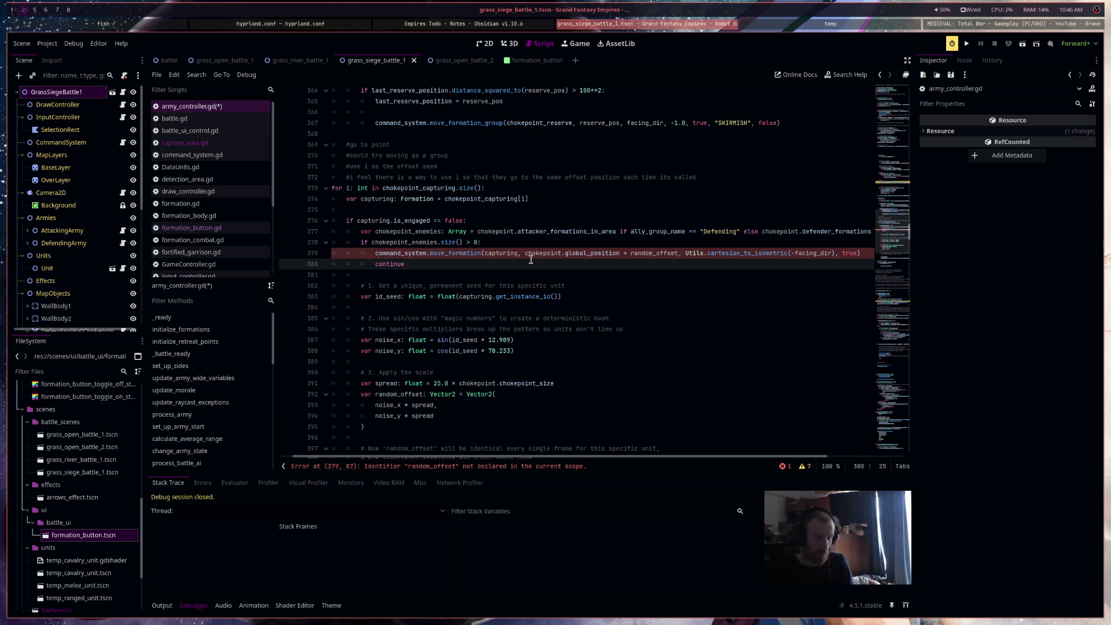
Retarget move_formation to chokepoint_enemies.pick_random().average_body_position, then search the script for 'average_bo'.
{"action": "double_click", "coordinate": [416, 242]}
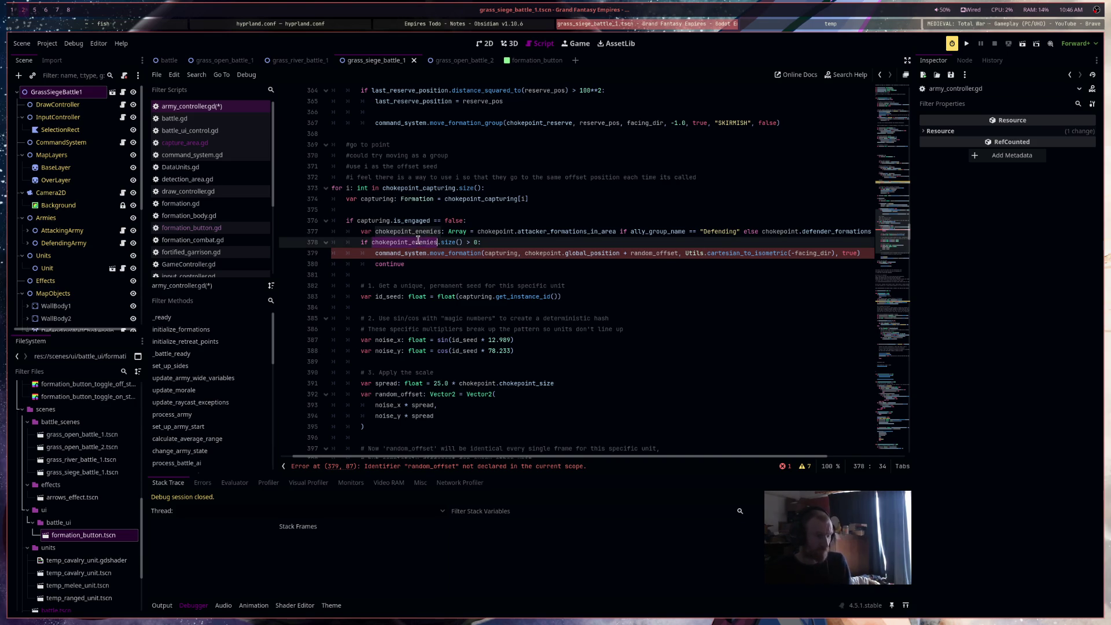
{"action": "key", "text": "ctrl+c"}
{"action": "left_click_drag", "start_coordinate": [524, 253], "coordinate": [679, 253]}
{"action": "key", "text": "ctrl+v"}
{"action": "type", "text": ".pick_random()."}
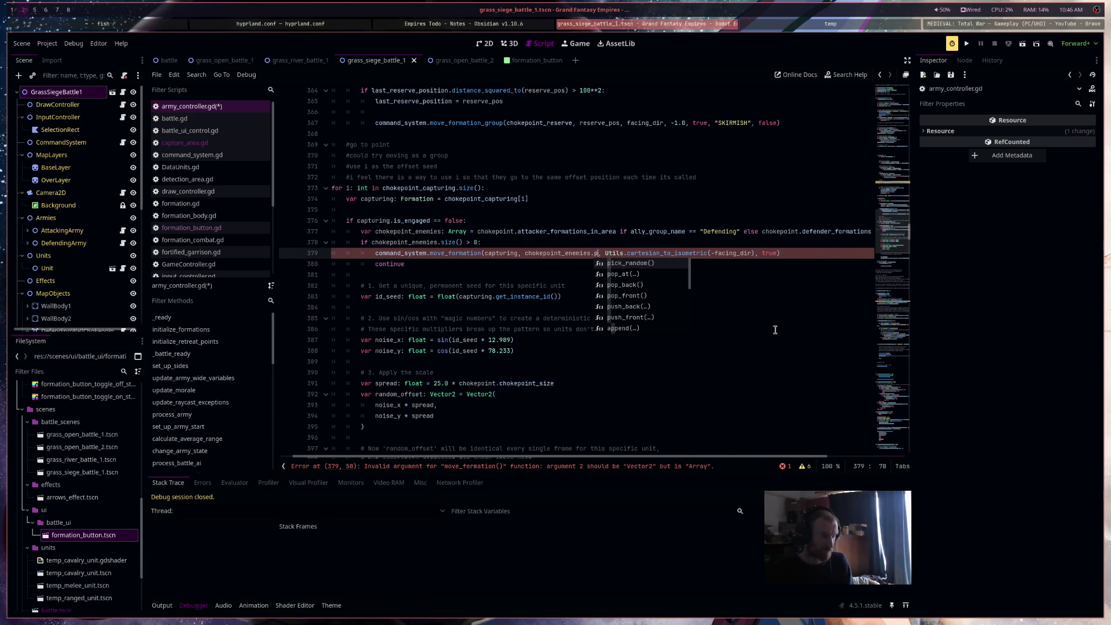
{"action": "type", "text": "av"}
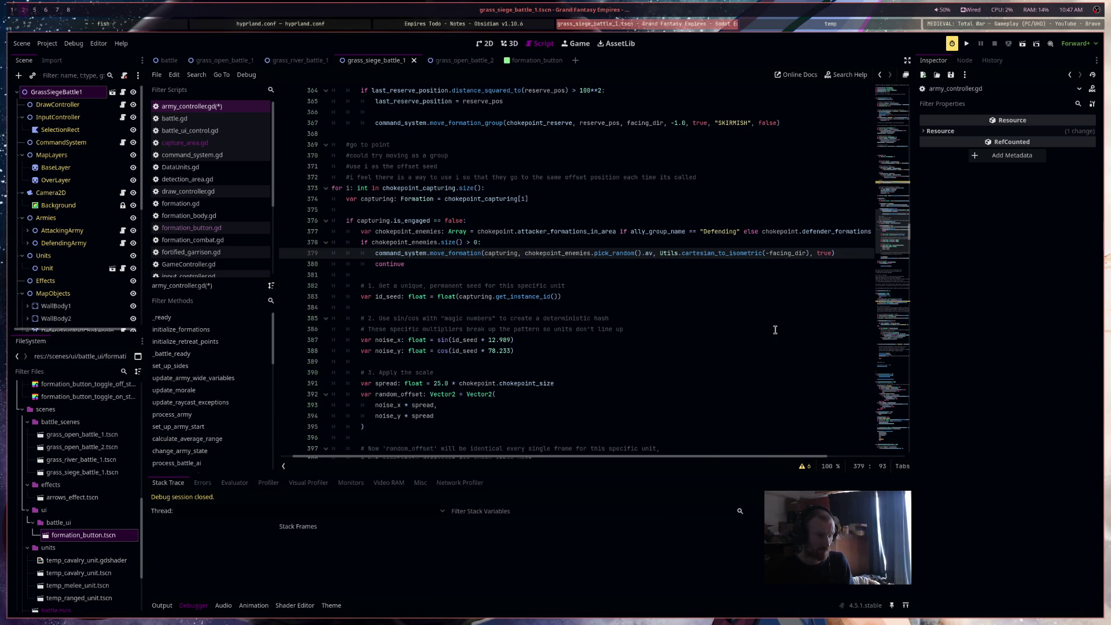
{"action": "type", "text": "erage_body_position"}
{"action": "scroll", "coordinate": [753, 338], "scroll_direction": "down", "scroll_amount": 1}
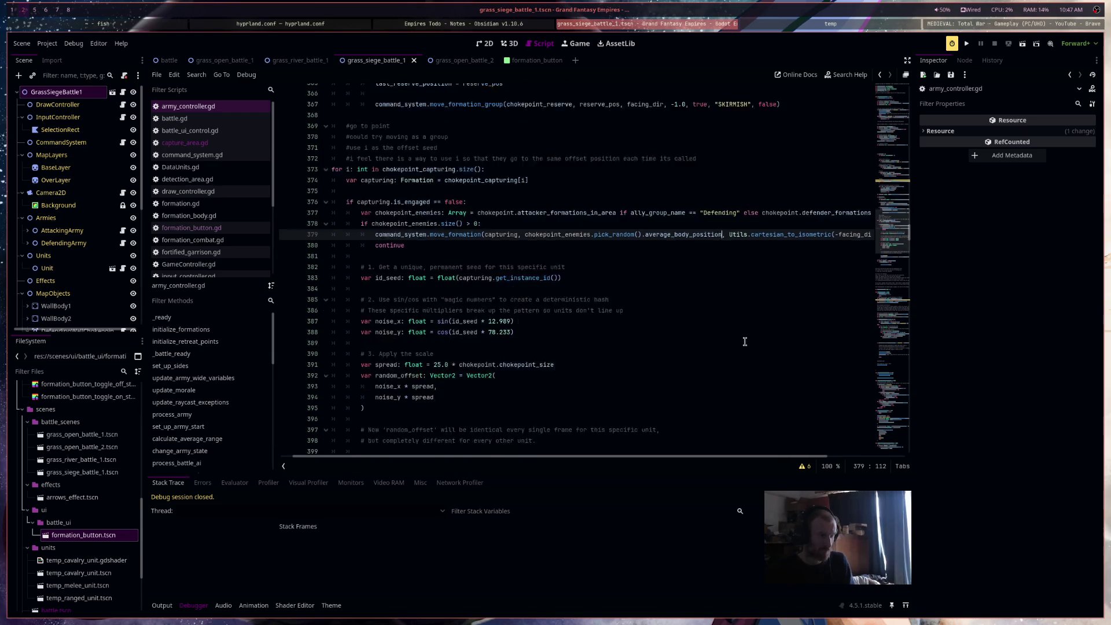
{"action": "key", "text": "ctrl+f"}
{"action": "type", "text": "average_bod"}
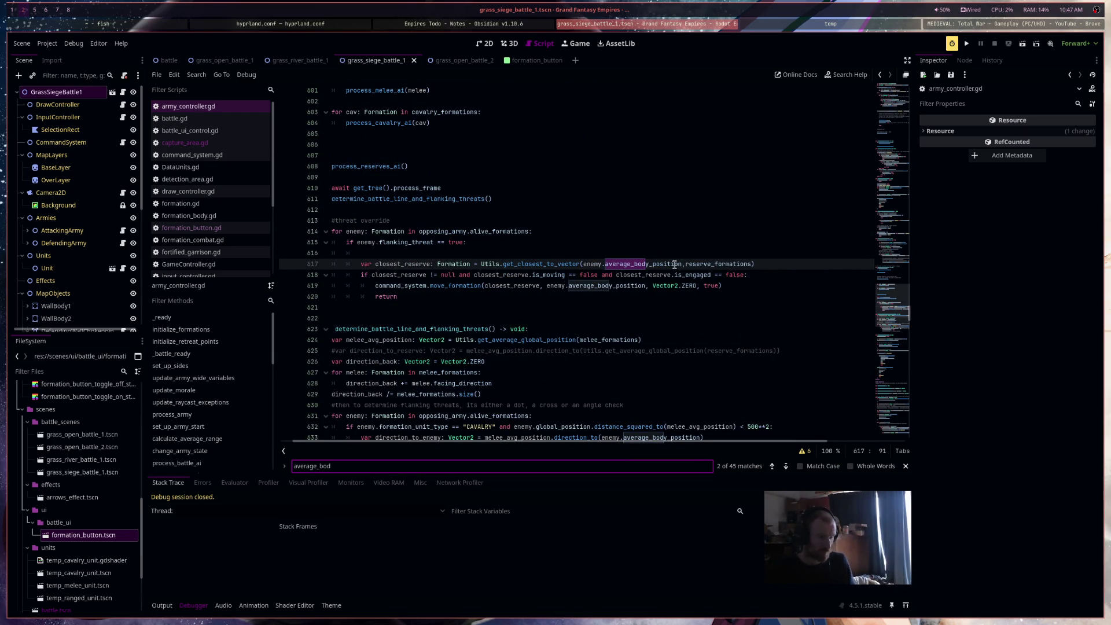
Step through the other average_body_position matches in the script.
{"action": "double_click", "coordinate": [644, 264]}
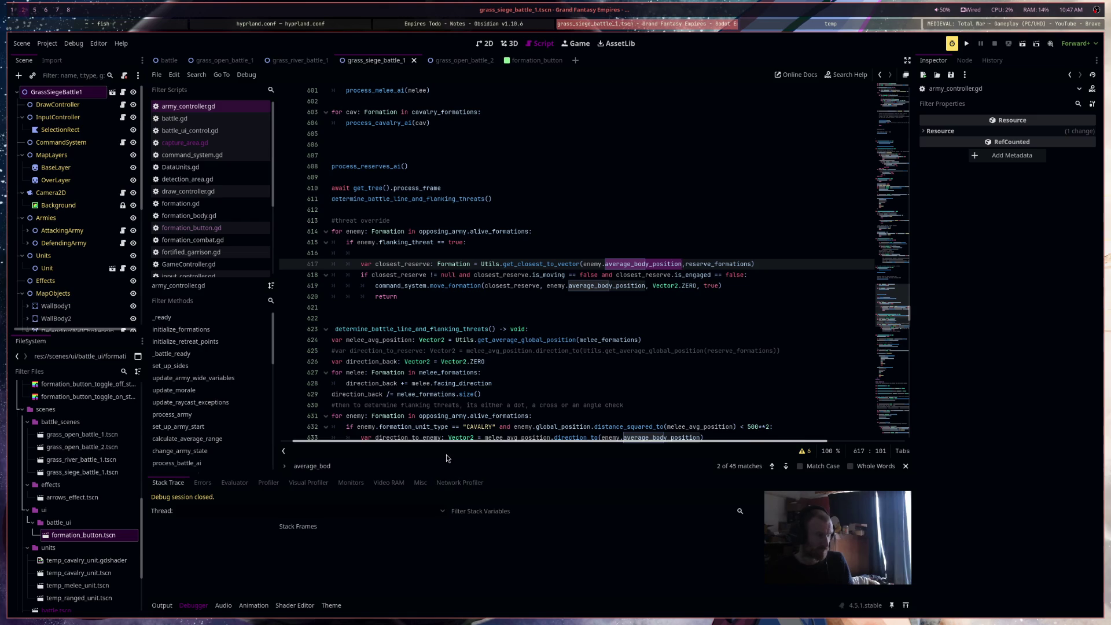
{"action": "left_click", "coordinate": [427, 464]}
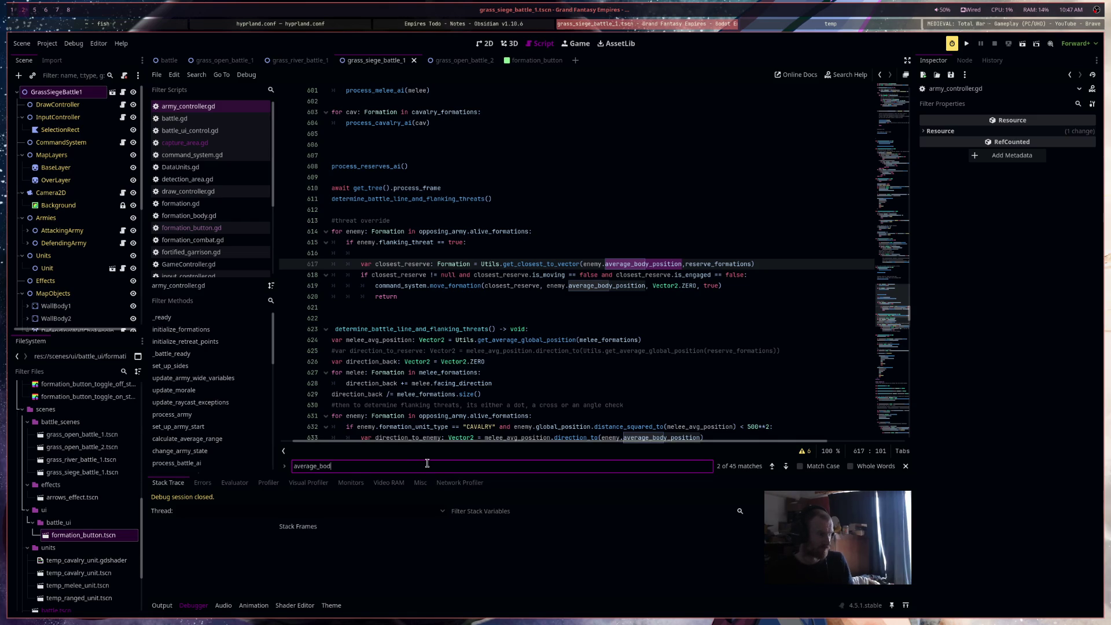
{"action": "key", "text": "Return"}
{"action": "key", "text": "Return"}
{"action": "key", "text": "Return"}
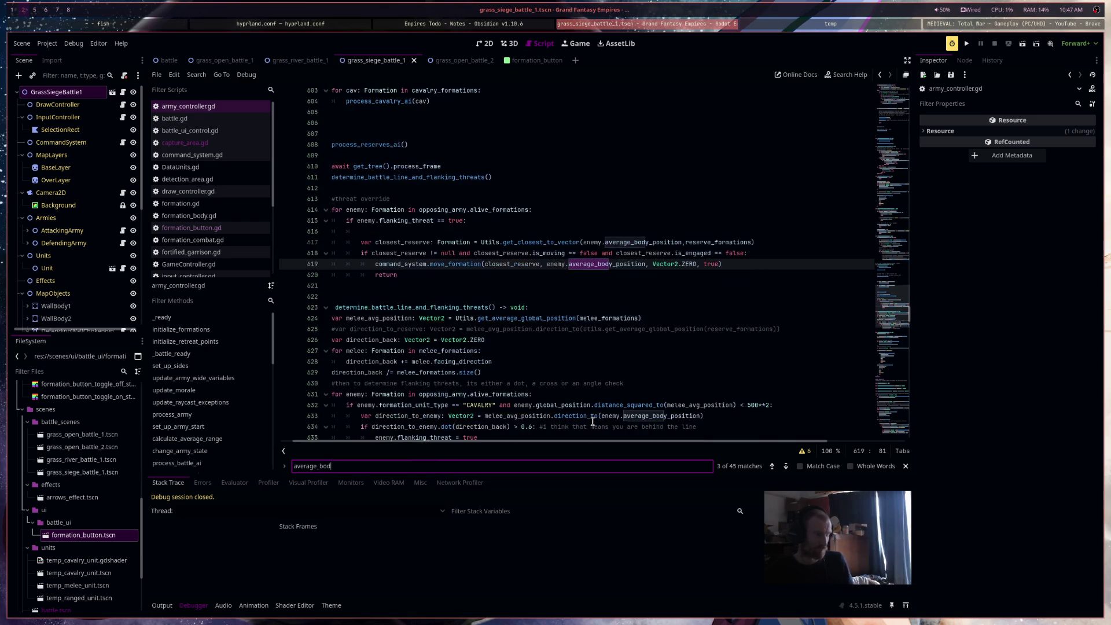
{"action": "key", "text": "Return"}
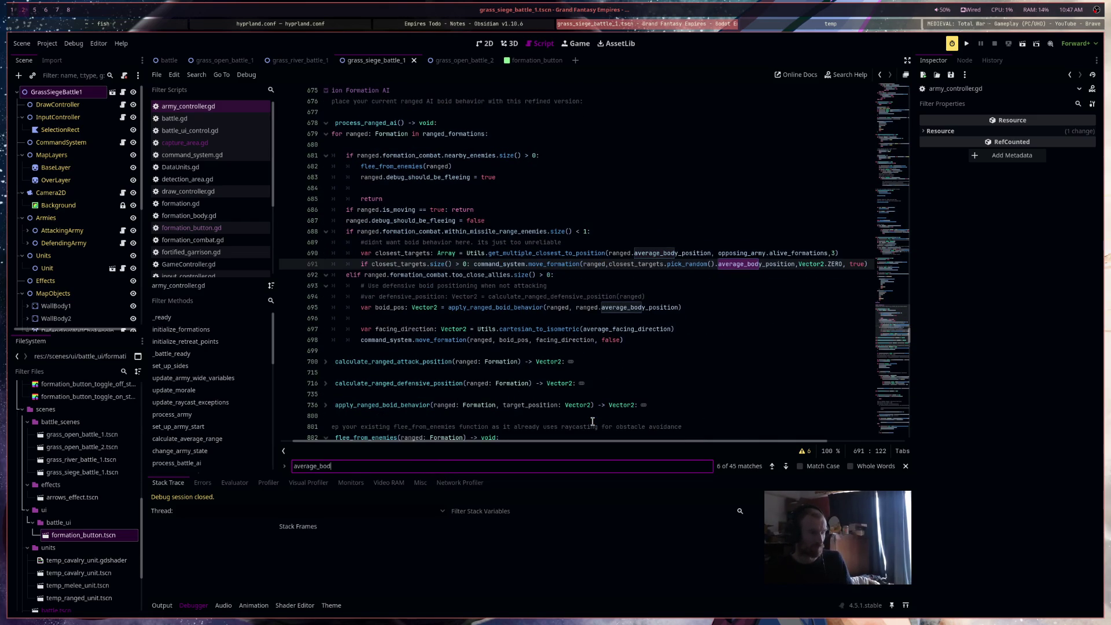
{"action": "scroll", "coordinate": [227, 423], "scroll_direction": "down", "scroll_amount": 2}
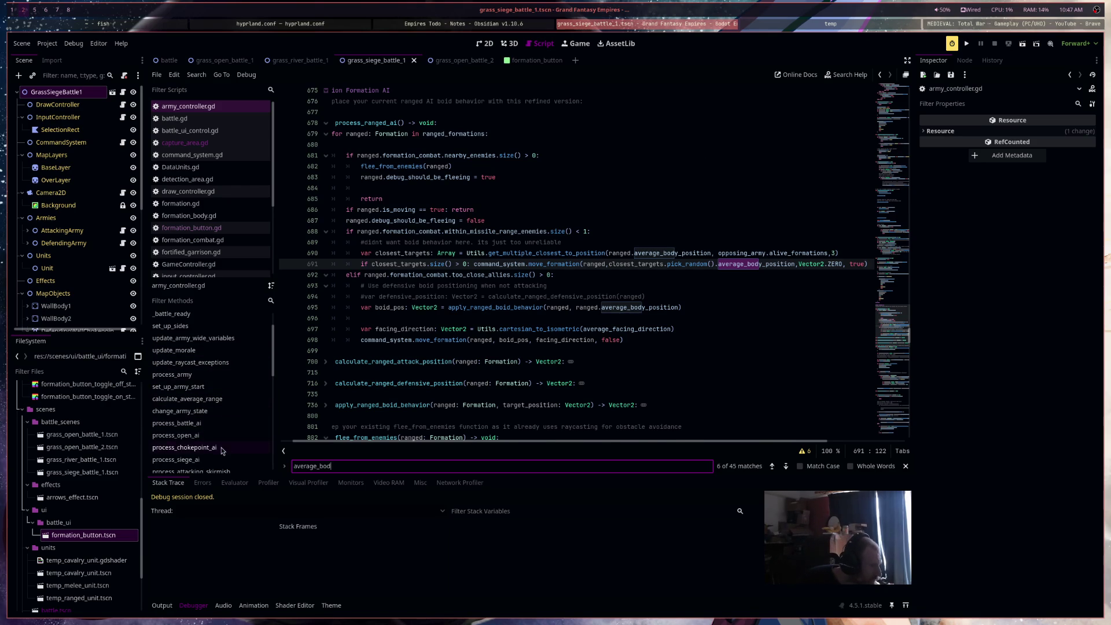
Review the process_chokepoint_ai function, then run the grass_siege_battle_1 scene.
{"action": "left_click", "coordinate": [220, 447]}
{"action": "scroll", "coordinate": [614, 350], "scroll_direction": "down", "scroll_amount": 10}
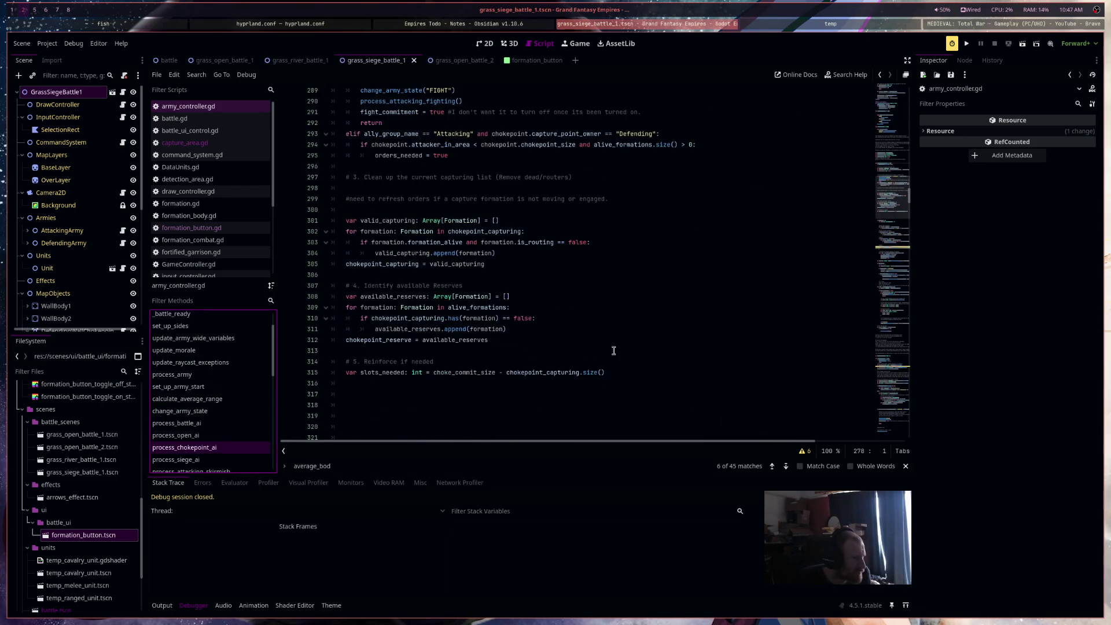
{"action": "scroll", "coordinate": [613, 350], "scroll_direction": "down", "scroll_amount": 18}
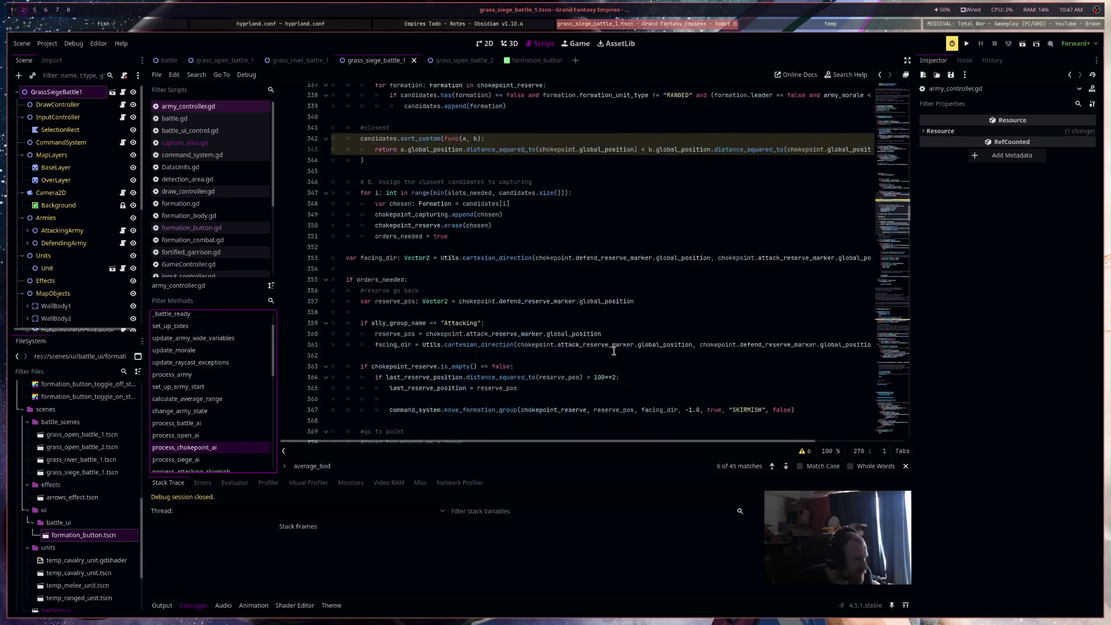
{"action": "scroll", "coordinate": [613, 352], "scroll_direction": "down", "scroll_amount": 3}
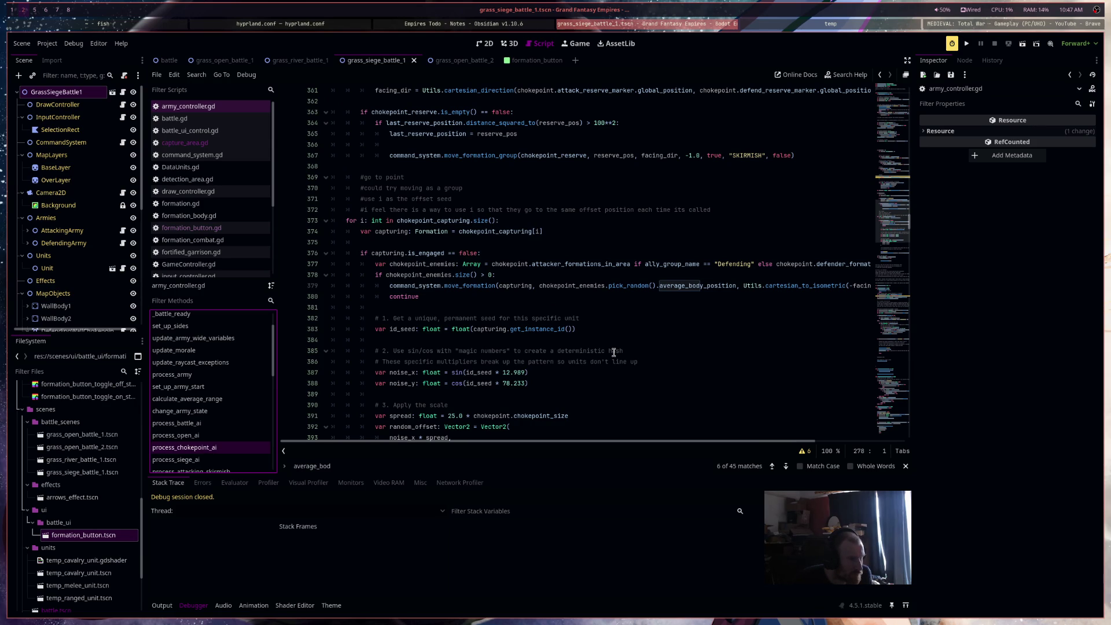
{"action": "left_click", "coordinate": [1023, 44]}
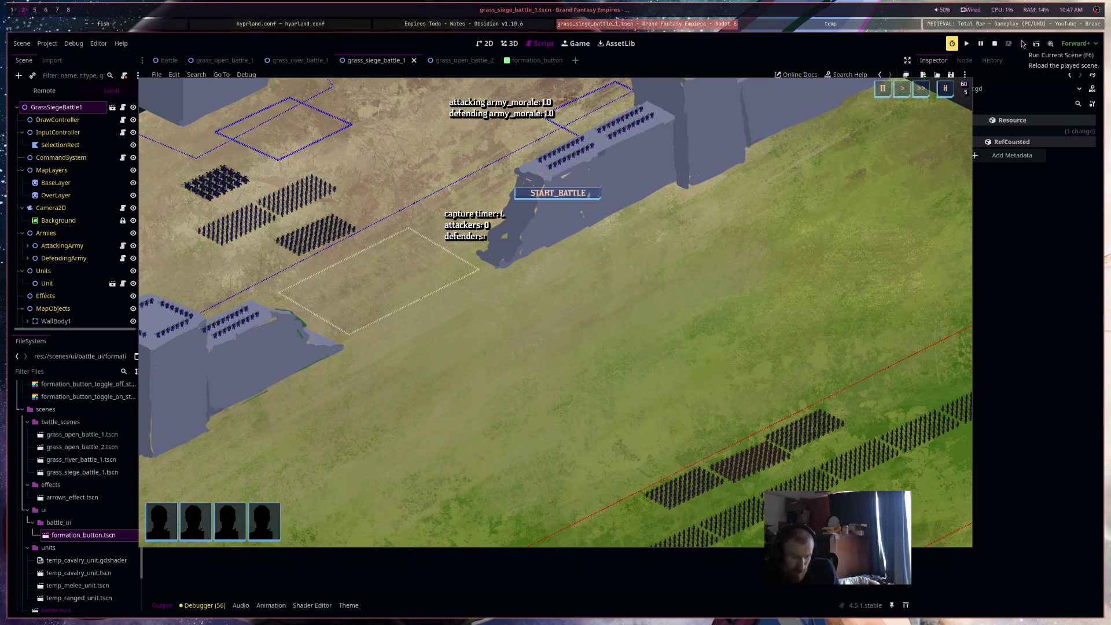
Start the battle with Space and zoom the camera out to watch both armies advance.
{"action": "key", "text": "space"}
{"action": "scroll", "coordinate": [665, 379], "scroll_direction": "down", "scroll_amount": 3}
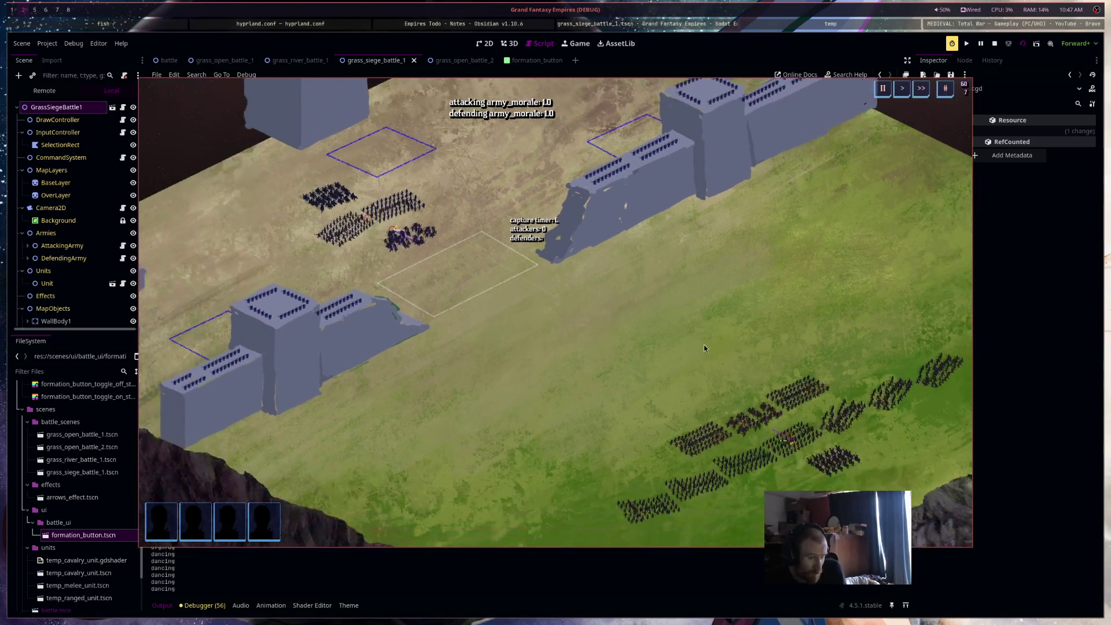
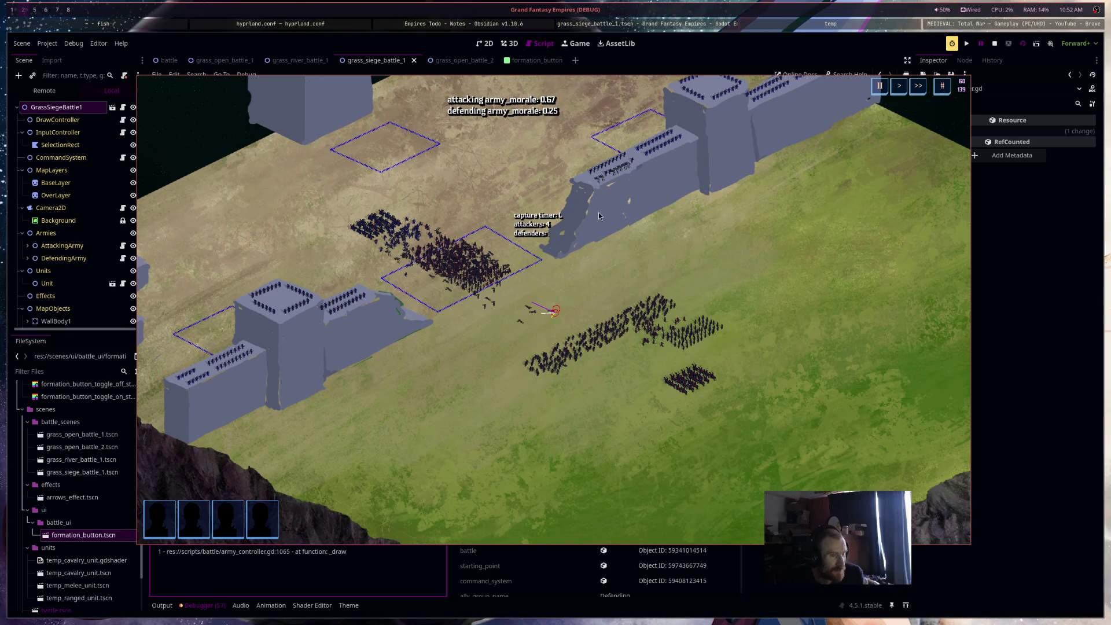
Stop the running siege battle and open the Game workspace's embedding options menu.
{"action": "key", "text": "F8"}
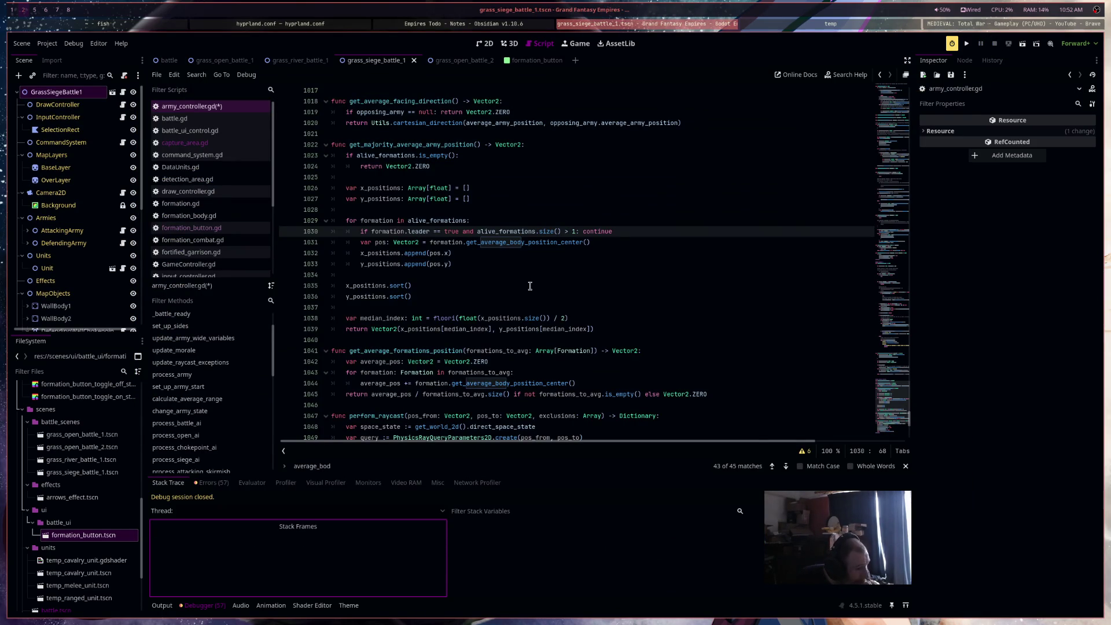
{"action": "left_click", "coordinate": [575, 43]}
{"action": "left_click", "coordinate": [408, 75]}
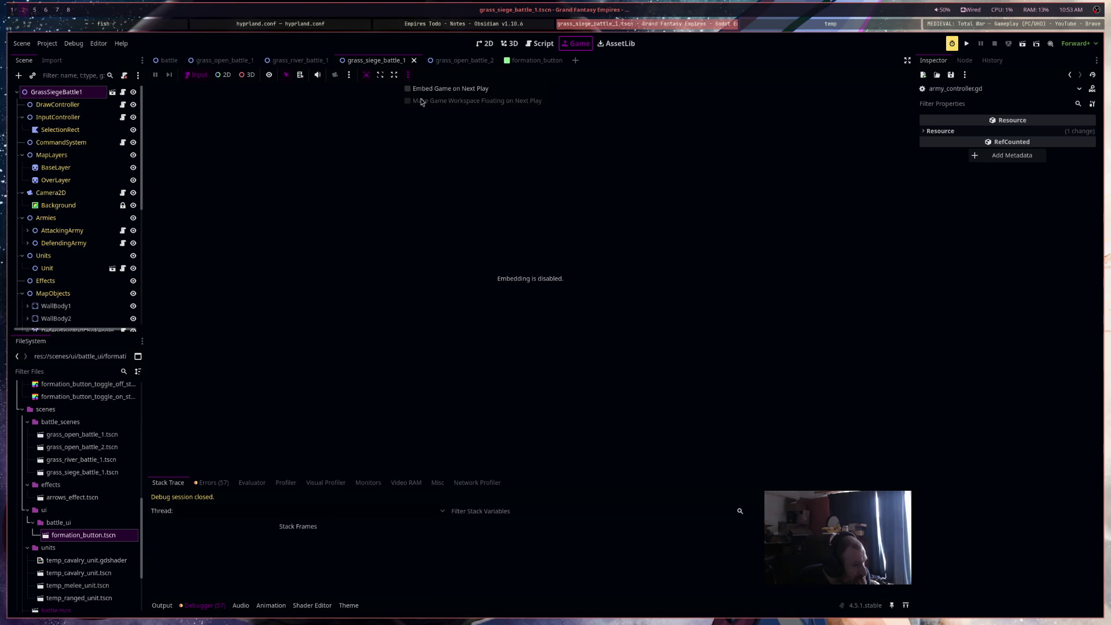
Run the siege battle scene and box-select the DefendingMelee1 formation.
{"action": "left_click", "coordinate": [1020, 48]}
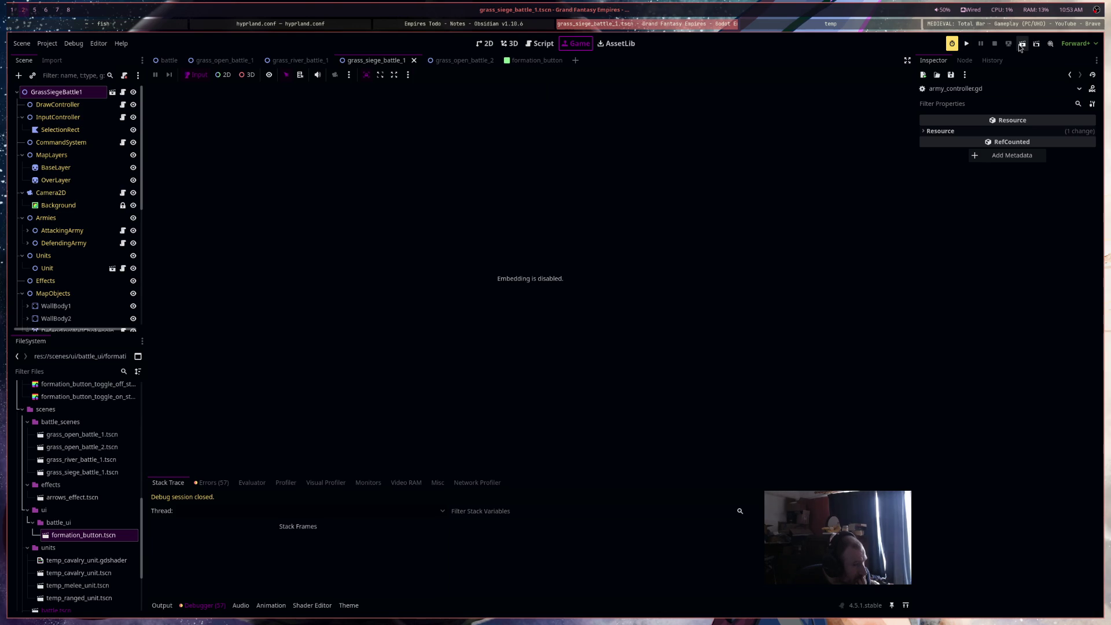
{"action": "left_click", "coordinate": [1022, 44]}
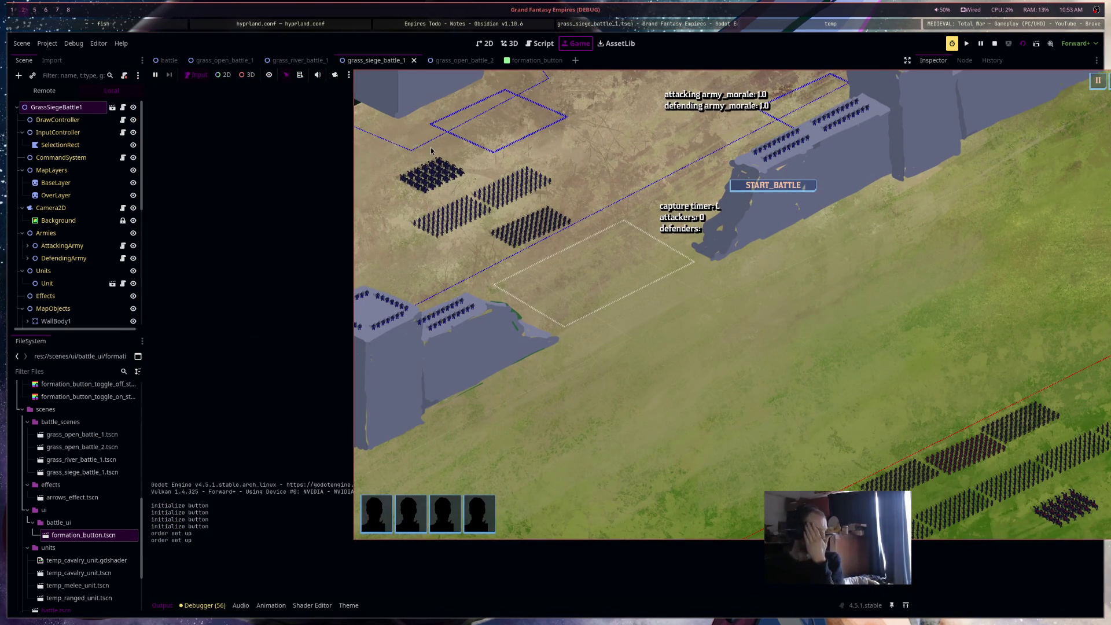
{"action": "left_click_drag", "start_coordinate": [431, 199], "coordinate": [615, 115]}
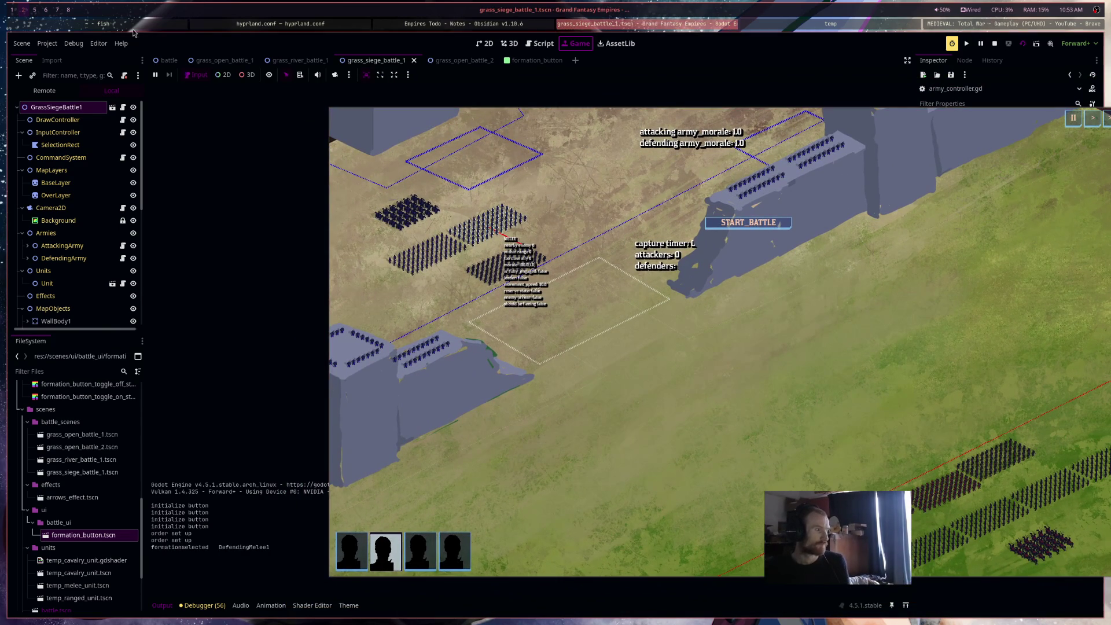
Bring the terminal with the game log forward and move the game window right.
{"action": "left_click", "coordinate": [246, 24]}
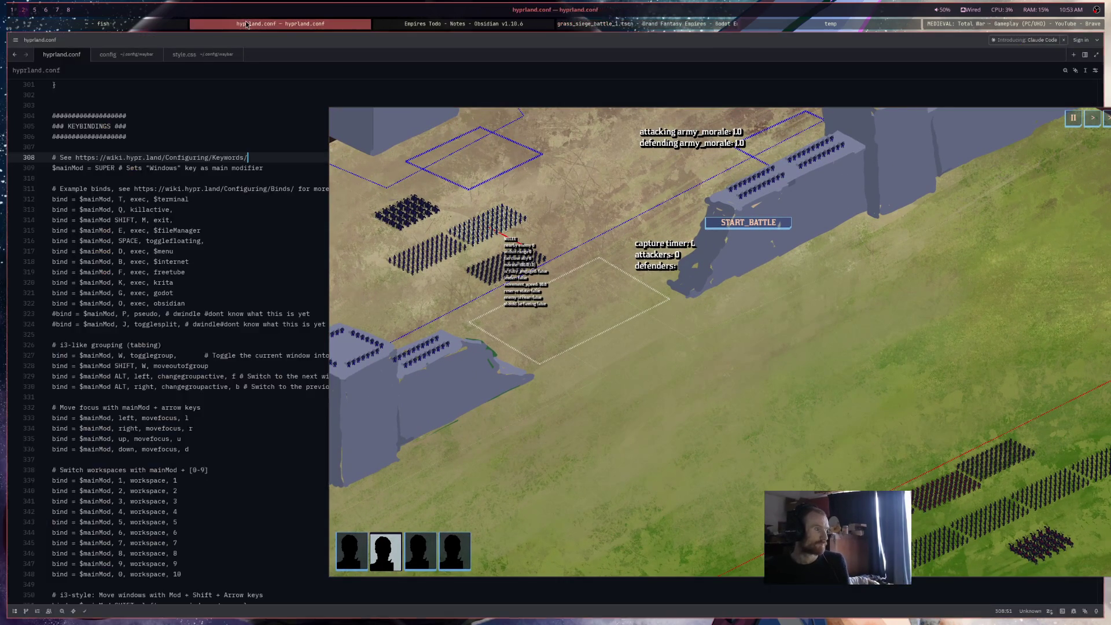
{"action": "left_click", "coordinate": [123, 24]}
{"action": "left_click_drag", "start_coordinate": [514, 214], "coordinate": [892, 208]}
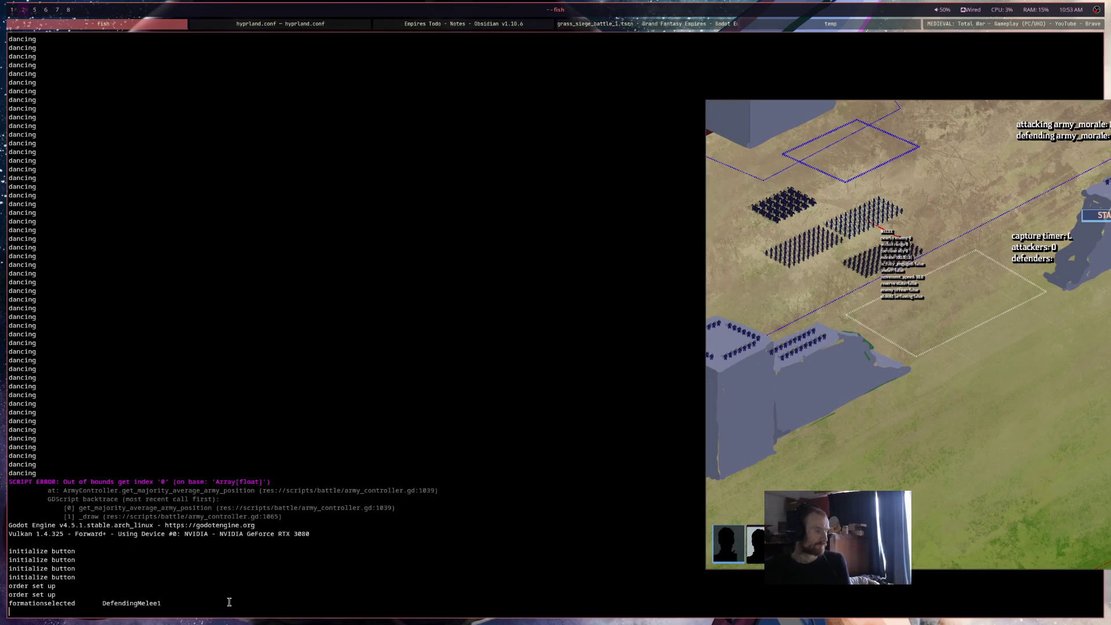
Launch btop in the terminal from a fresh prompt.
{"action": "key", "text": "ctrl+c"}
{"action": "type", "text": "btop"}
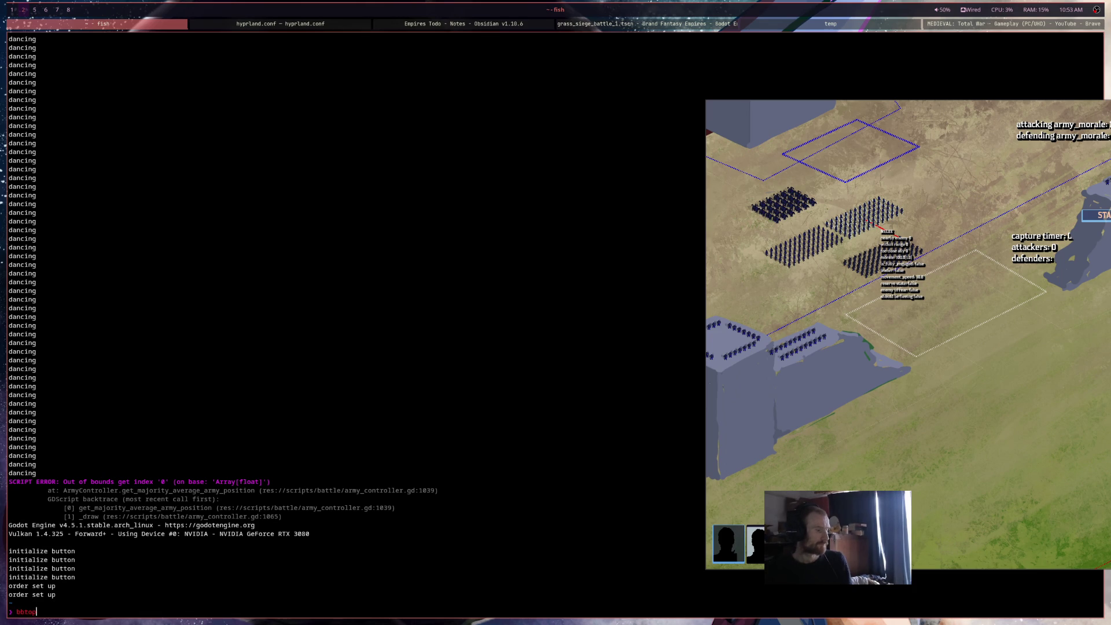
{"action": "key", "text": "Return"}
{"action": "type", "text": "btop"}
{"action": "key", "text": "Return"}
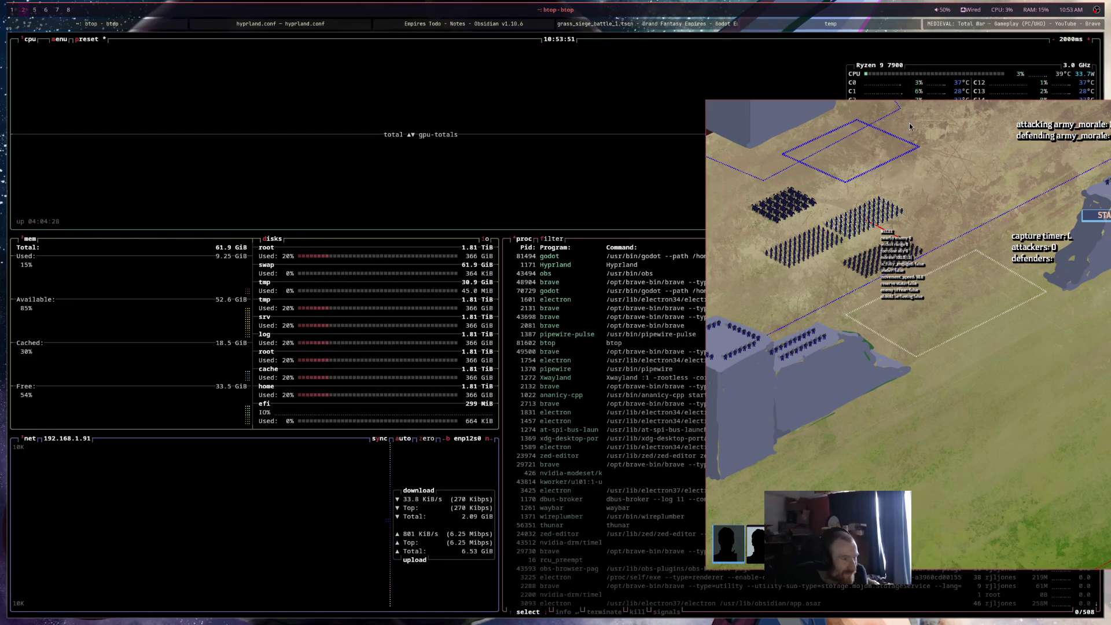
Close the game window and select the godot process with PID 70729 in btop.
{"action": "key", "text": "super+q"}
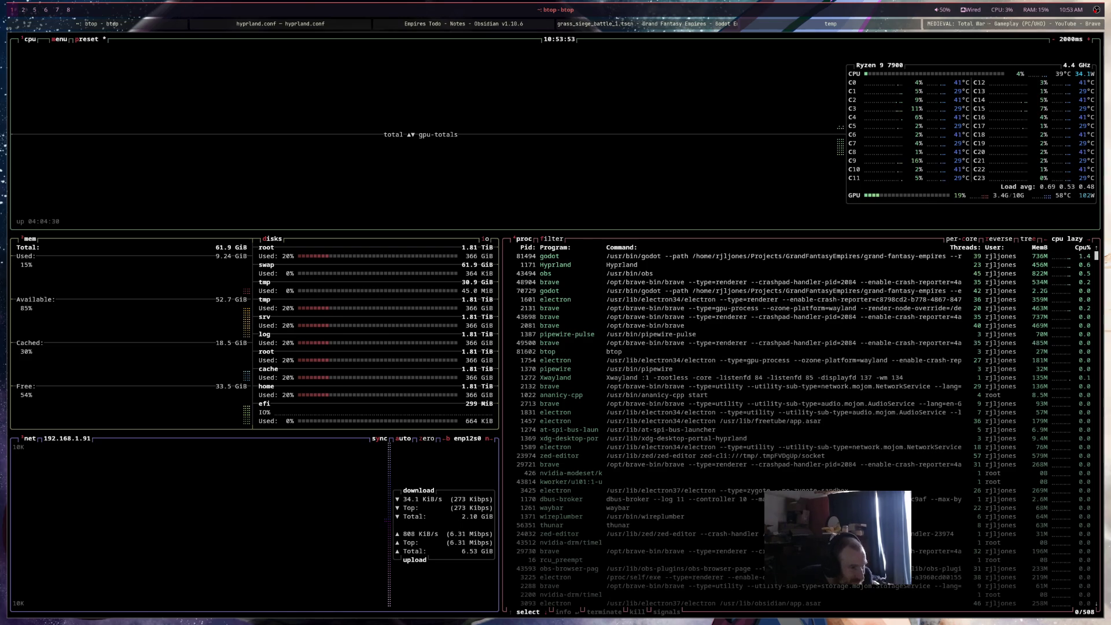
{"action": "scroll", "coordinate": [822, 353], "scroll_direction": "down", "scroll_amount": 4}
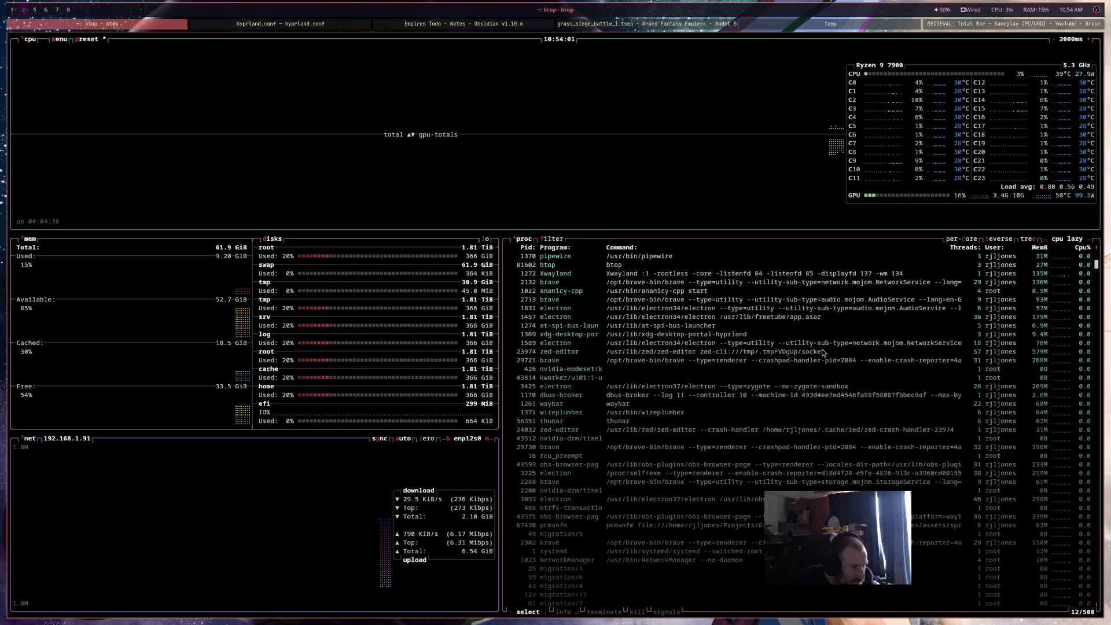
{"action": "scroll", "coordinate": [823, 351], "scroll_direction": "up", "scroll_amount": 4}
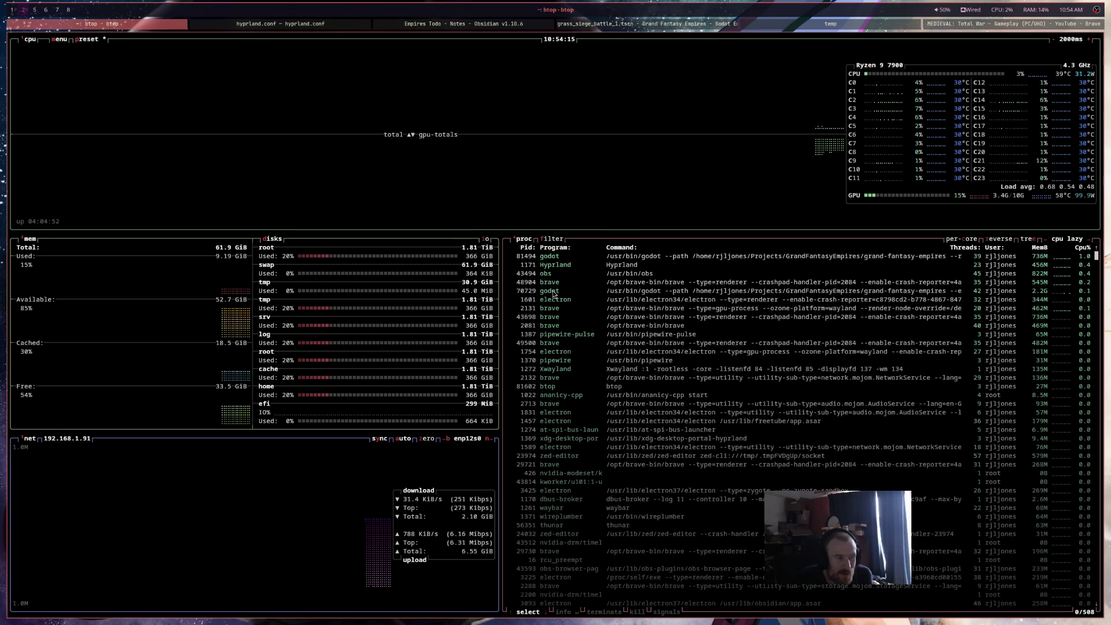
{"action": "scroll", "coordinate": [566, 330], "scroll_direction": "down", "scroll_amount": 3}
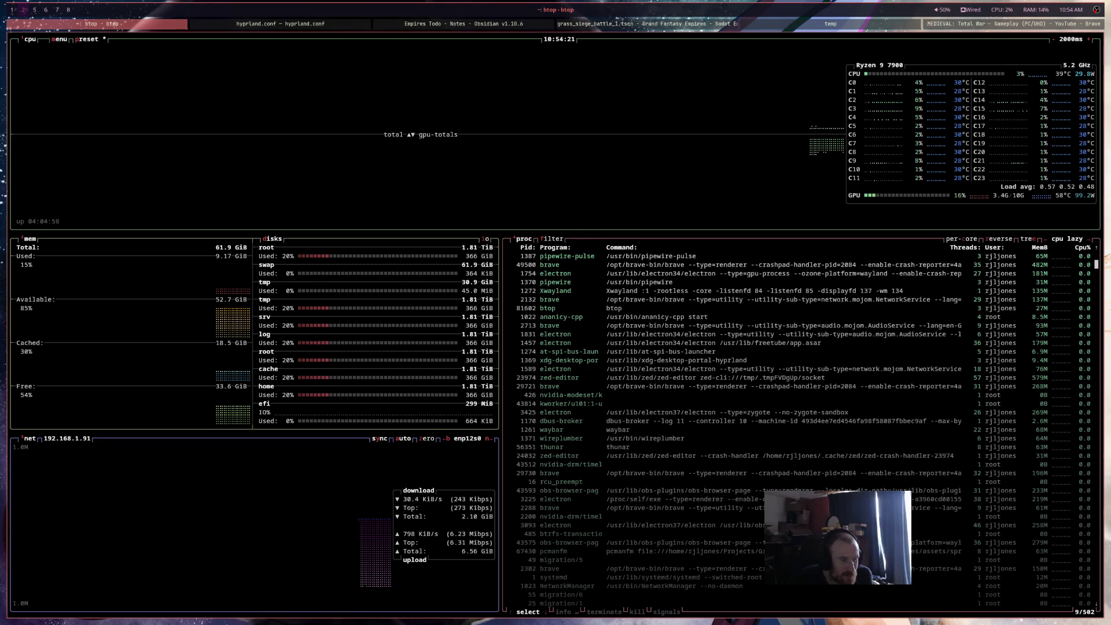
{"action": "scroll", "coordinate": [566, 331], "scroll_direction": "down", "scroll_amount": 2}
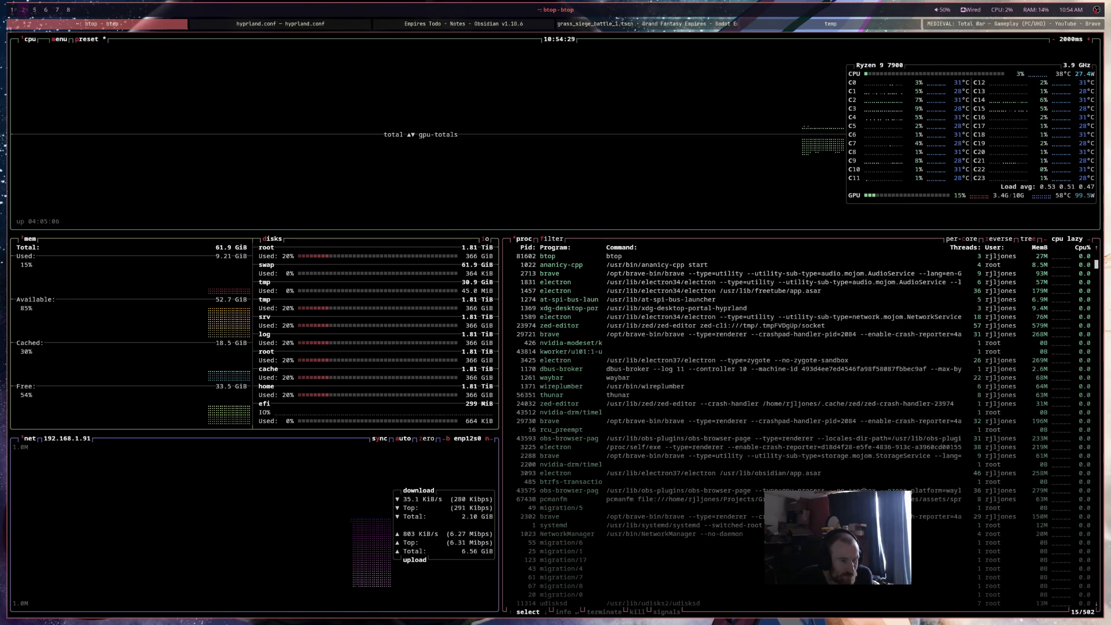
{"action": "scroll", "coordinate": [565, 331], "scroll_direction": "up", "scroll_amount": 5}
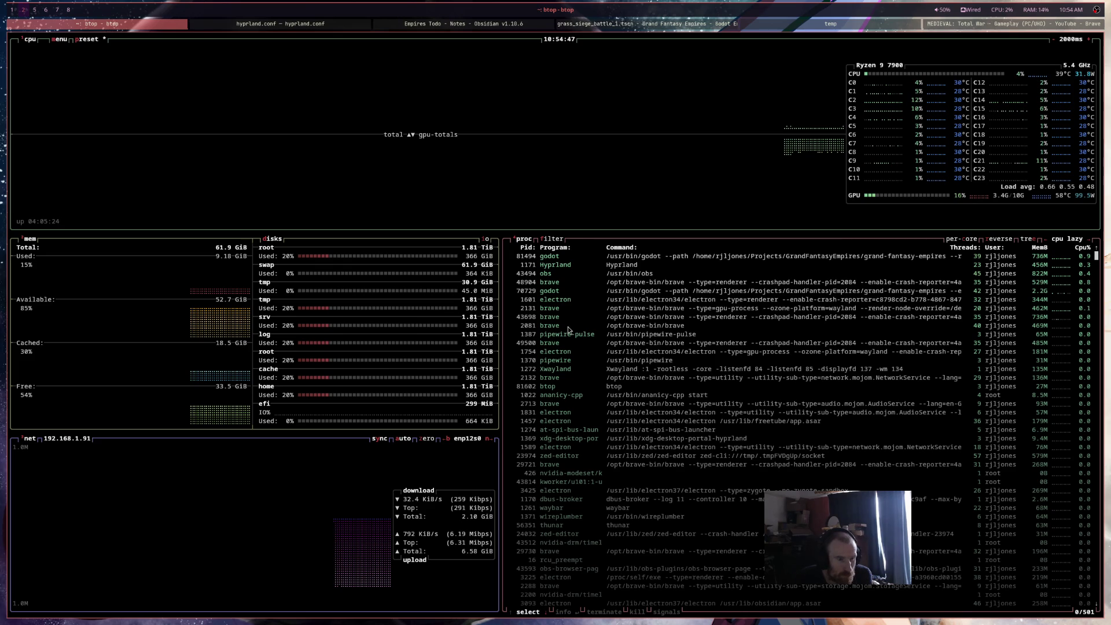
{"action": "left_click", "coordinate": [952, 292]}
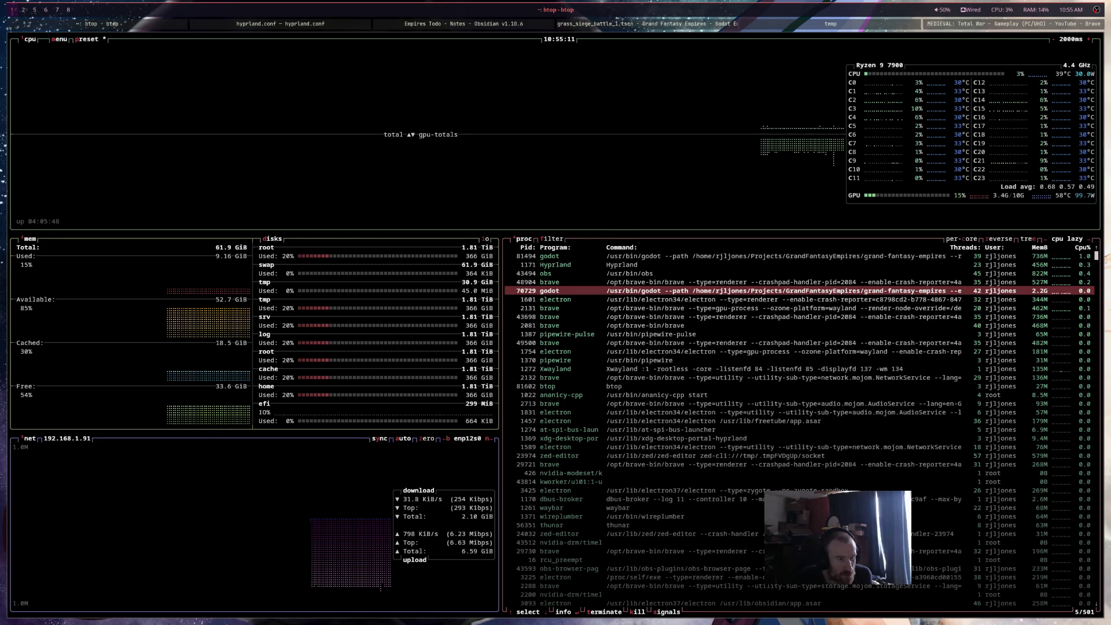
{"action": "key", "text": "super+2"}
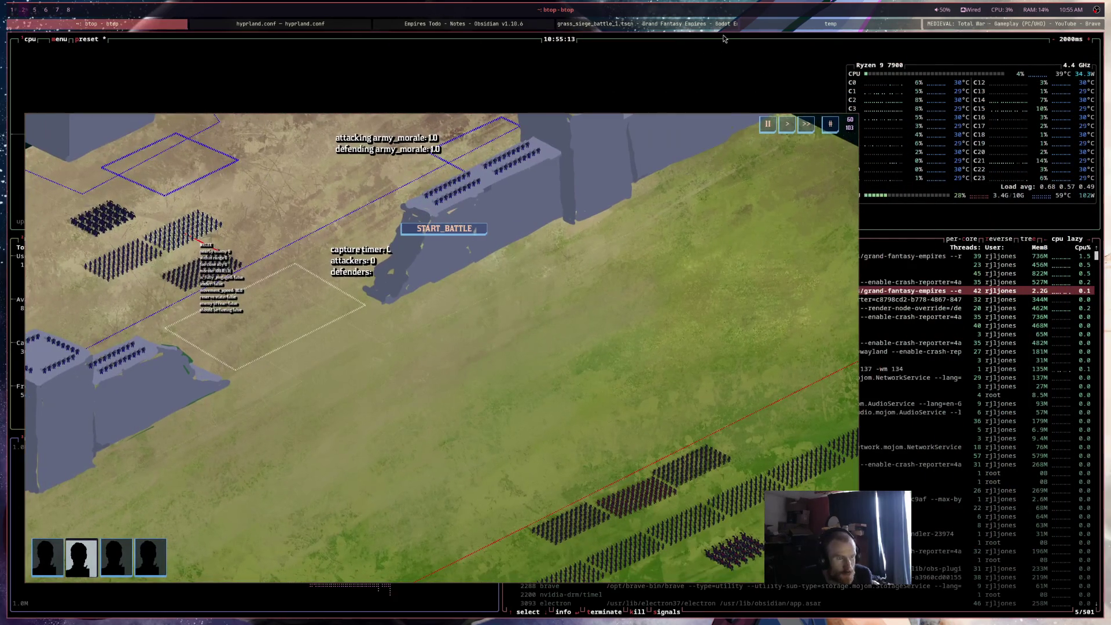
Stop the game, enable Embed Game on Next Play, and run the scene again.
{"action": "left_click", "coordinate": [994, 44]}
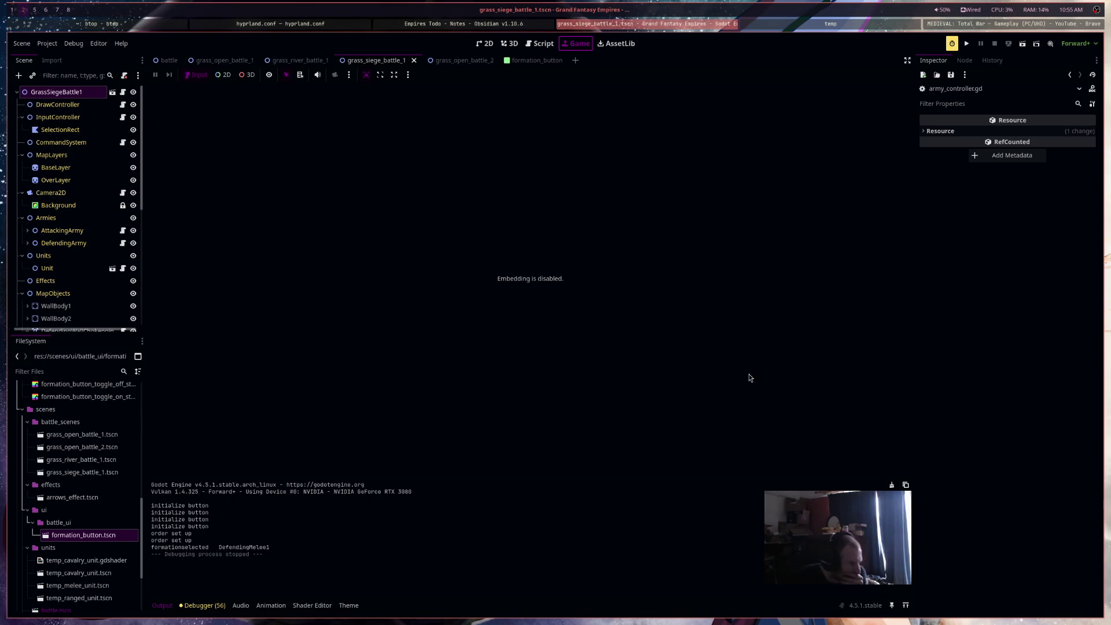
{"action": "left_click", "coordinate": [408, 74]}
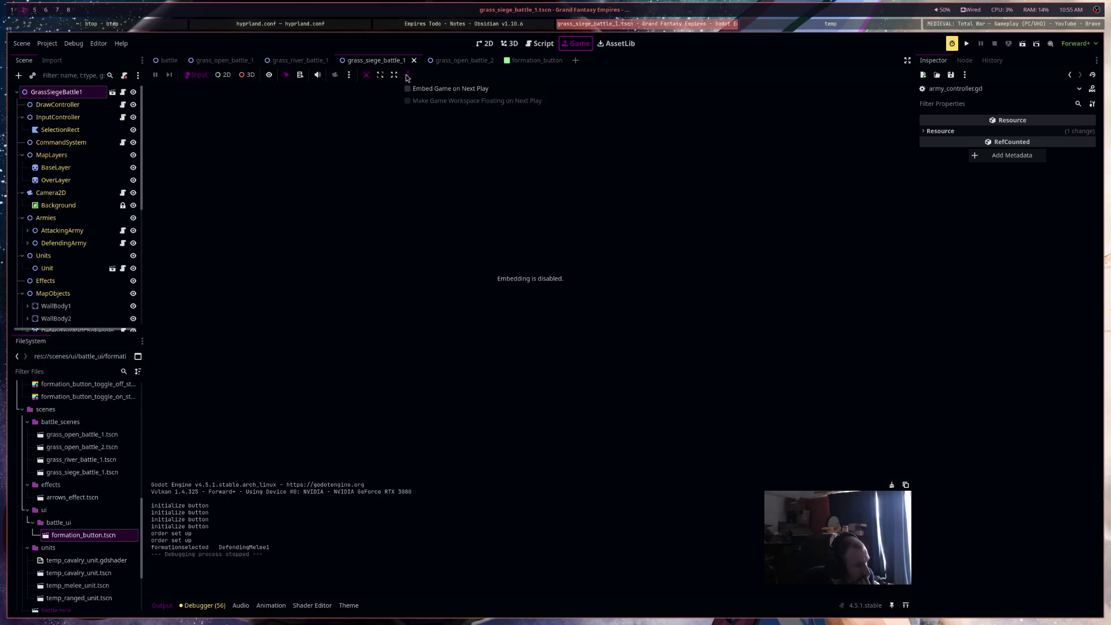
{"action": "left_click", "coordinate": [412, 89]}
{"action": "left_click", "coordinate": [408, 75]}
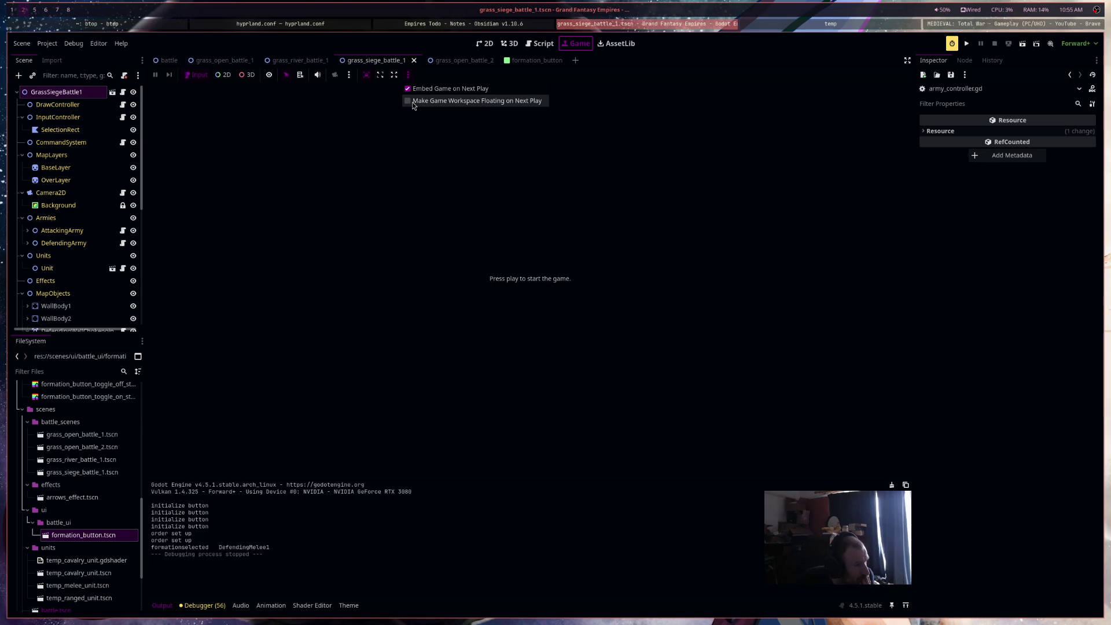
{"action": "left_click", "coordinate": [723, 115]}
{"action": "left_click", "coordinate": [1023, 44]}
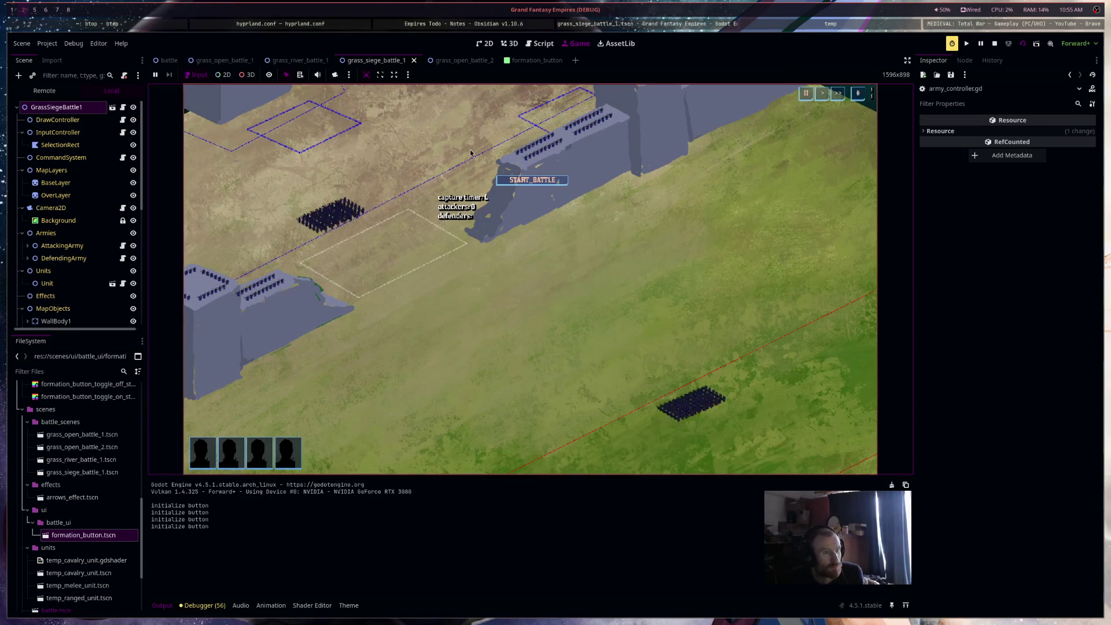
{"action": "left_click", "coordinate": [813, 26]}
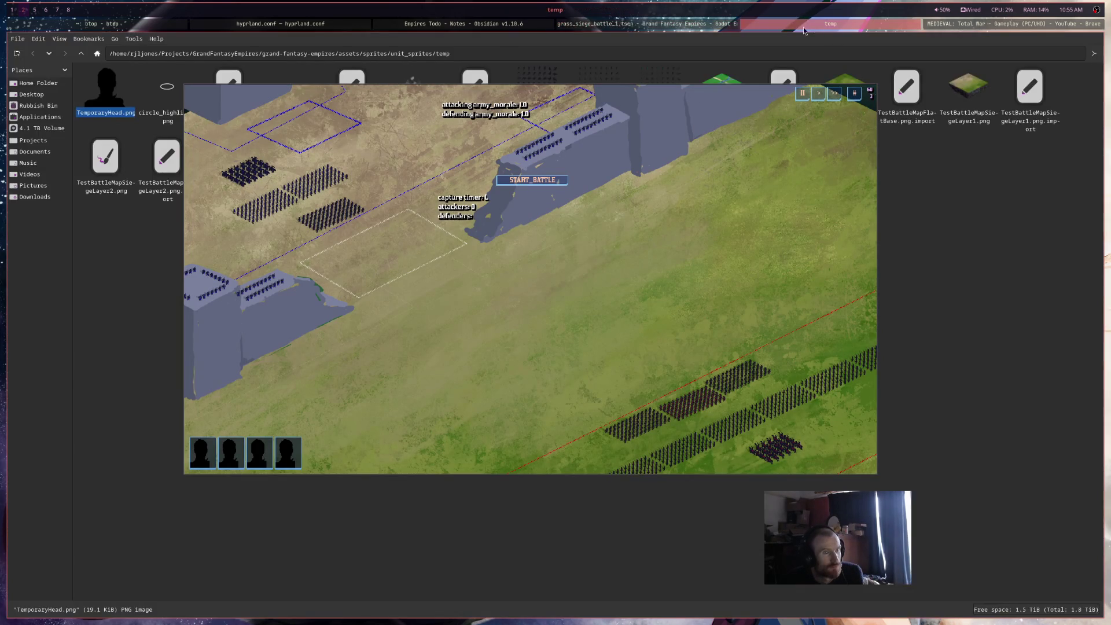
{"action": "left_click", "coordinate": [701, 26]}
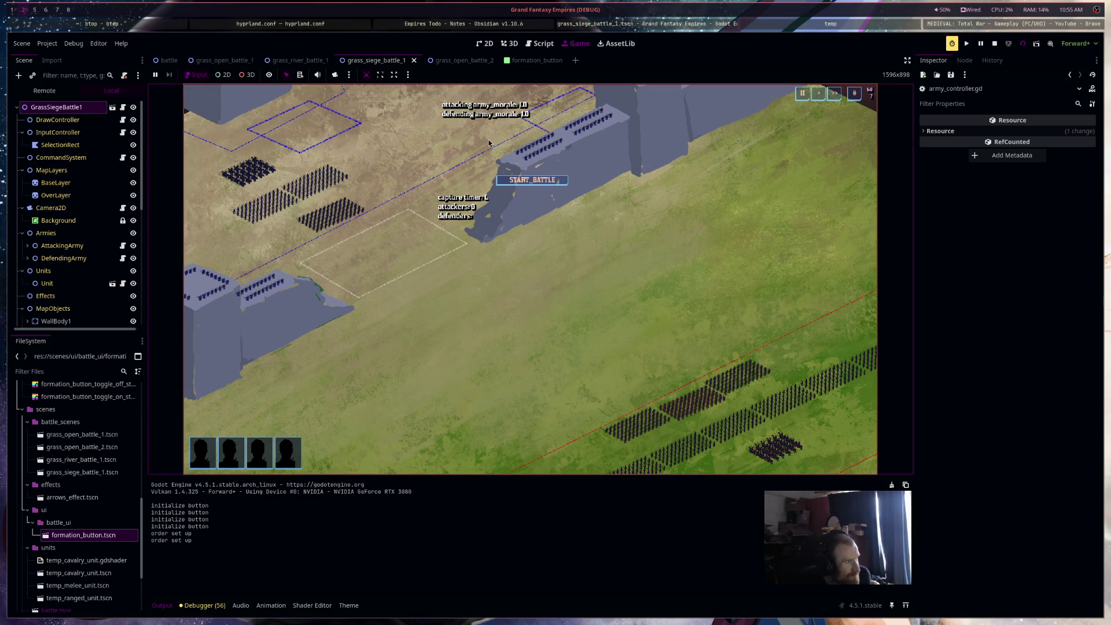
Pan the battle camera up and left with W and A, then stop the game.
{"action": "left_click", "coordinate": [409, 75]}
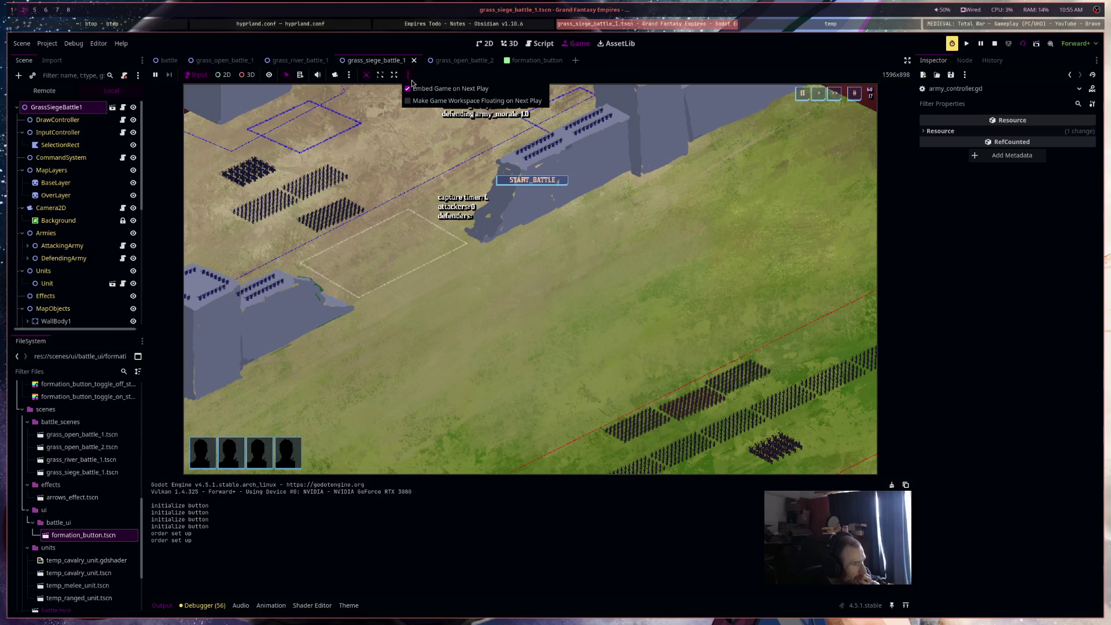
{"action": "left_click", "coordinate": [432, 104]}
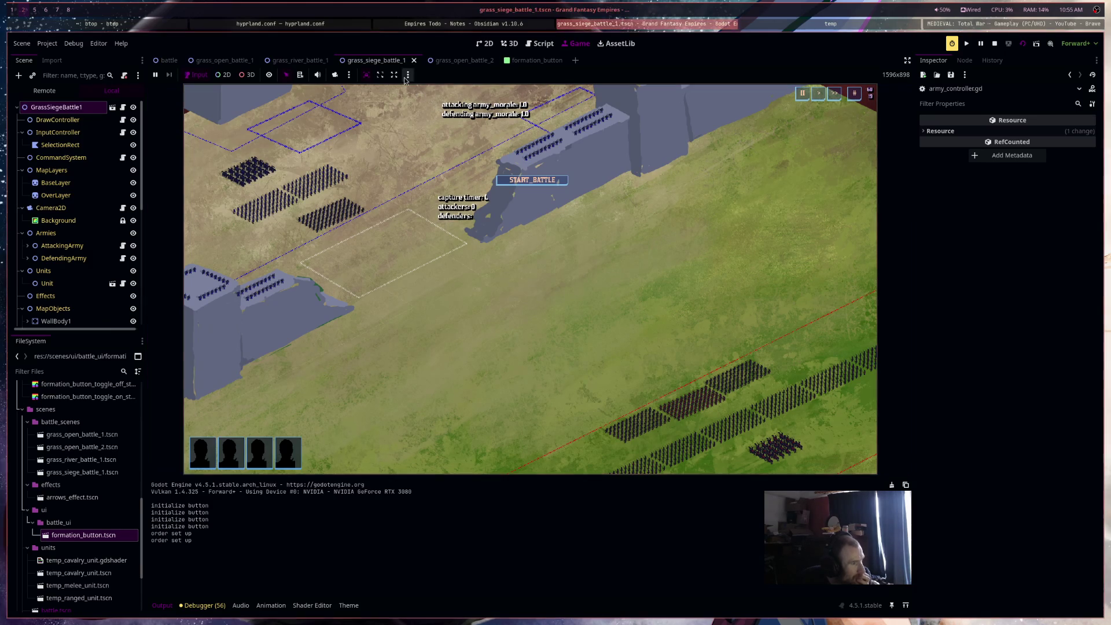
{"action": "key", "text": "w"}
{"action": "key", "text": "a"}
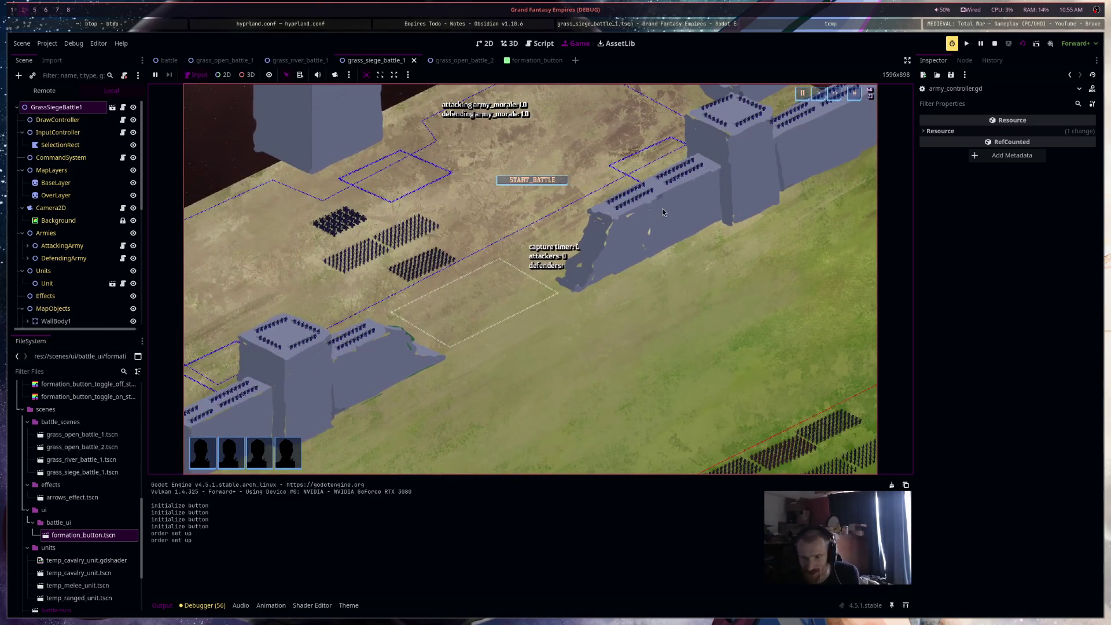
{"action": "left_click", "coordinate": [408, 74]}
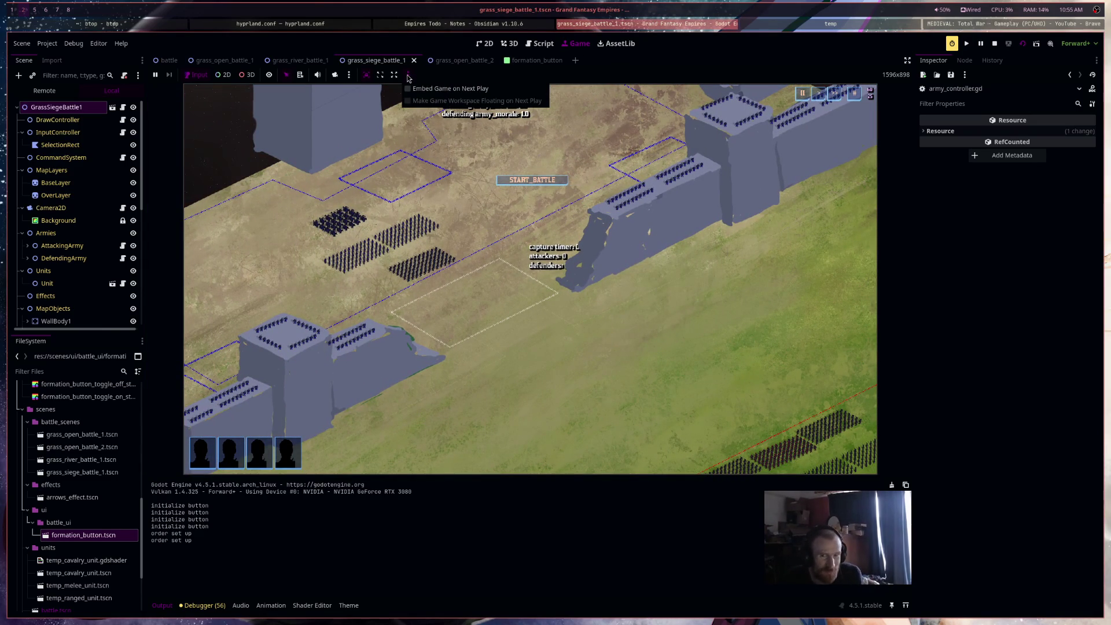
{"action": "left_click", "coordinate": [408, 76]}
{"action": "left_click", "coordinate": [996, 43]}
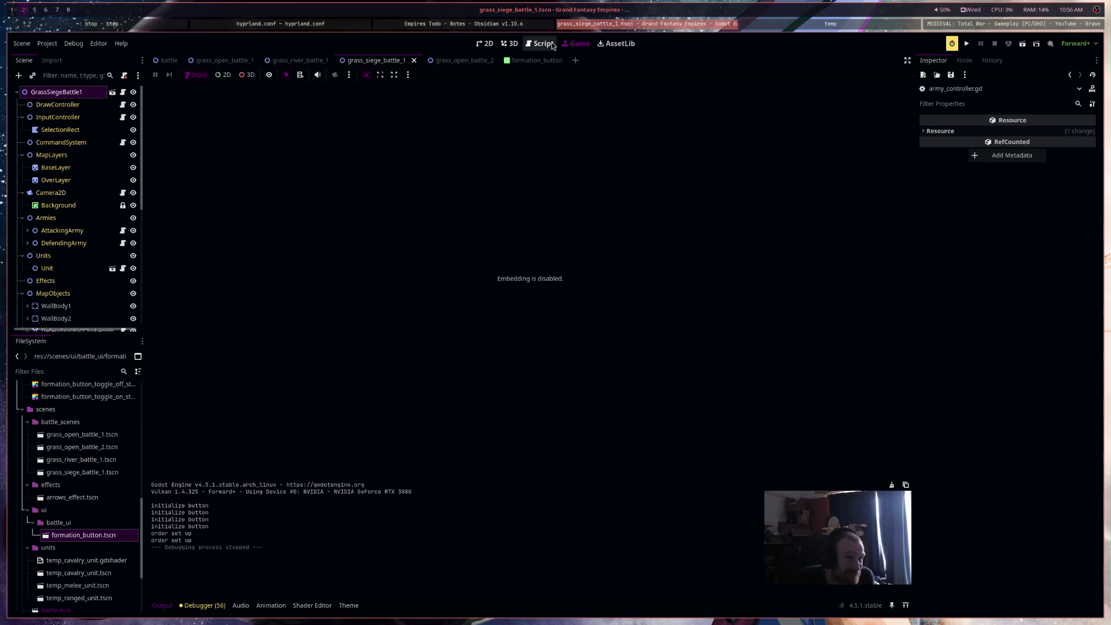
Rerun the siege battle and click through the formation portraits from fourth to first.
{"action": "key", "text": "F6"}
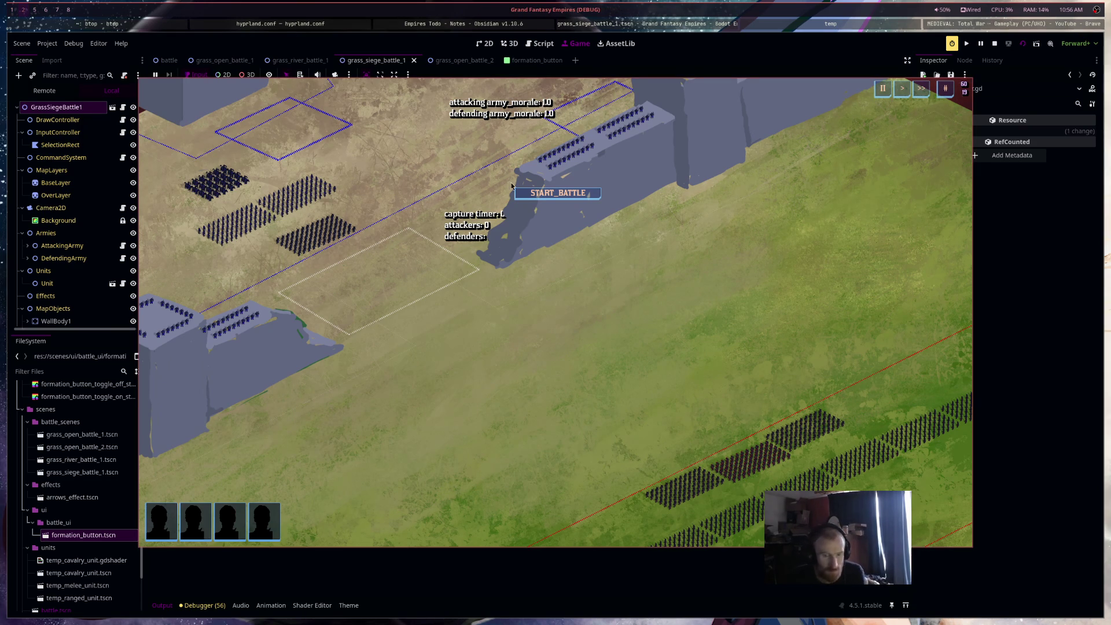
{"action": "scroll", "coordinate": [630, 300], "scroll_direction": "down", "scroll_amount": 5}
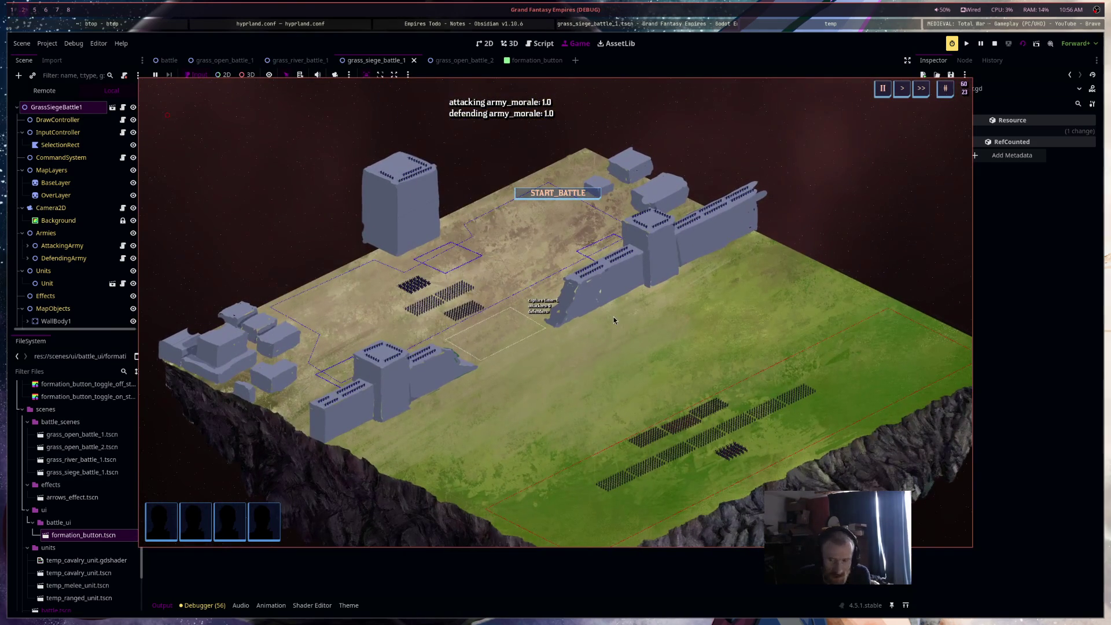
{"action": "left_click", "coordinate": [260, 529]}
{"action": "left_click", "coordinate": [229, 521]}
{"action": "left_click", "coordinate": [195, 520]}
{"action": "left_click", "coordinate": [168, 521]}
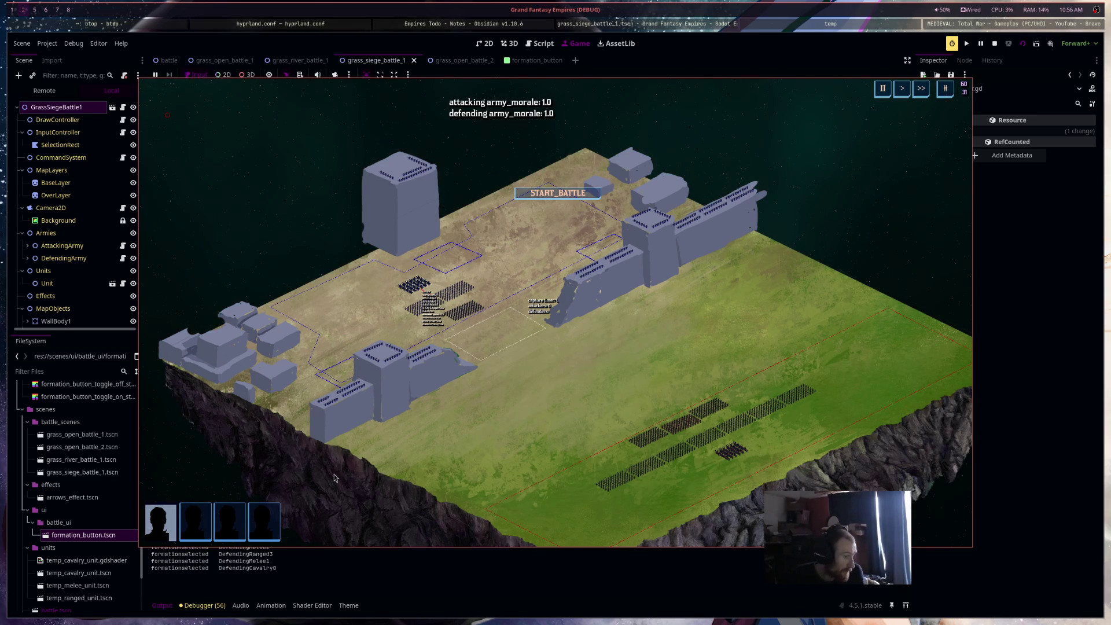
Select the fourth formation, shift-click the first to test range selection, then stop.
{"action": "left_click", "coordinate": [271, 531]}
{"action": "left_click", "coordinate": [154, 535]}
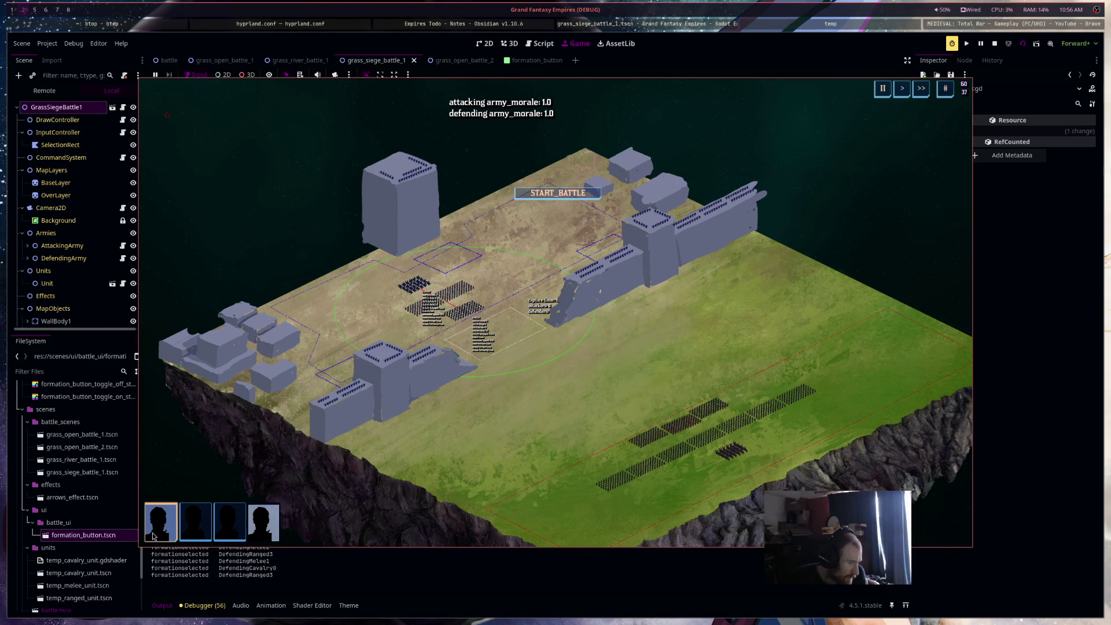
{"action": "left_click", "coordinate": [230, 524]}
{"action": "left_click", "coordinate": [195, 524]}
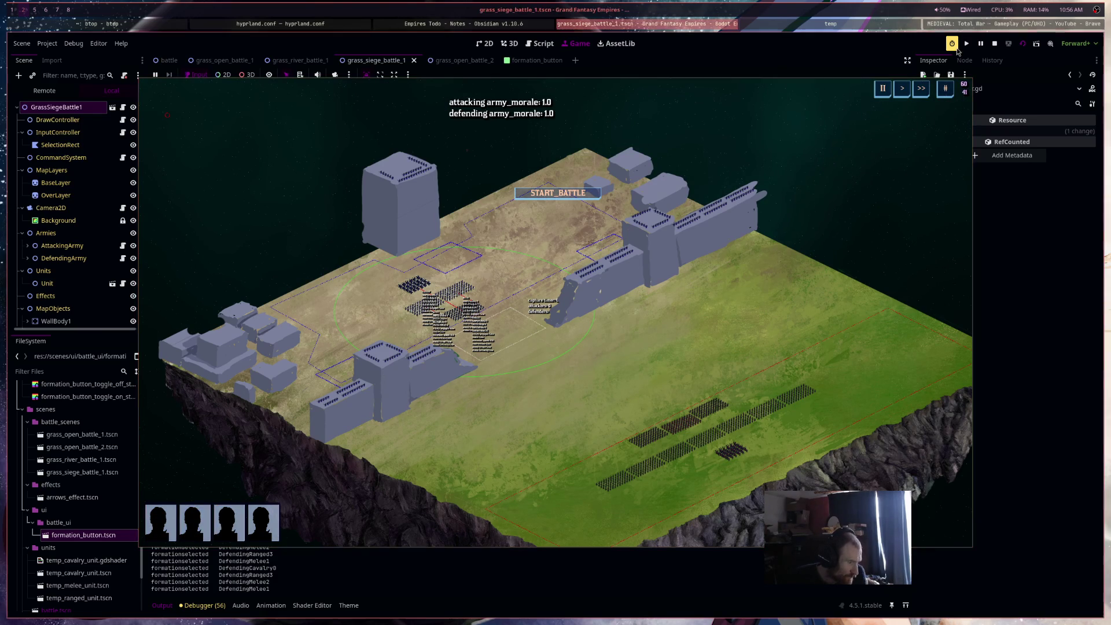
{"action": "key", "text": "F8"}
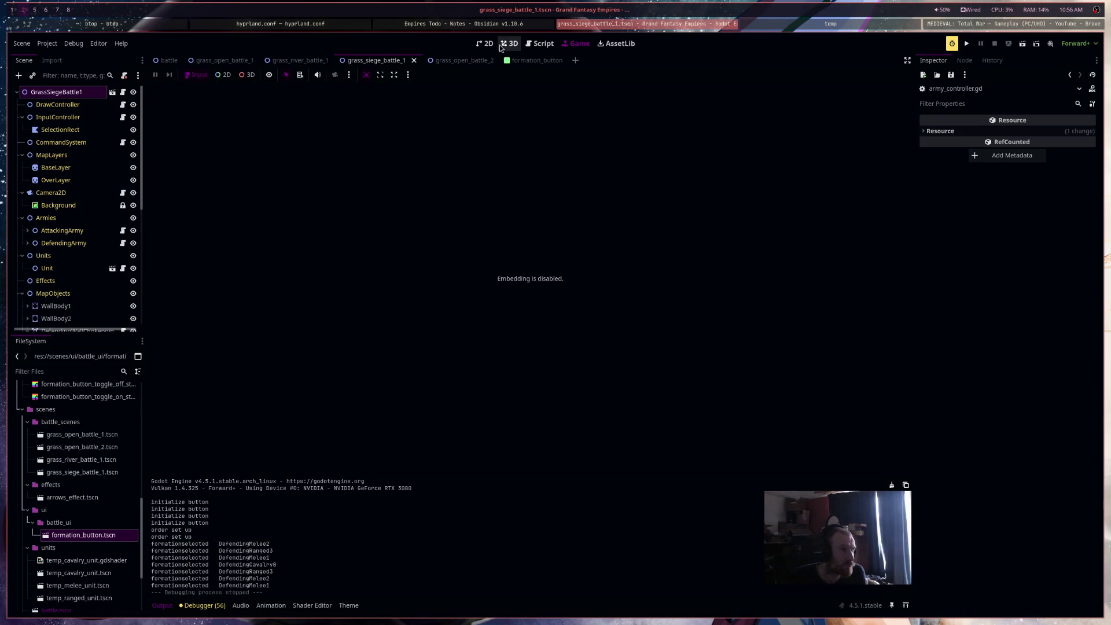
Return to the 2D view, adjust the battlefield, and show army_controller.gd in the script editor.
{"action": "left_click", "coordinate": [485, 44]}
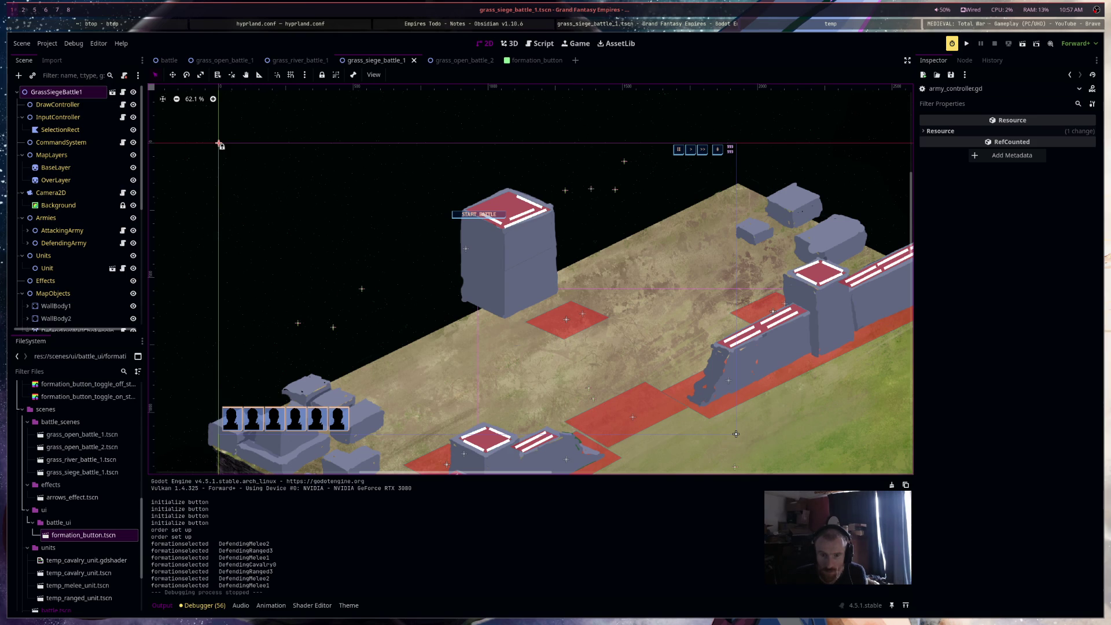
{"action": "scroll", "coordinate": [741, 330], "scroll_direction": "up", "scroll_amount": 1}
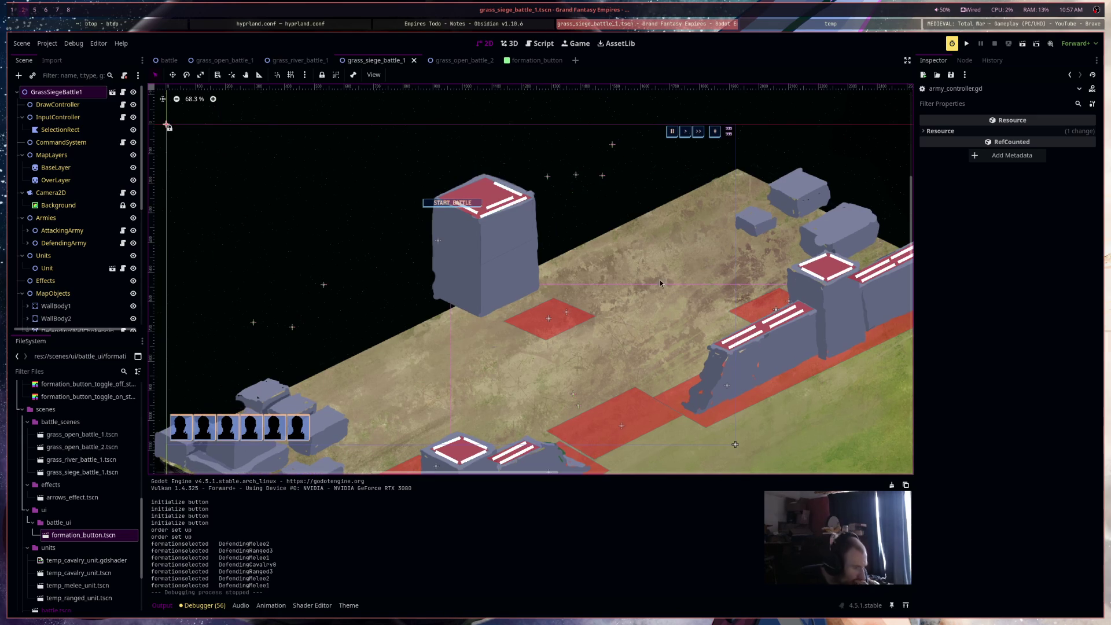
{"action": "left_click_drag", "start_coordinate": [660, 284], "coordinate": [623, 178]}
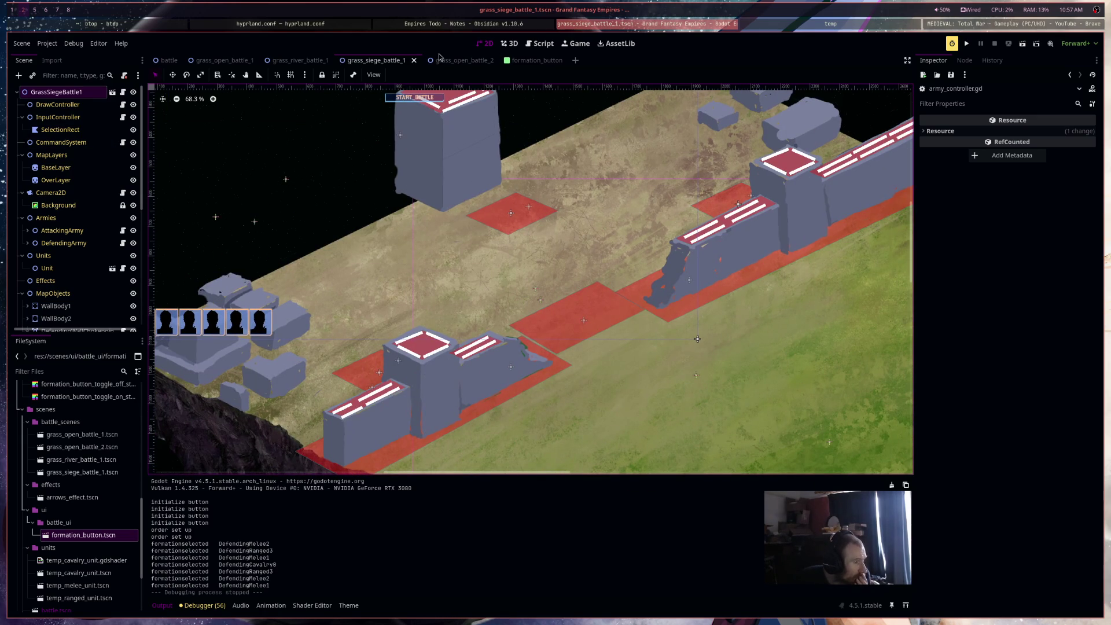
{"action": "left_click", "coordinate": [541, 44]}
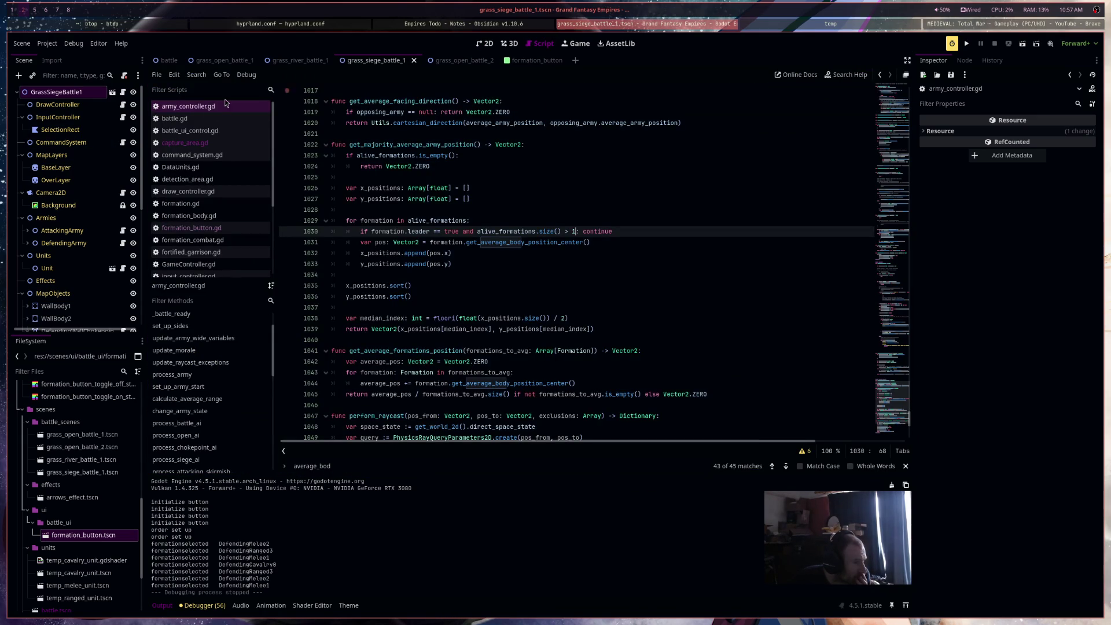
Open formation_button.gd and scroll to the _on_gui_input handler near line 60.
{"action": "left_click", "coordinate": [215, 229]}
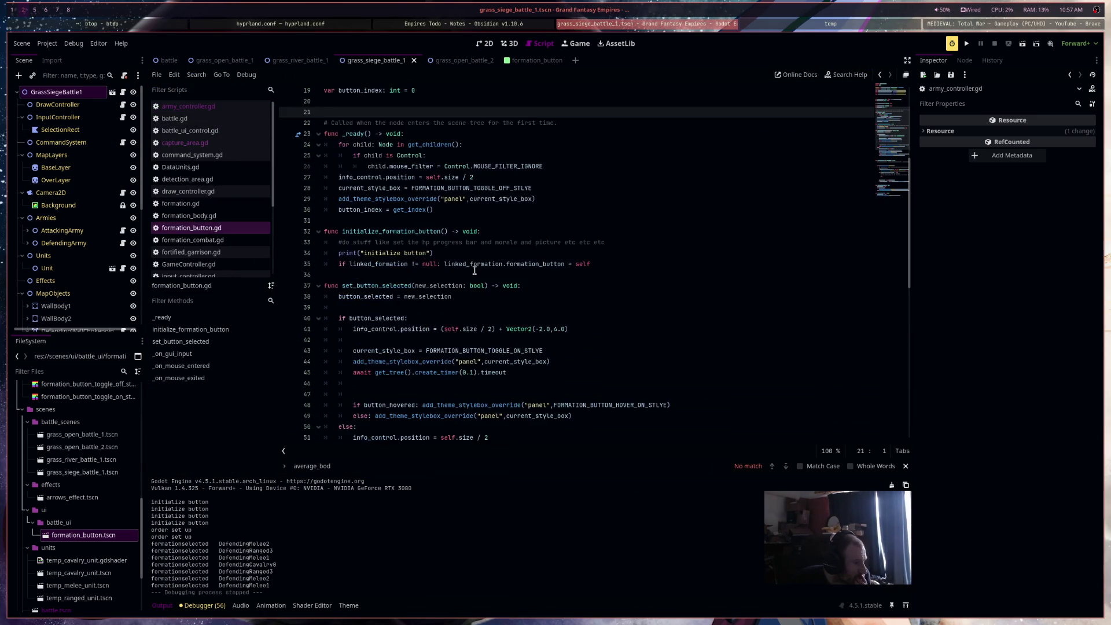
{"action": "scroll", "coordinate": [474, 270], "scroll_direction": "down", "scroll_amount": 3}
{"action": "scroll", "coordinate": [474, 268], "scroll_direction": "down", "scroll_amount": 6}
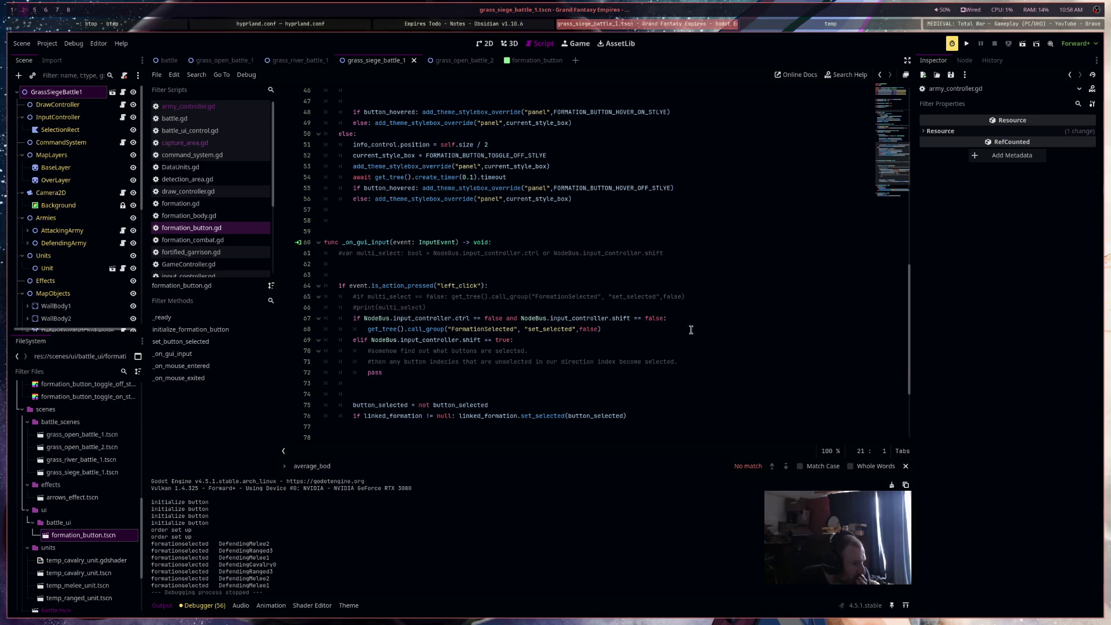
Replace the pass placeholder with a least_selected_button_index int variable declaration.
{"action": "left_click", "coordinate": [690, 373]}
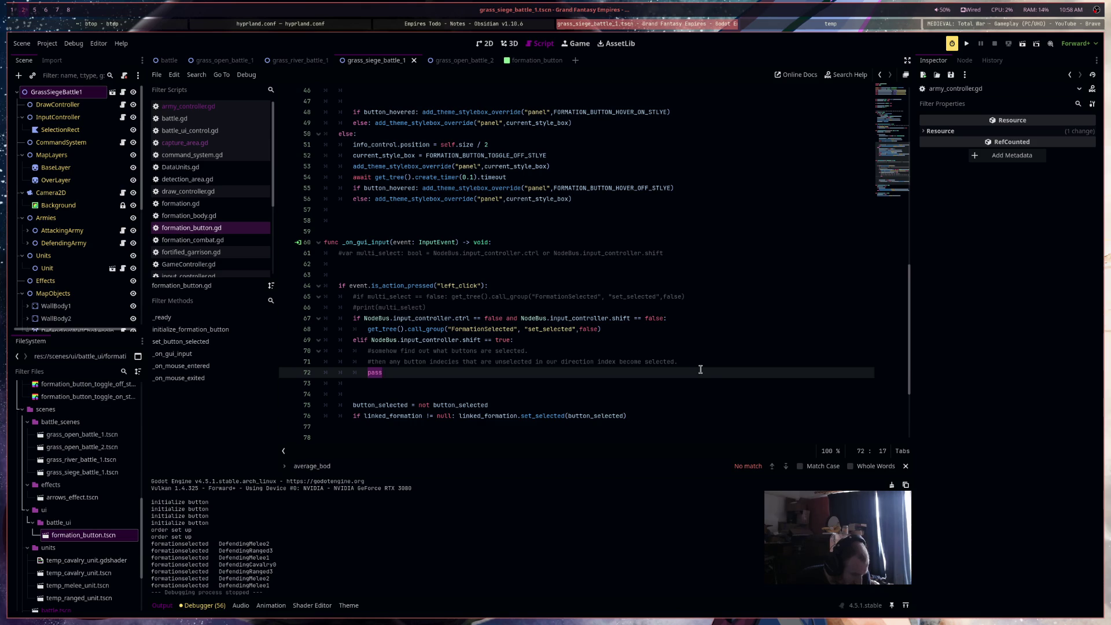
{"action": "type", "text": "va"}
{"action": "type", "text": "r leas"}
{"action": "type", "text": "t_selec"}
{"action": "type", "text": "ted"}
{"action": "type", "text": "button_ "}
{"action": "type", "text": "ndex"}
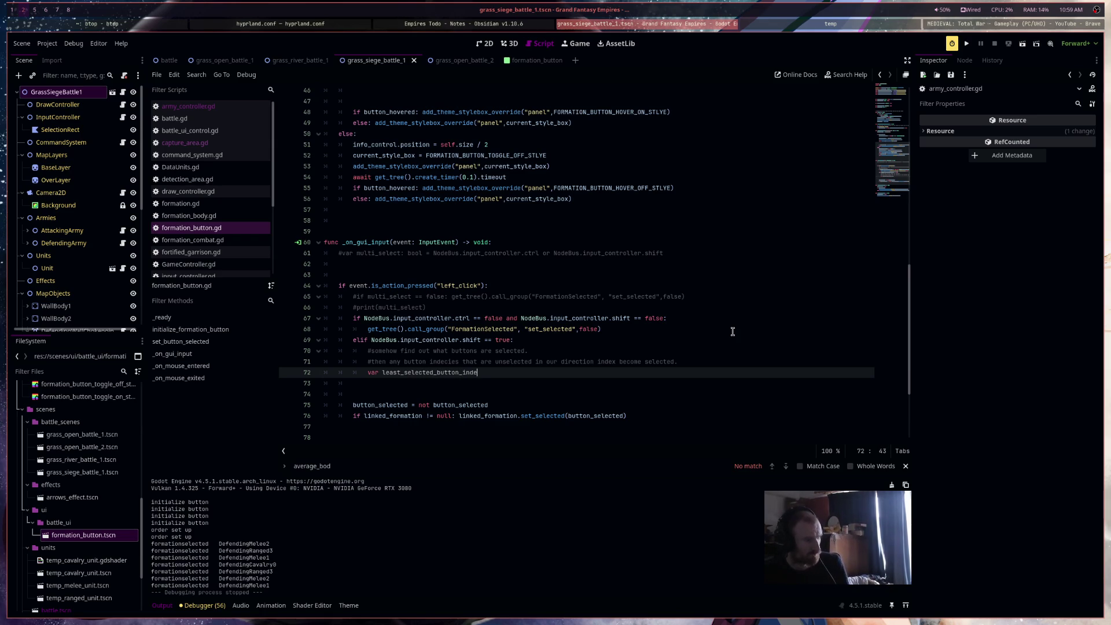
{"action": "type", "text": "int "}
{"action": "type", "text": "0"}
{"action": "key", "text": "Return"}
{"action": "key", "text": "BackSpace"}
{"action": "key", "text": "BackSpace"}
{"action": "key", "text": "BackSpace"}
{"action": "type", "text": "-1"}
{"action": "key", "text": "Return"}
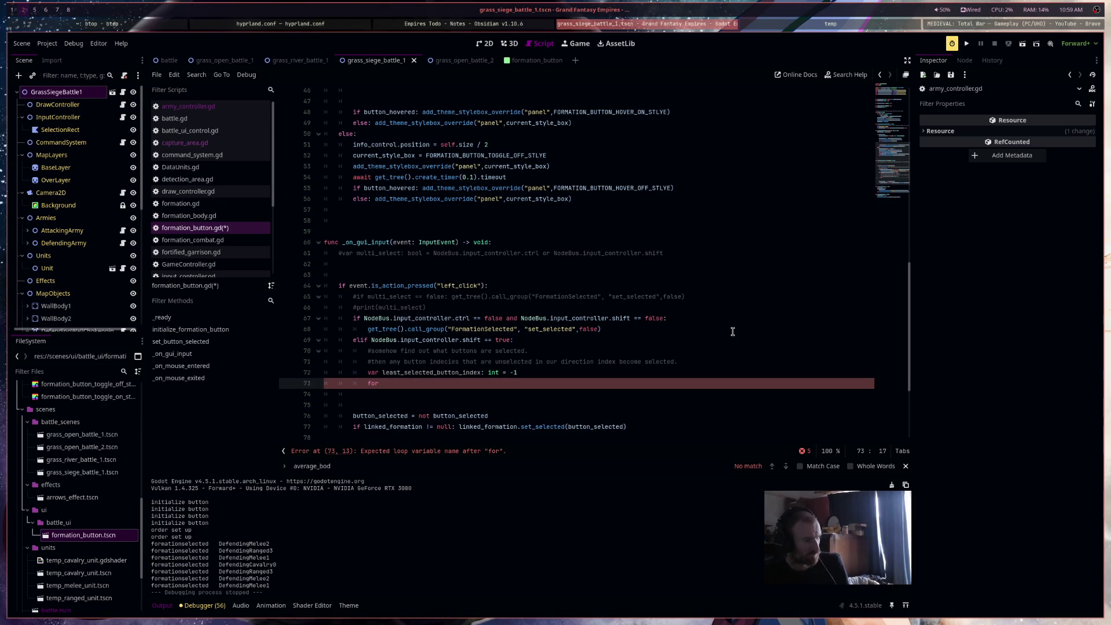
Add a for loop over parent_flow_container.get_children() and initialise the variable to INF.
{"action": "type", "text": "child: FormationButton in parent_flow_container:"}
{"action": "key", "text": "Return"}
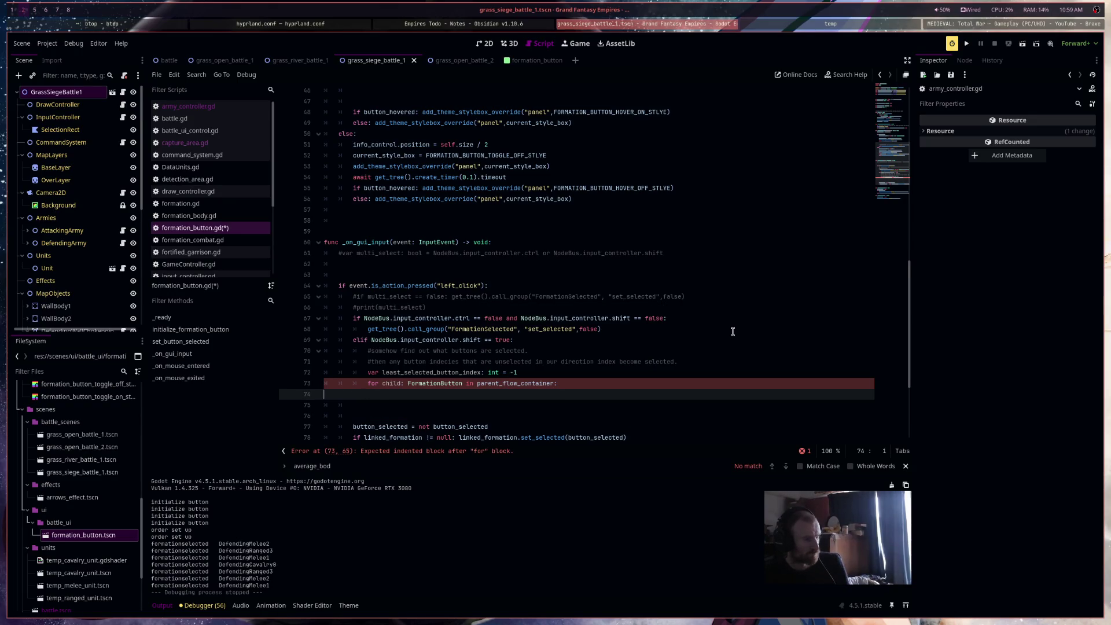
{"action": "key", "text": "BackSpace"}
{"action": "type", "text": "..get_children()"}
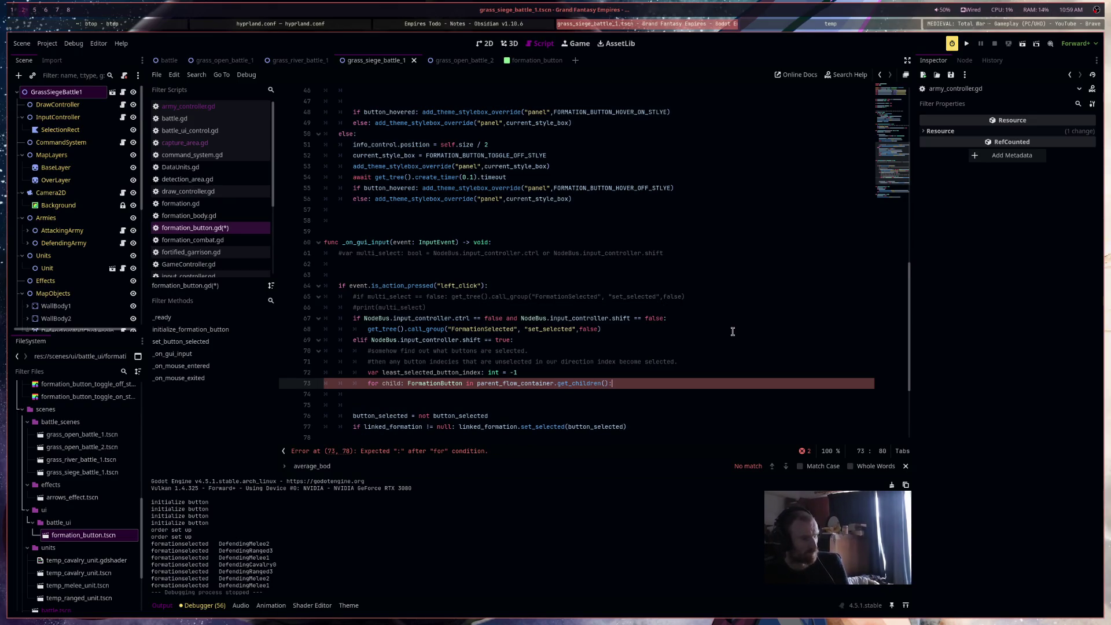
{"action": "type", "text": ":"}
{"action": "key", "text": "Return"}
{"action": "type", "text": "if"}
{"action": "key", "text": "BackSpace"}
{"action": "key", "text": "BackSpace"}
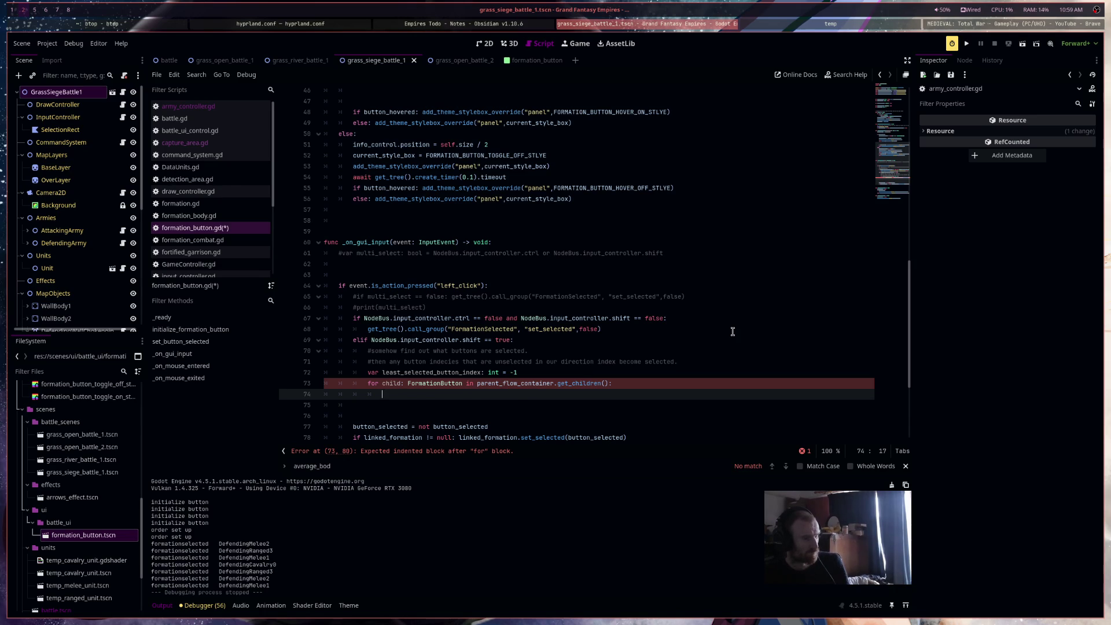
{"action": "key", "text": "Up"}
{"action": "key", "text": "Up"}
{"action": "key", "text": "Right"}
{"action": "key", "text": "Right"}
{"action": "key", "text": "Right"}
{"action": "key", "text": "BackSpace"}
{"action": "key", "text": "BackSpace"}
{"action": "type", "text": "INF"}
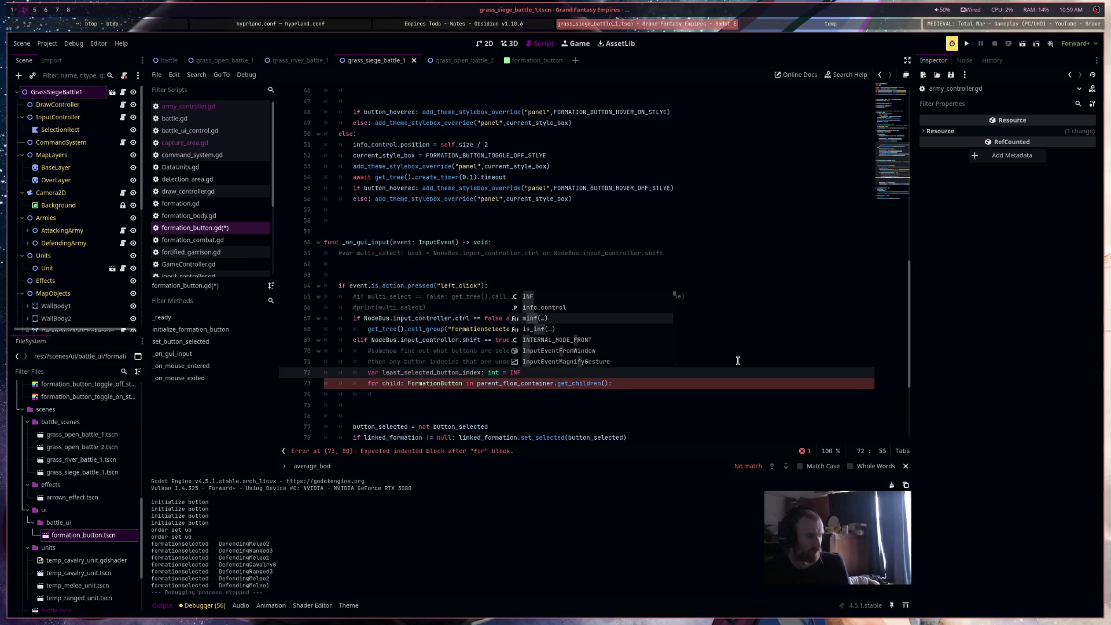
Inside the loop, add the check child.button_index < least_selected_button_index.
{"action": "left_click", "coordinate": [476, 397]}
{"action": "type", "text": "if"}
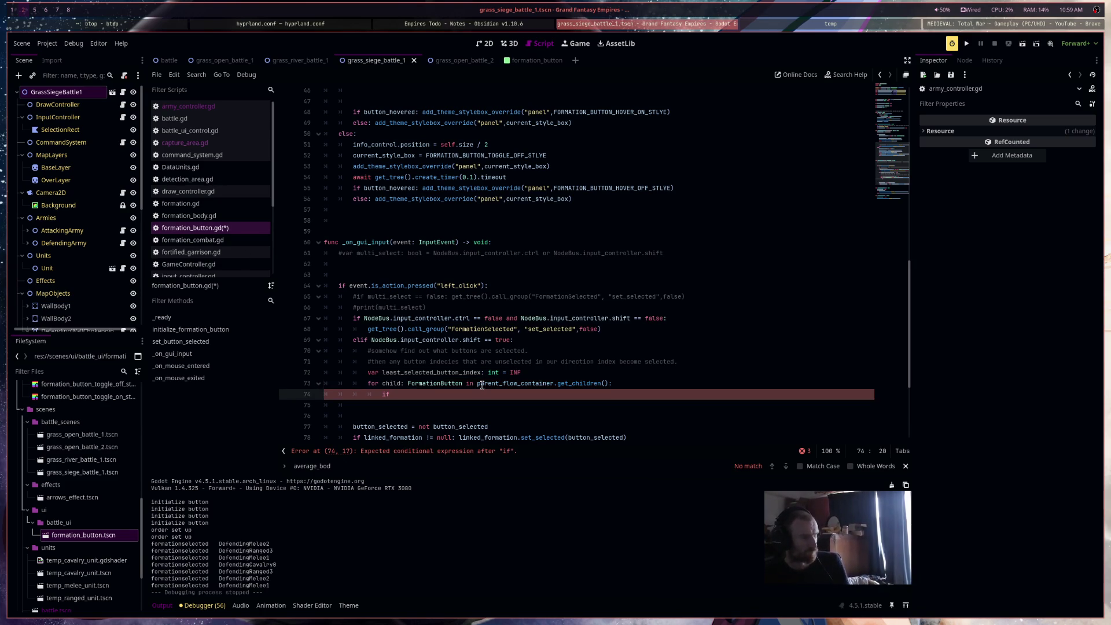
{"action": "key", "text": "BackSpace"}
{"action": "key", "text": "BackSpace"}
{"action": "key", "text": "BackSpace"}
{"action": "type", "text": "child."}
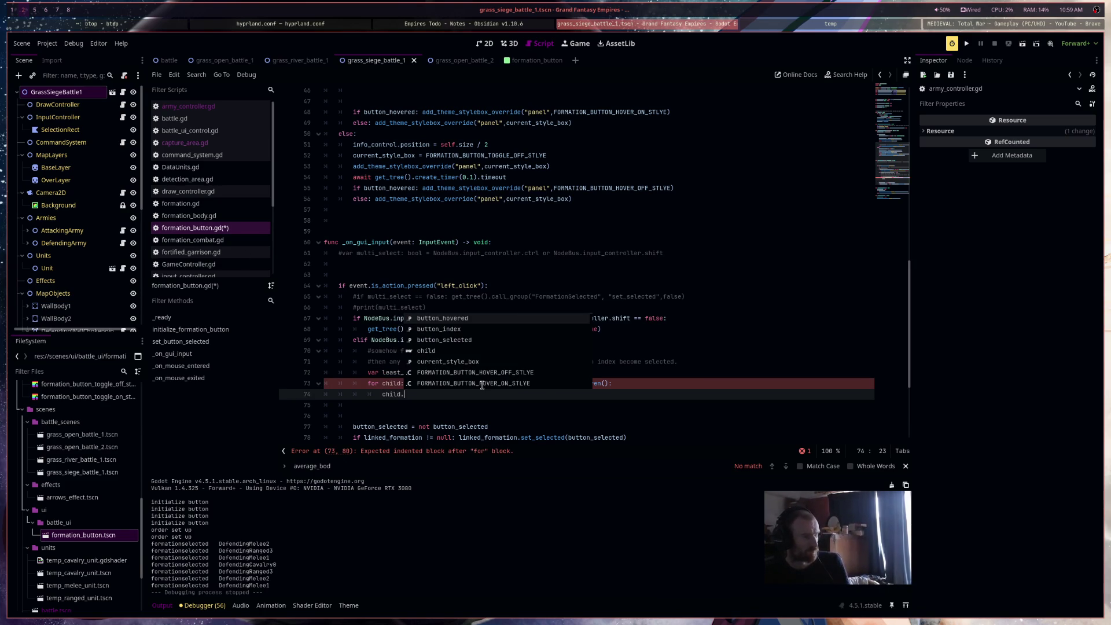
{"action": "key", "text": "Down"}
{"action": "key", "text": "Return"}
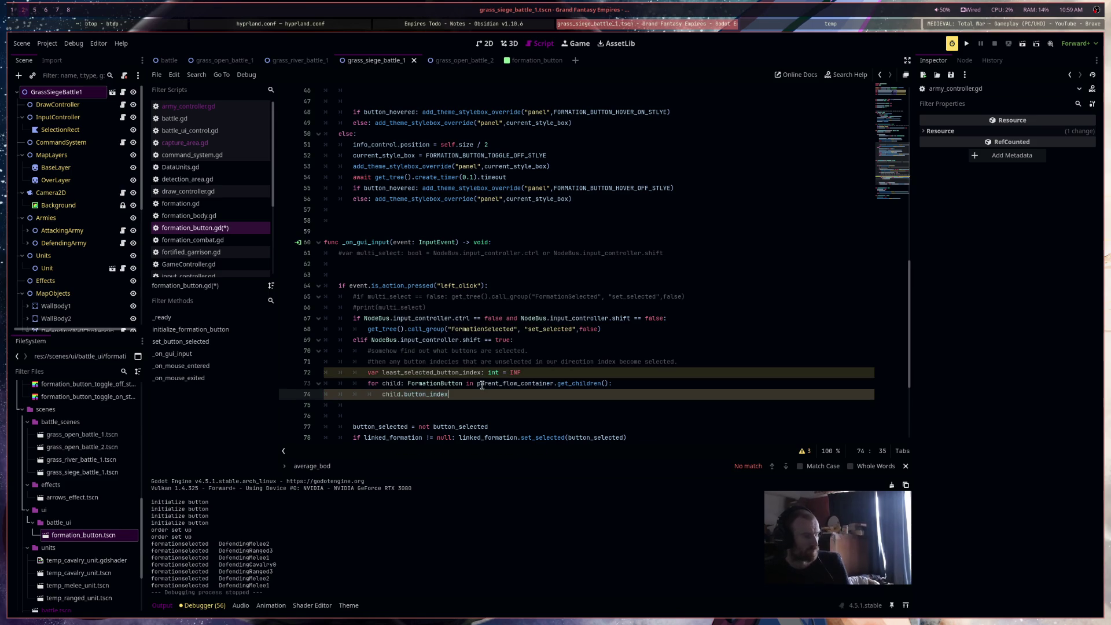
{"action": "type", "text": "< lea"}
{"action": "key", "text": "Return"}
{"action": "type", "text": ":"}
{"action": "key", "text": "Return"}
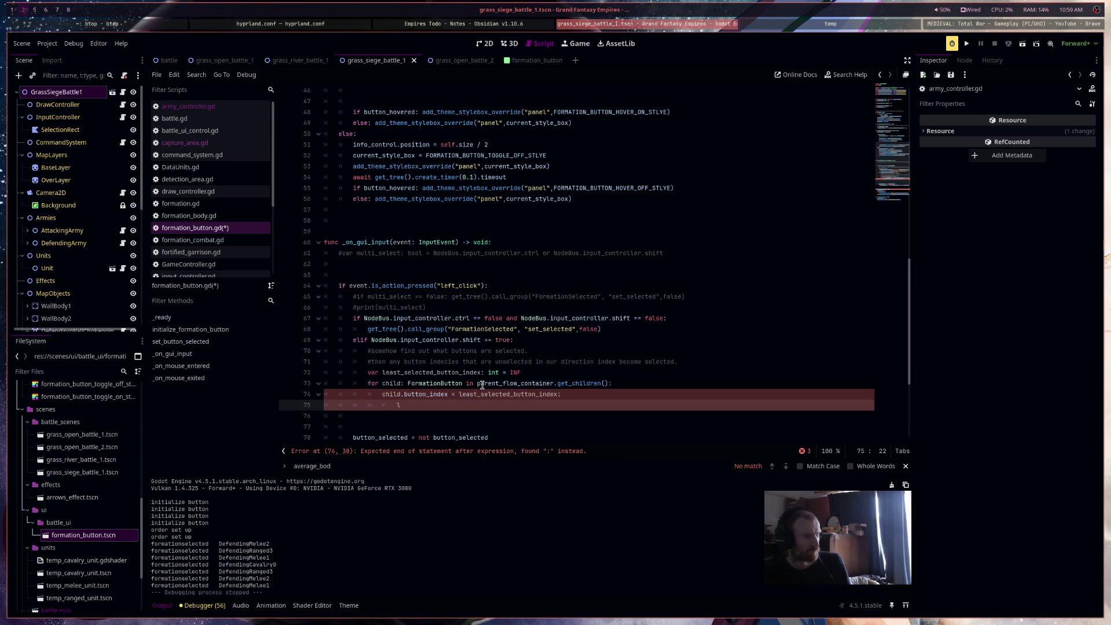
{"action": "type", "text": "east_"}
{"action": "type", "text": "selec"}
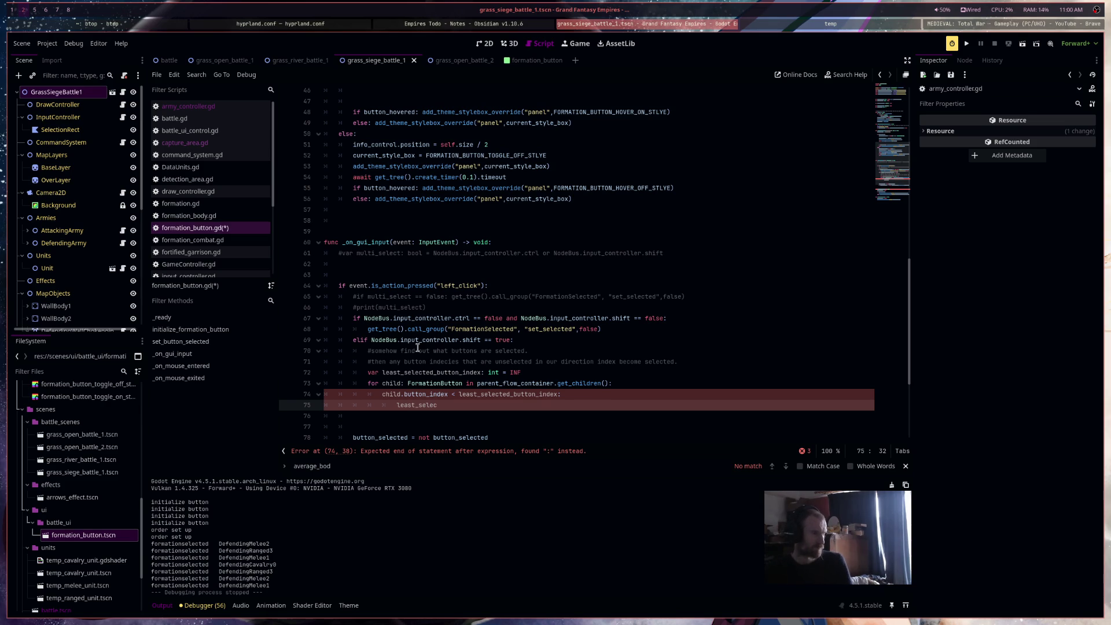
Assign least_selected_button_index = child.button_index, print the variable, and save the script.
{"action": "left_click", "coordinate": [382, 396]}
{"action": "type", "text": "if"}
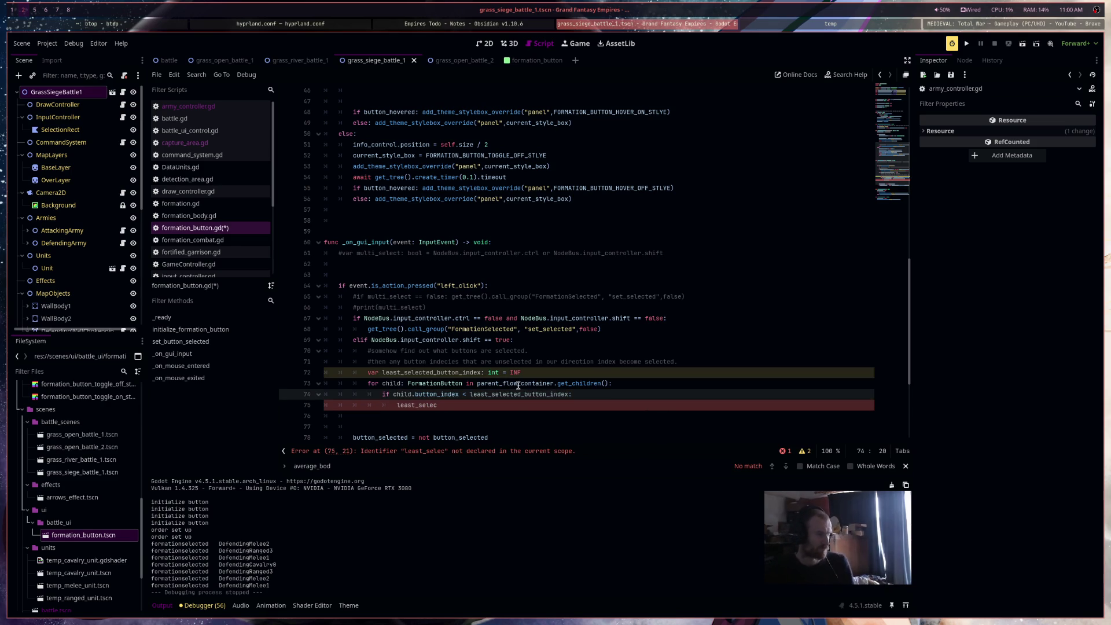
{"action": "left_click", "coordinate": [476, 404]}
{"action": "type", "text": "ted_button_index = "}
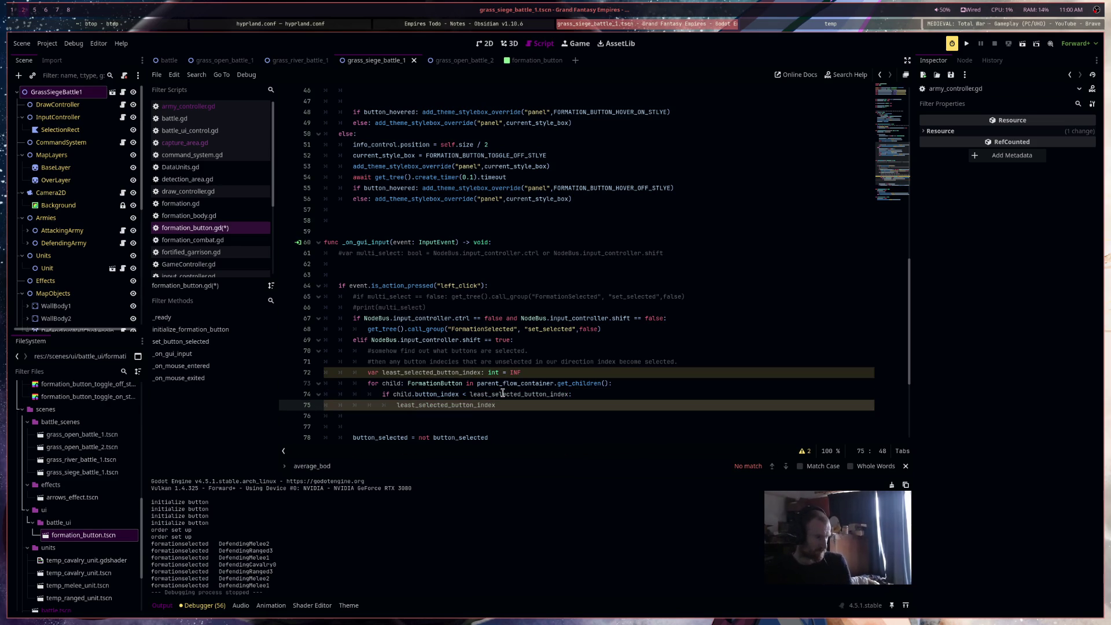
{"action": "type", "text": "child.butt"}
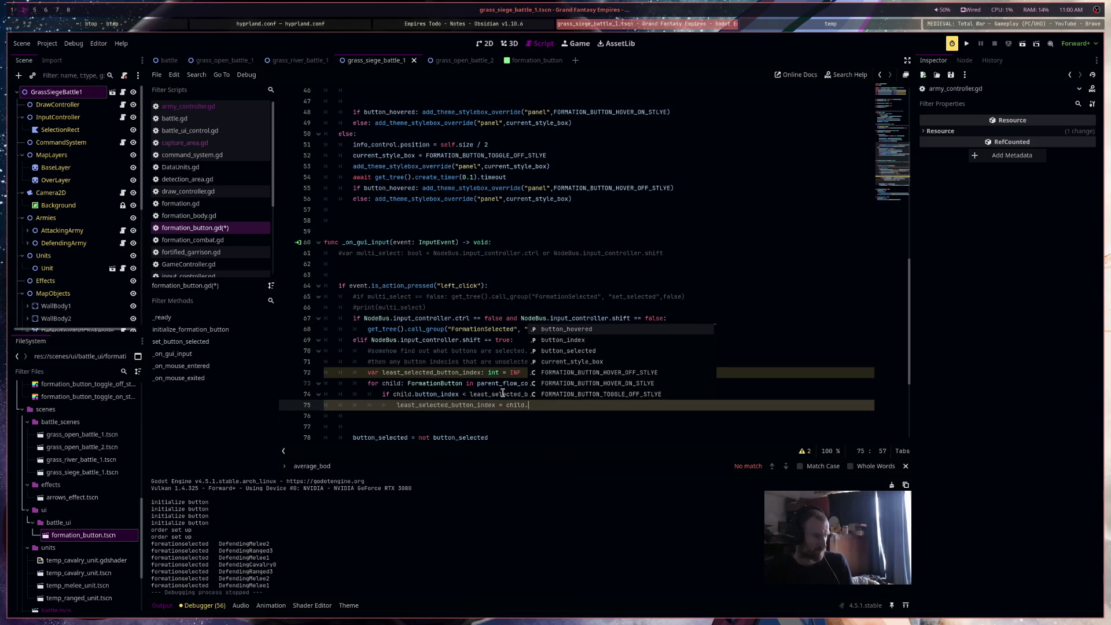
{"action": "key", "text": "Down"}
{"action": "key", "text": "Return"}
{"action": "key", "text": "Return"}
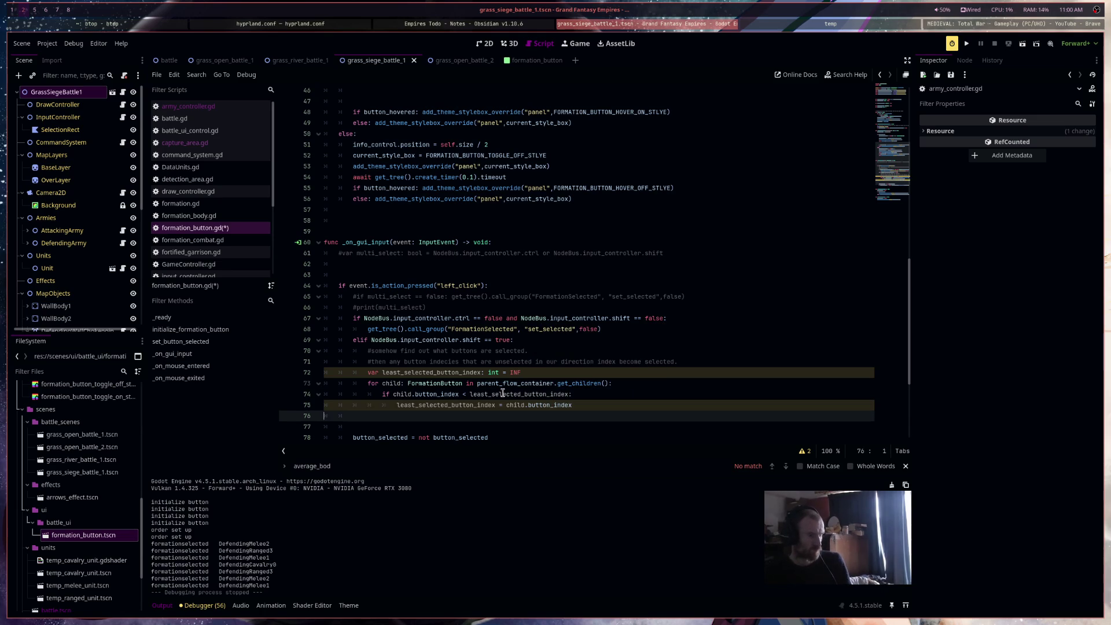
{"action": "type", "text": "print(l"}
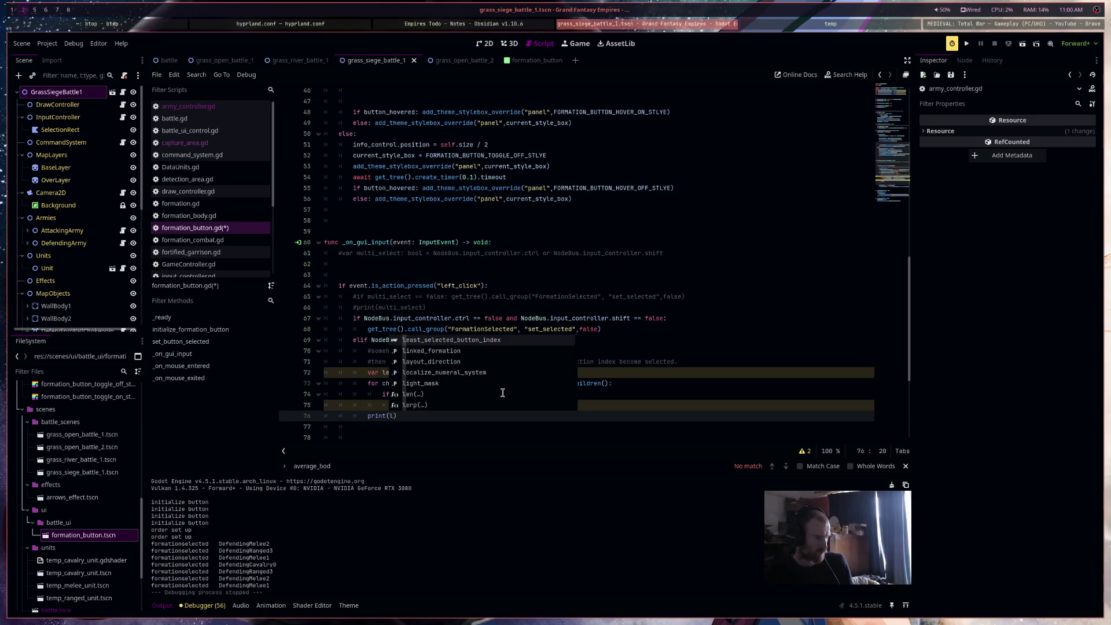
{"action": "key", "text": "Return"}
{"action": "key", "text": "ctrl+s"}
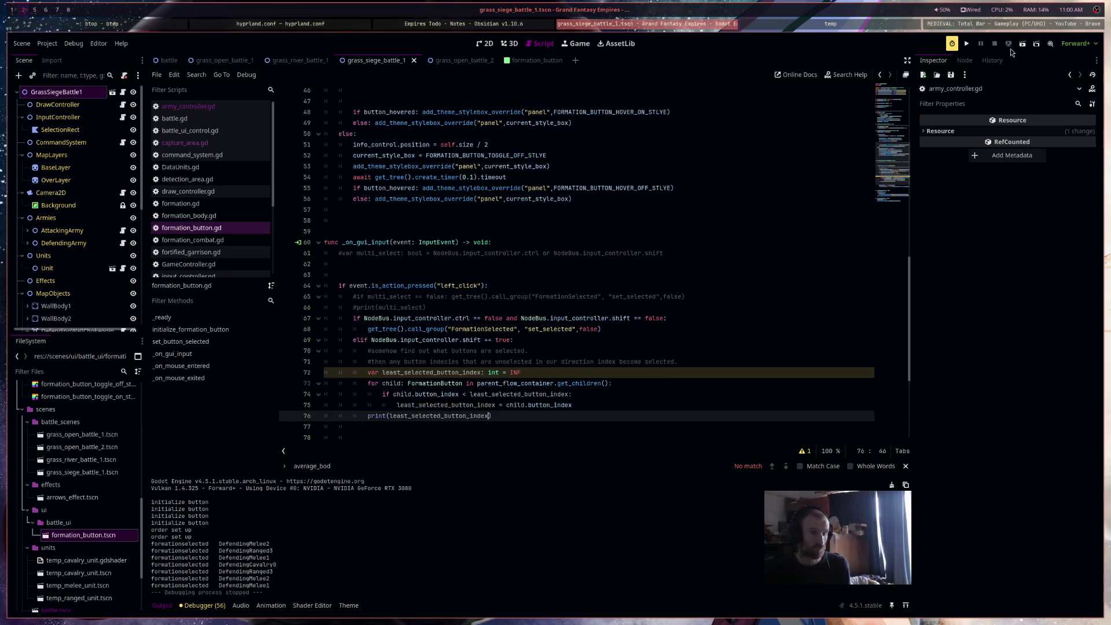
Run the battle, select DefendingRanged3, DefendingCavalry0, DefendingMelee2 and DefendingMelee1, then stop it.
{"action": "left_click", "coordinate": [1022, 45]}
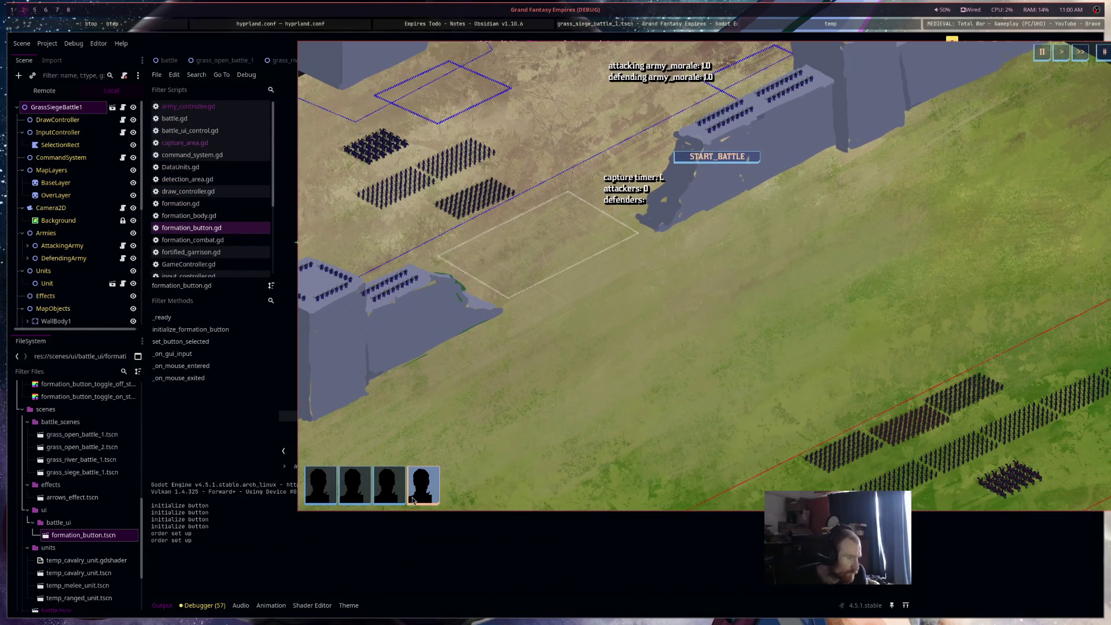
{"action": "left_click", "coordinate": [416, 497]}
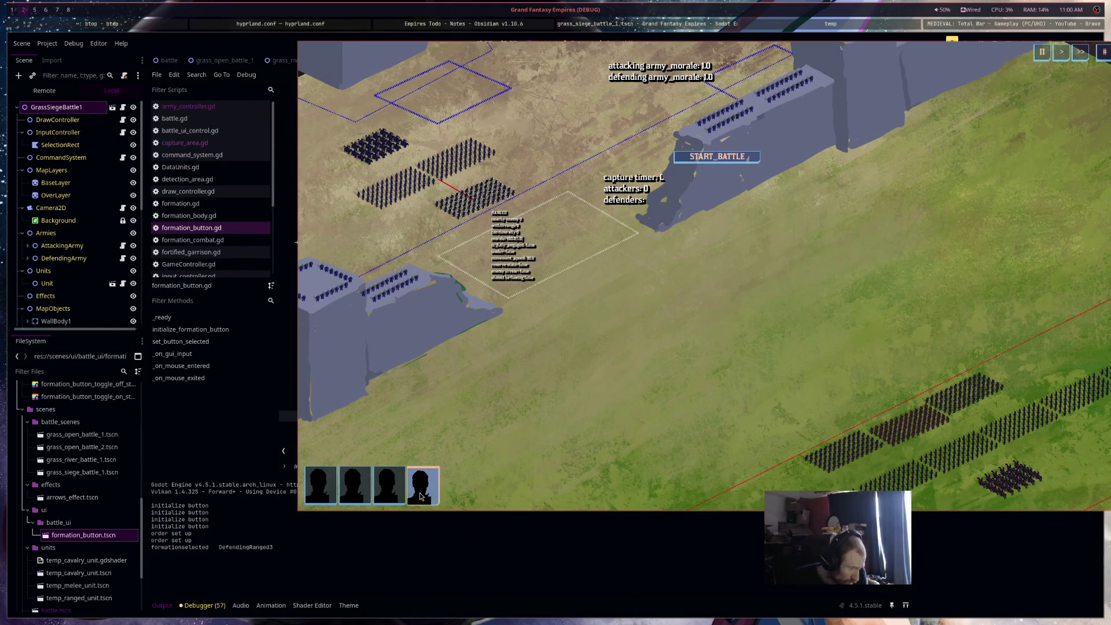
{"action": "left_click", "coordinate": [334, 491]}
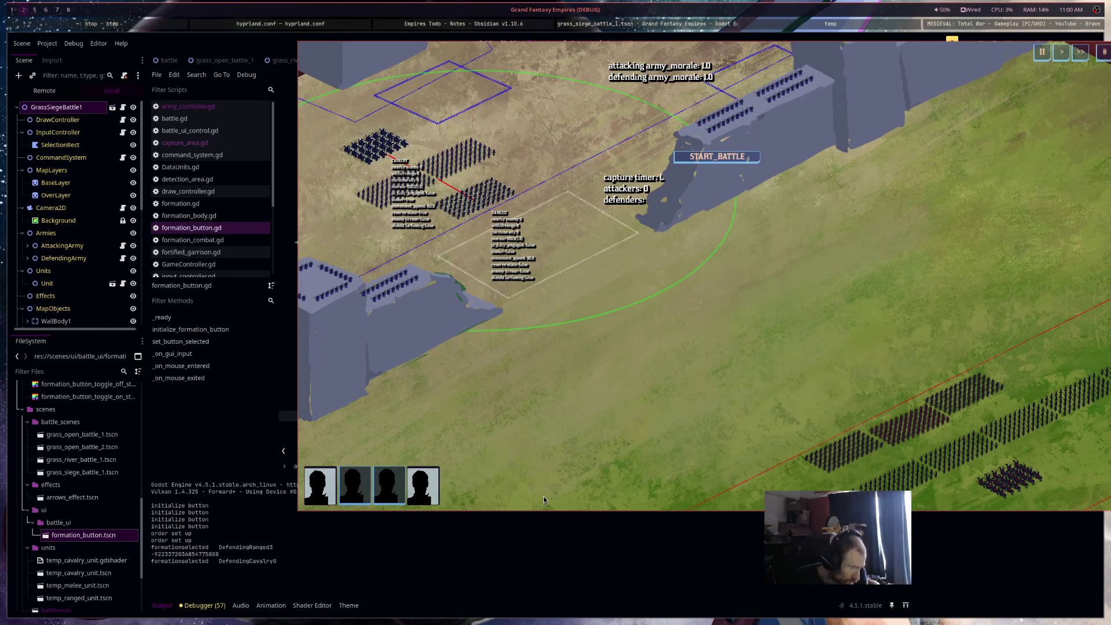
{"action": "left_click", "coordinate": [402, 492]}
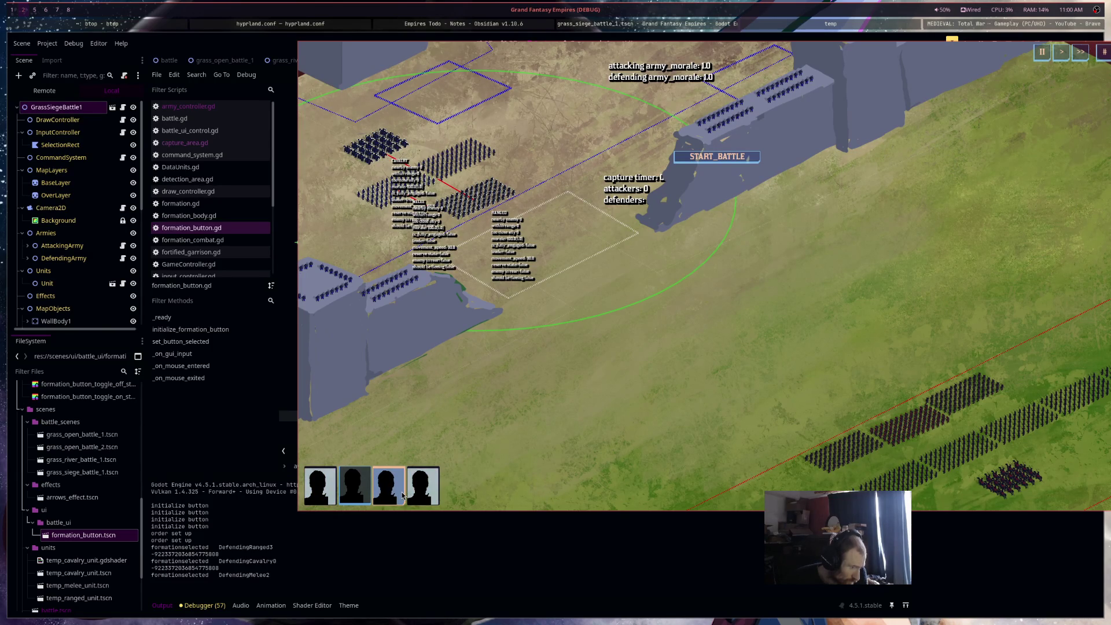
{"action": "left_click", "coordinate": [359, 493]}
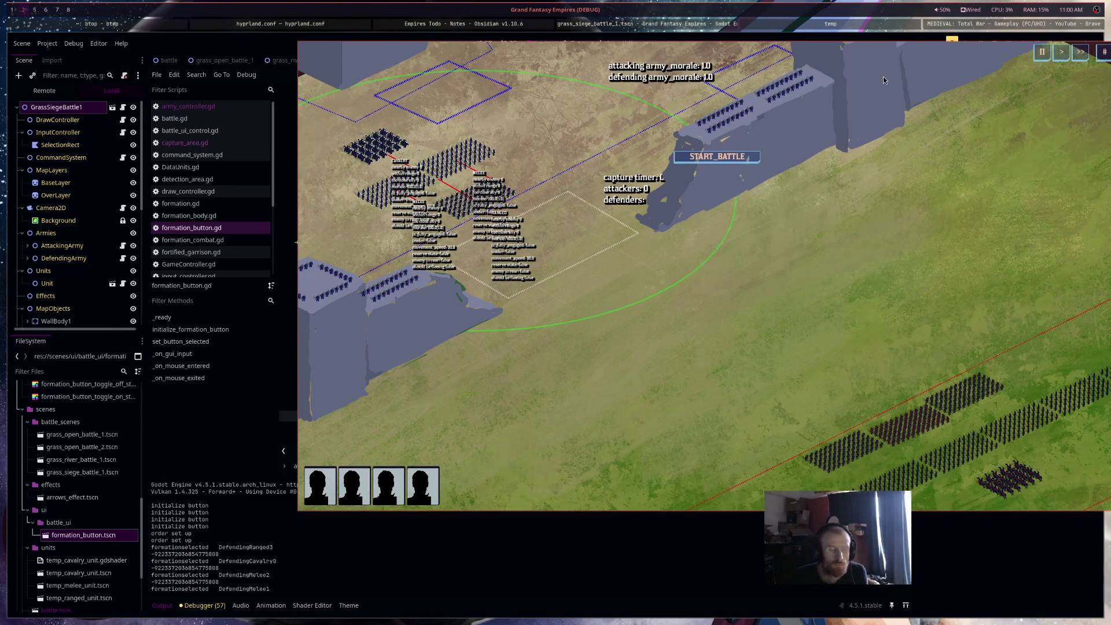
{"action": "key", "text": "F8"}
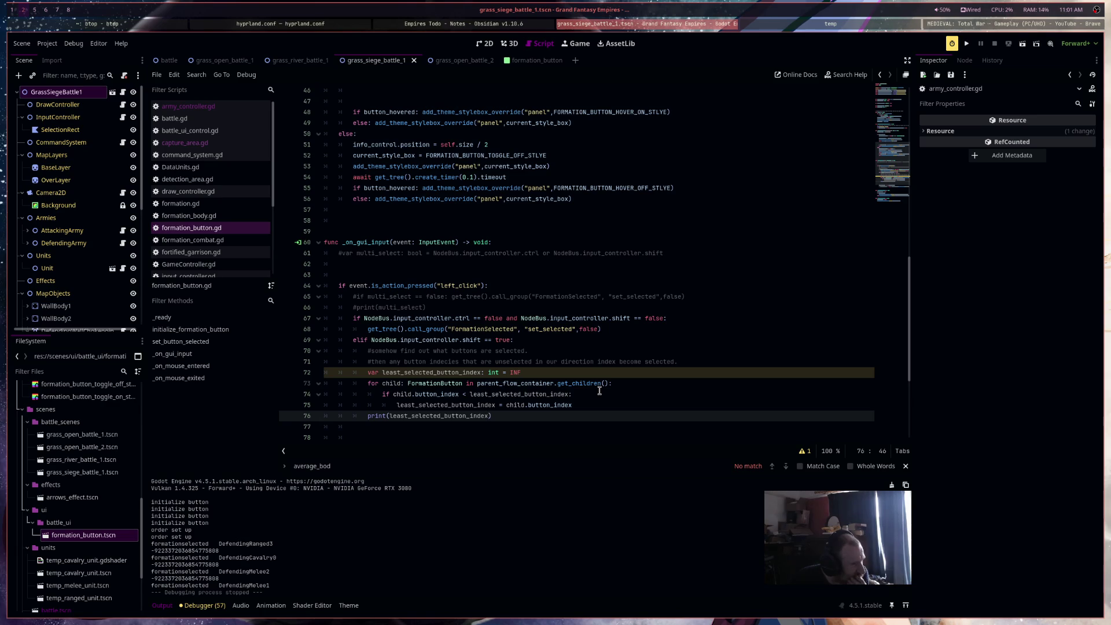
Append 'and child.button_selected == true' to line 74's check and rerun the siege battle.
{"action": "mouse_move", "coordinate": [441, 392]}
{"action": "scroll", "coordinate": [540, 341], "scroll_direction": "down", "scroll_amount": 3}
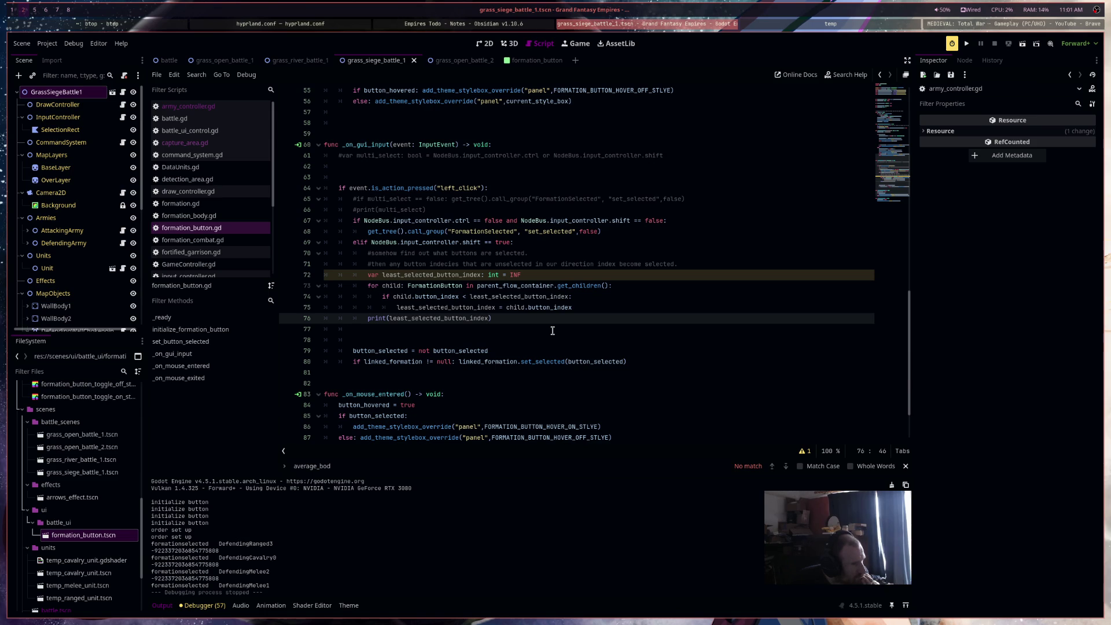
{"action": "left_click", "coordinate": [569, 297]}
{"action": "type", "text": "and "}
{"action": "type", "text": "child."}
{"action": "type", "text": "button_selected "}
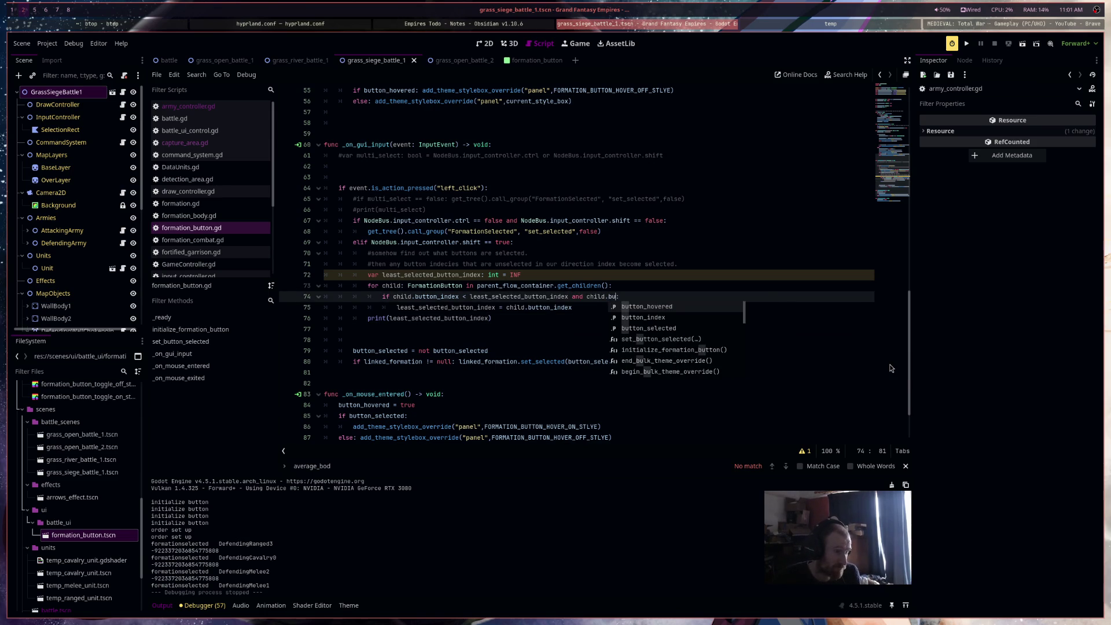
{"action": "type", "text": "== true"}
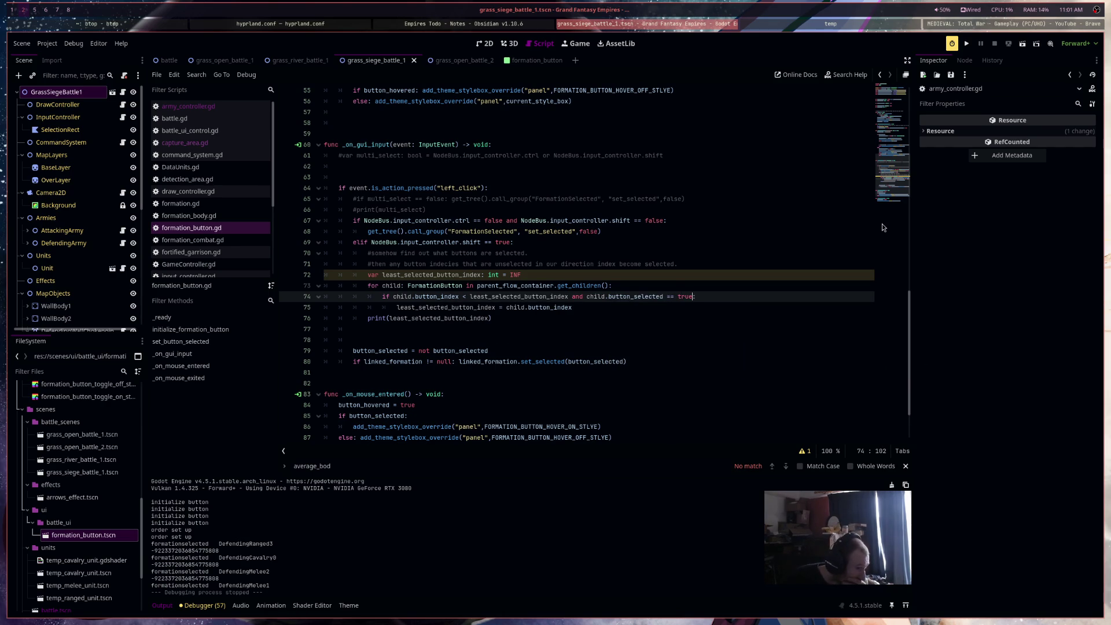
{"action": "left_click", "coordinate": [1023, 43]}
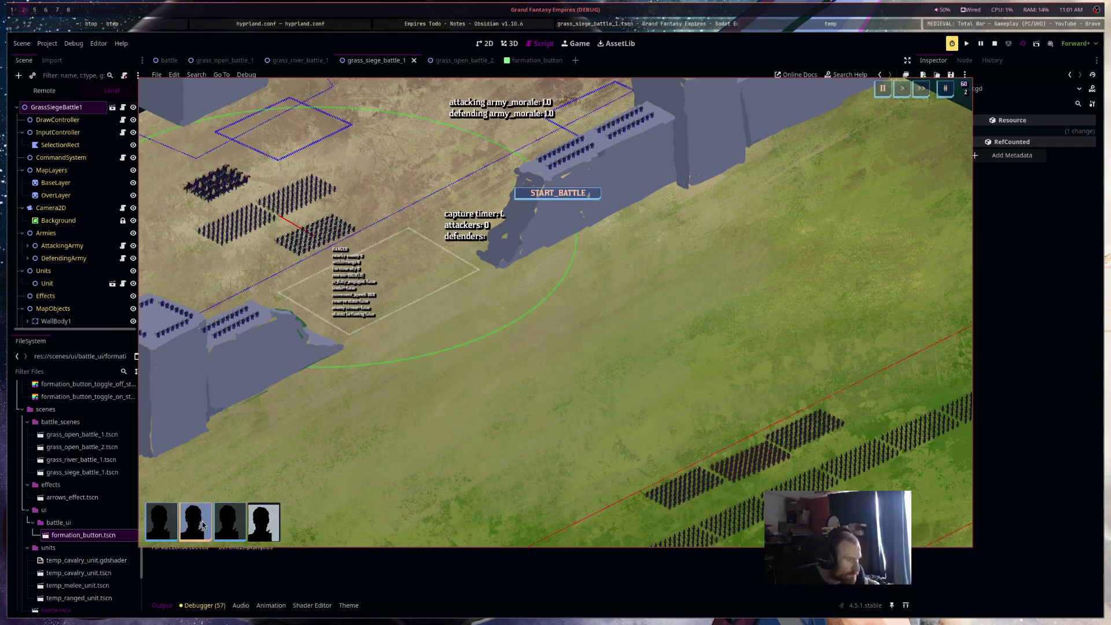
Select DefendingCavalry0 in the game, stop it, and end the line 74 condition with a colon.
{"action": "left_click", "coordinate": [166, 522]}
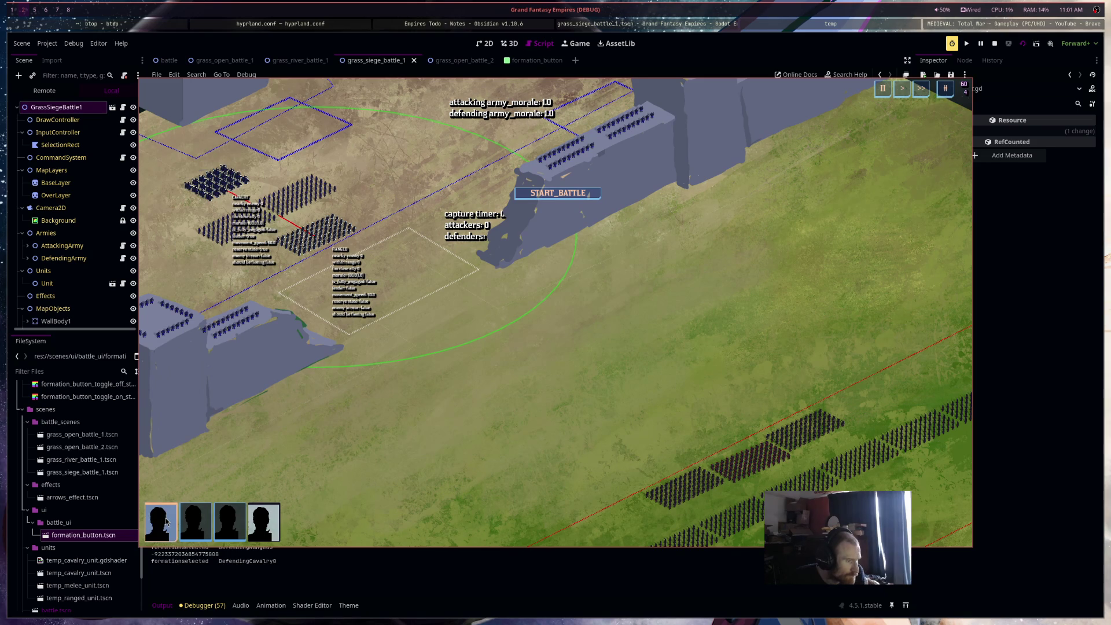
{"action": "key", "text": "F8"}
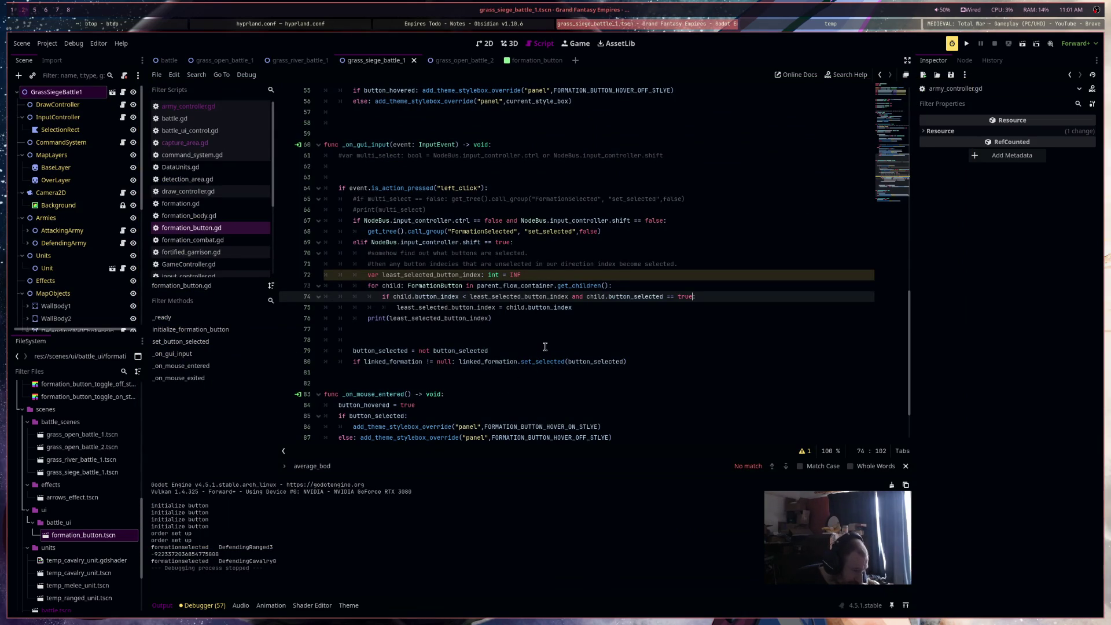
{"action": "type", "text": ":"}
{"action": "scroll", "coordinate": [545, 346], "scroll_direction": "up", "scroll_amount": 13}
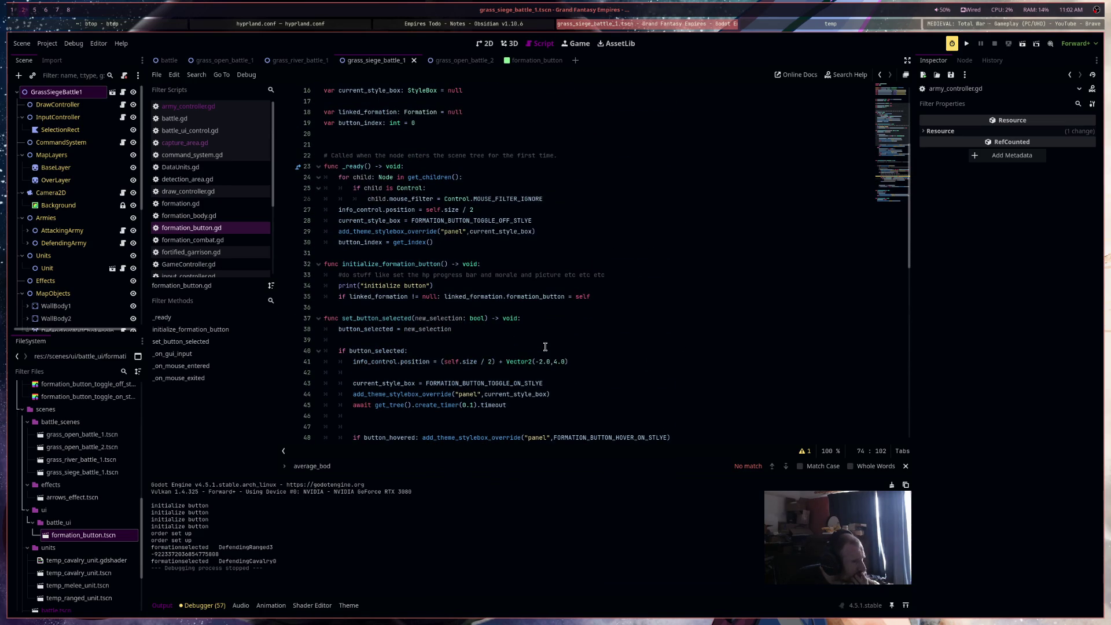
{"action": "scroll", "coordinate": [545, 346], "scroll_direction": "down", "scroll_amount": 12}
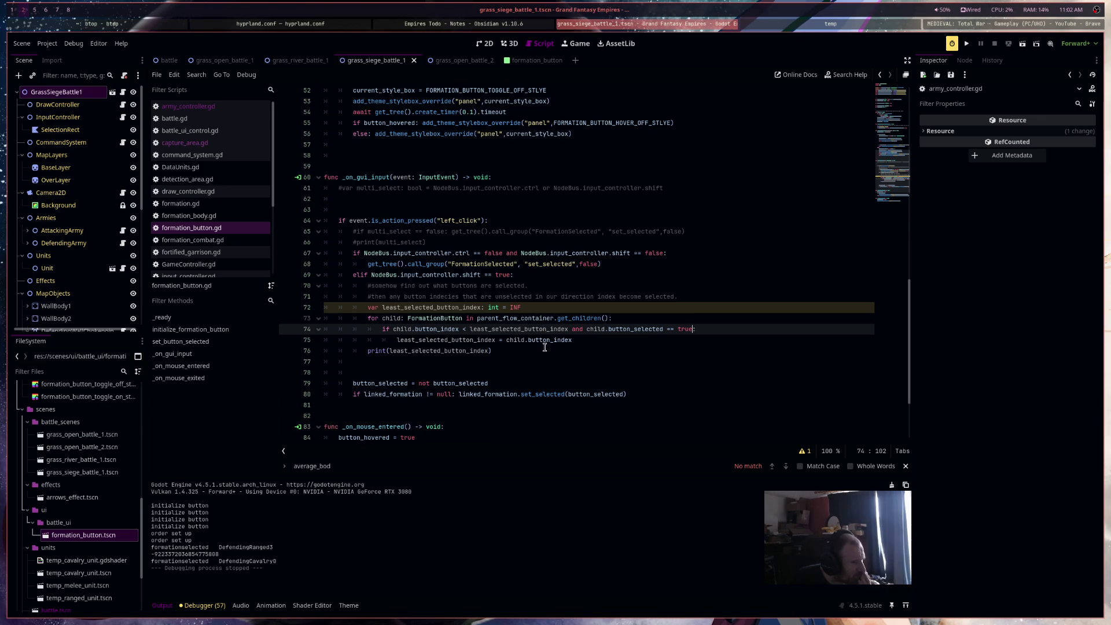
Replace INF with 999999 as the lowest selected index's starting value on line 72.
{"action": "left_click", "coordinate": [552, 307]}
{"action": "key", "text": "BackSpace"}
{"action": "key", "text": "BackSpace"}
{"action": "key", "text": "BackSpace"}
{"action": "type", "text": "999999"}
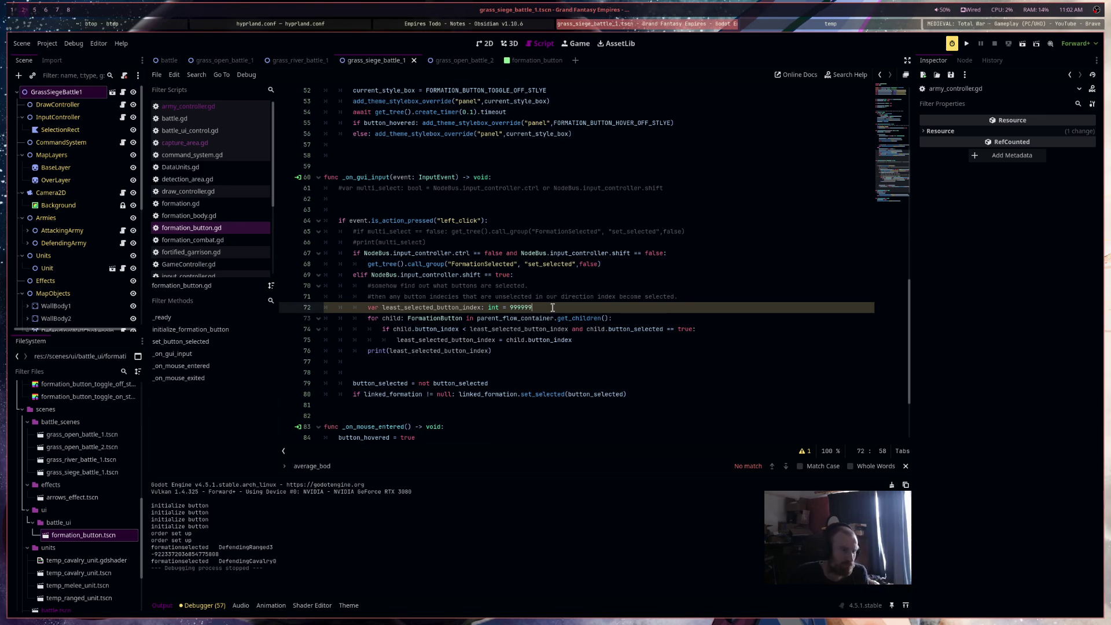
Run the scene, click a formation portrait, and stop the game after the error.
{"action": "left_click", "coordinate": [1022, 43]}
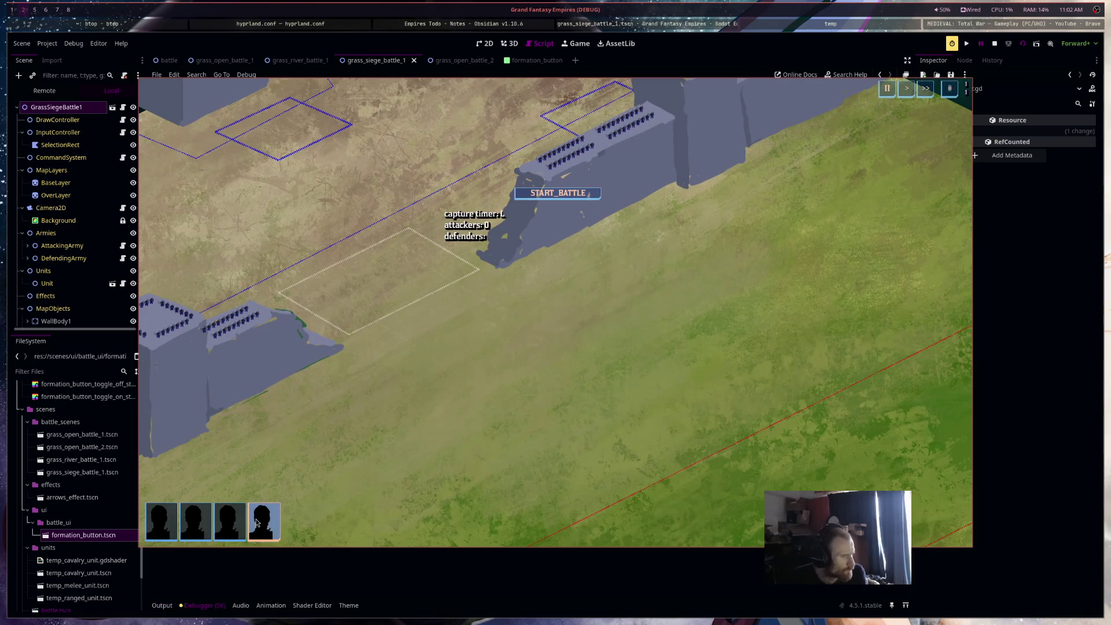
{"action": "left_click", "coordinate": [164, 526]}
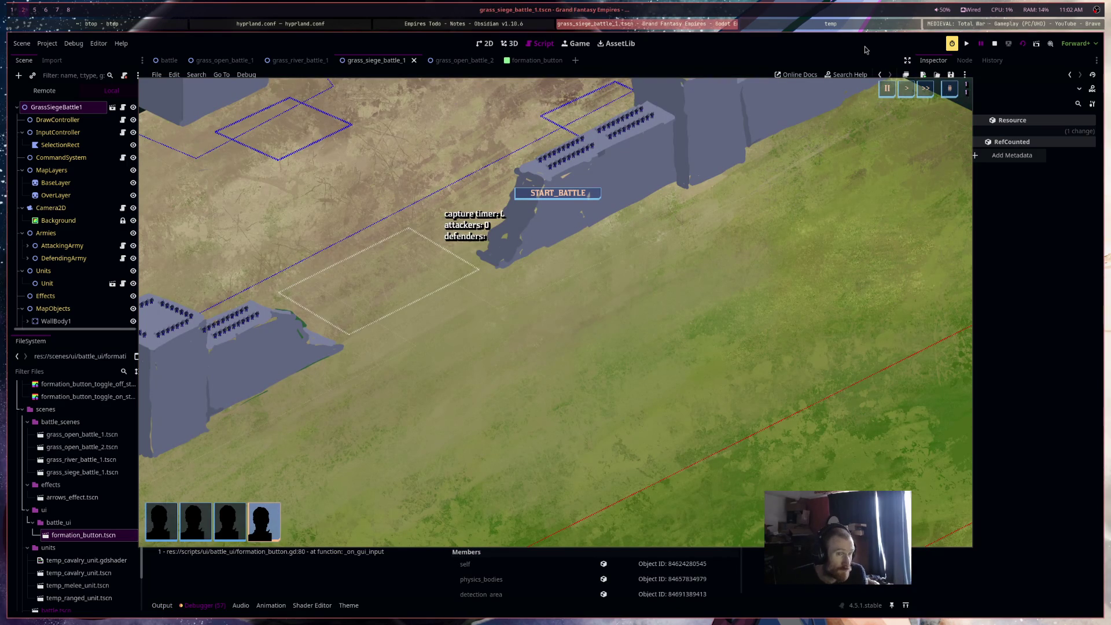
{"action": "left_click", "coordinate": [995, 46]}
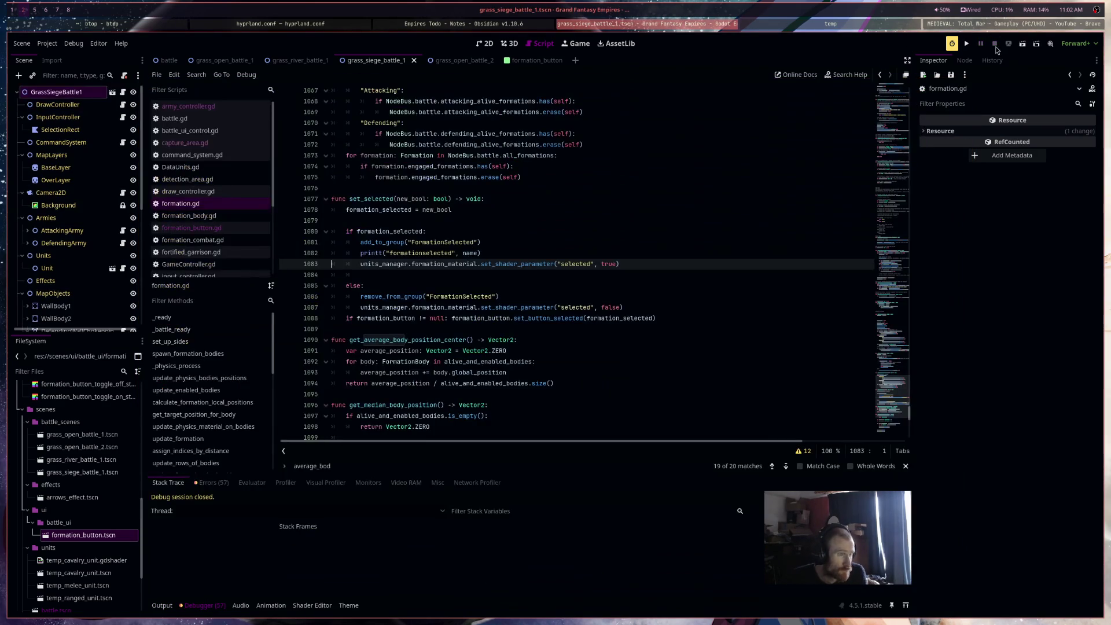
Relaunch the battle, select DefendingCavalry0, shift-click the second and fourth formations, then stop.
{"action": "left_click", "coordinate": [1023, 46]}
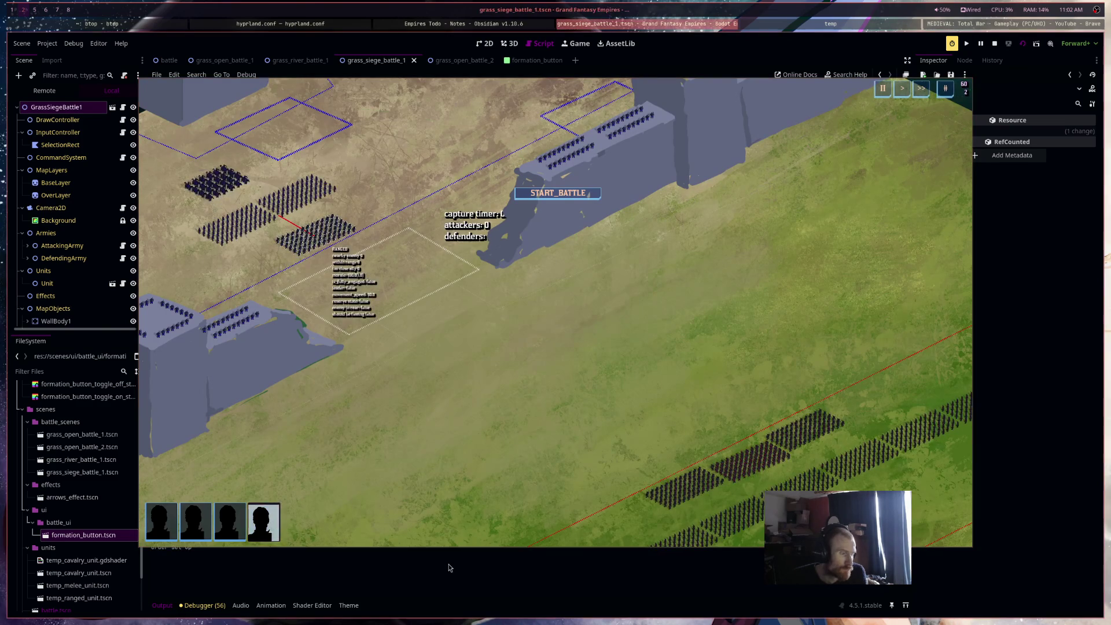
{"action": "left_click", "coordinate": [168, 527]}
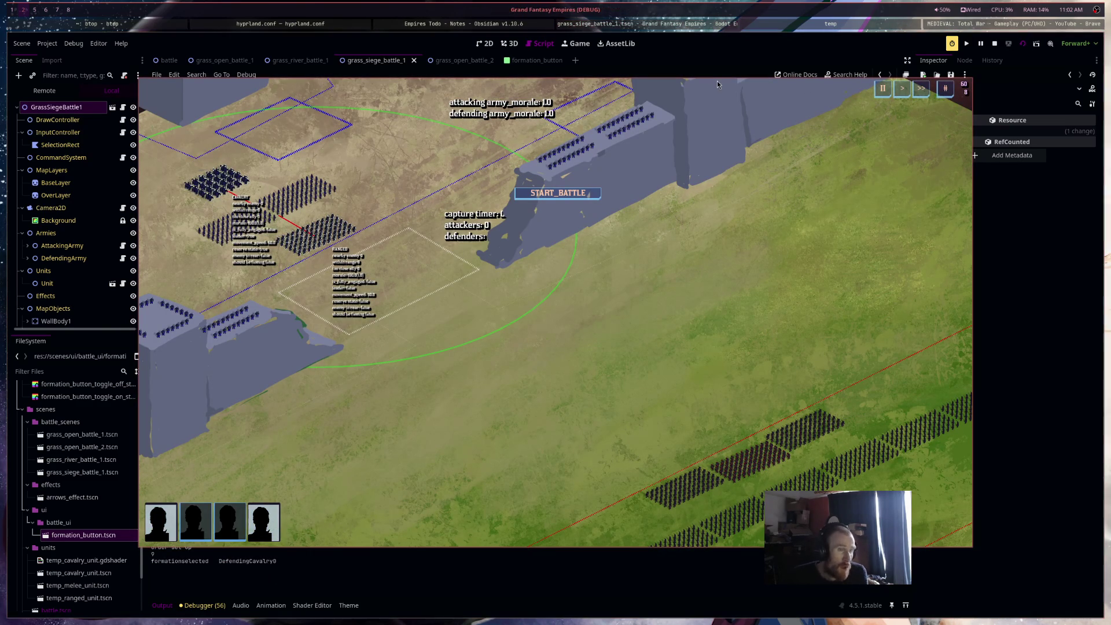
{"action": "mouse_move", "coordinate": [589, 86]}
{"action": "left_mouse_down"}
{"action": "mouse_move", "coordinate": [1108, 90]}
{"action": "mouse_move", "coordinate": [1046, 96]}
{"action": "mouse_move", "coordinate": [982, 82]}
{"action": "mouse_move", "coordinate": [1108, 81]}
{"action": "mouse_move", "coordinate": [1087, 81]}
{"action": "left_mouse_up"}
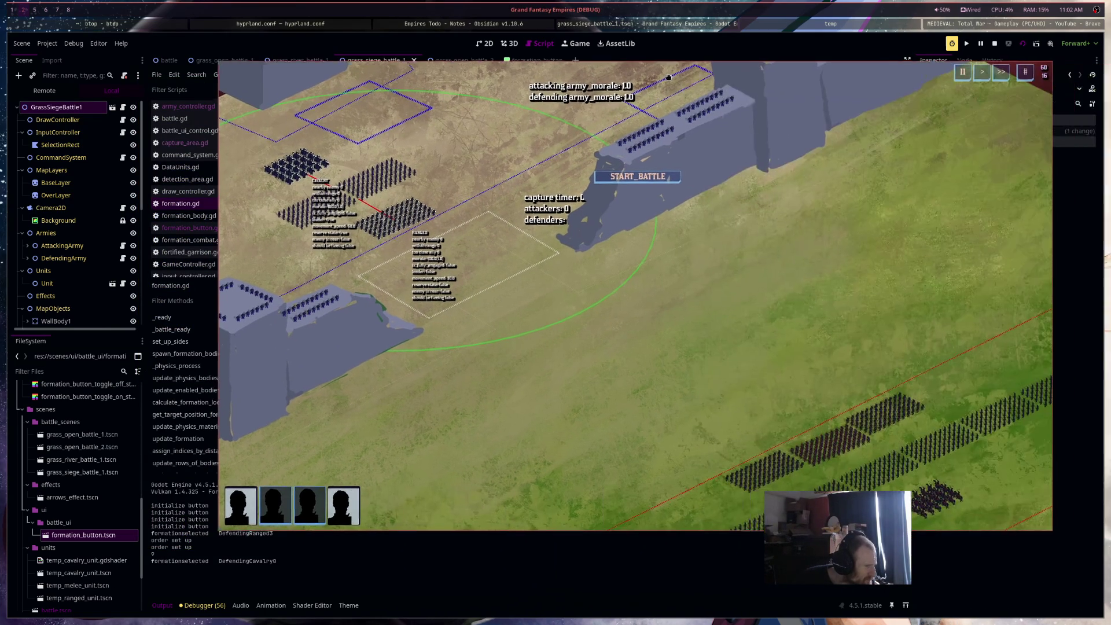
{"action": "left_click", "coordinate": [378, 504]}
{"action": "left_click", "coordinate": [379, 509]}
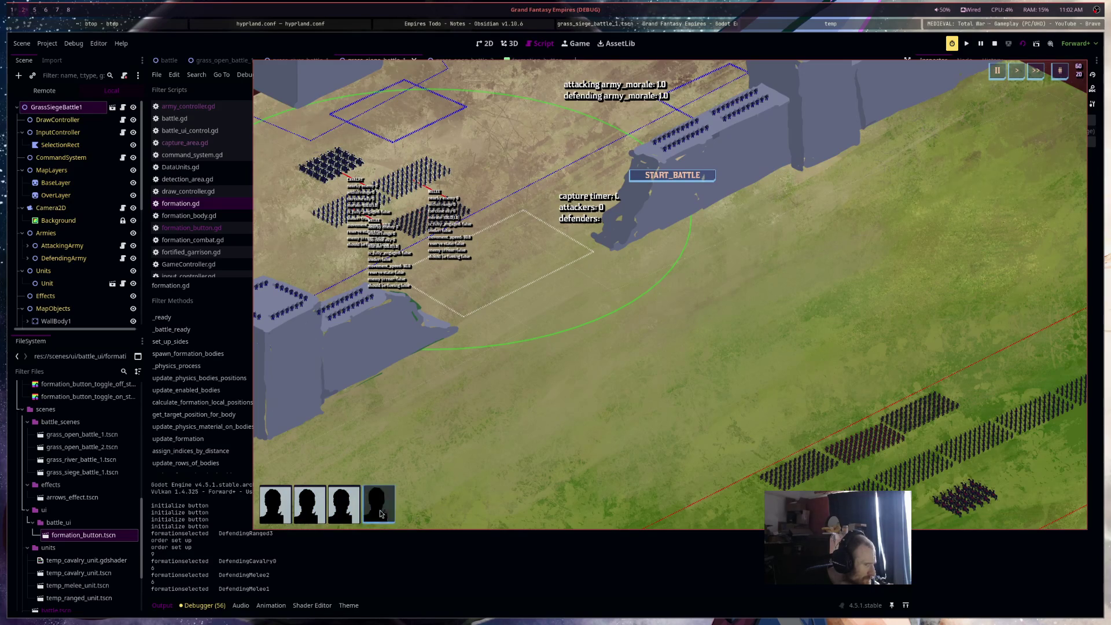
{"action": "left_click", "coordinate": [351, 517]}
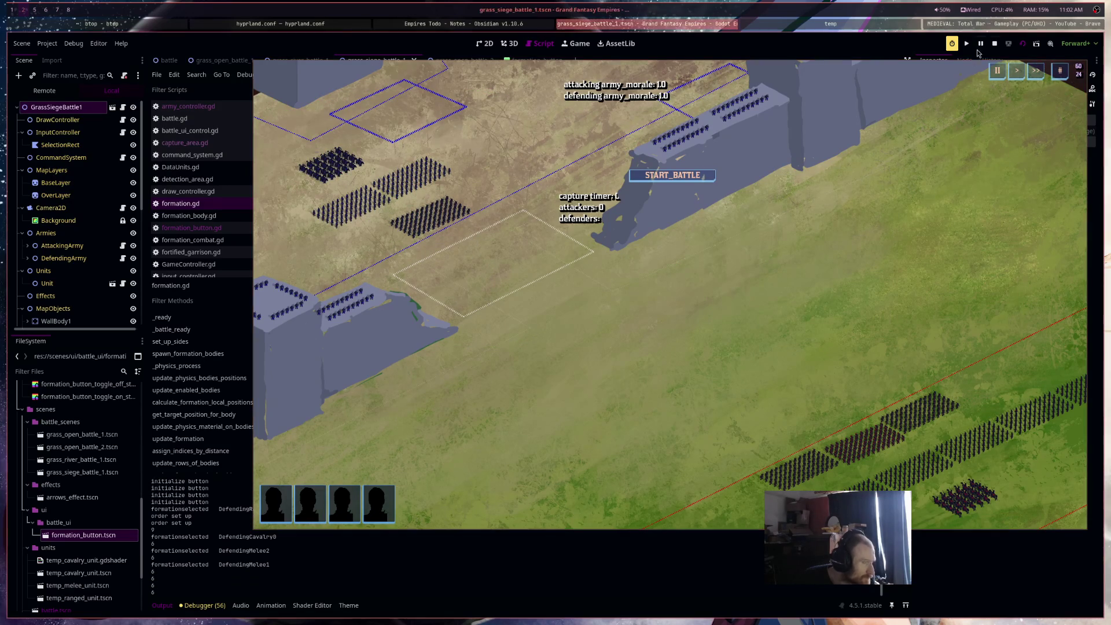
{"action": "key", "text": "F8"}
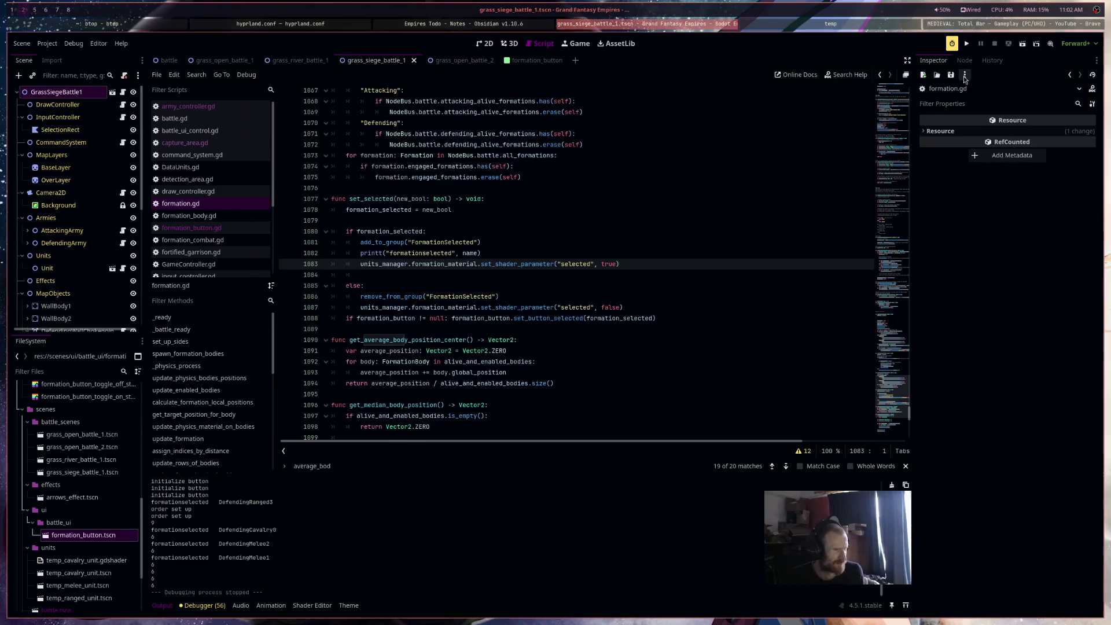
{"action": "scroll", "coordinate": [654, 321], "scroll_direction": "down", "scroll_amount": 3}
{"action": "left_click", "coordinate": [654, 319]}
{"action": "scroll", "coordinate": [654, 322], "scroll_direction": "down", "scroll_amount": 4}
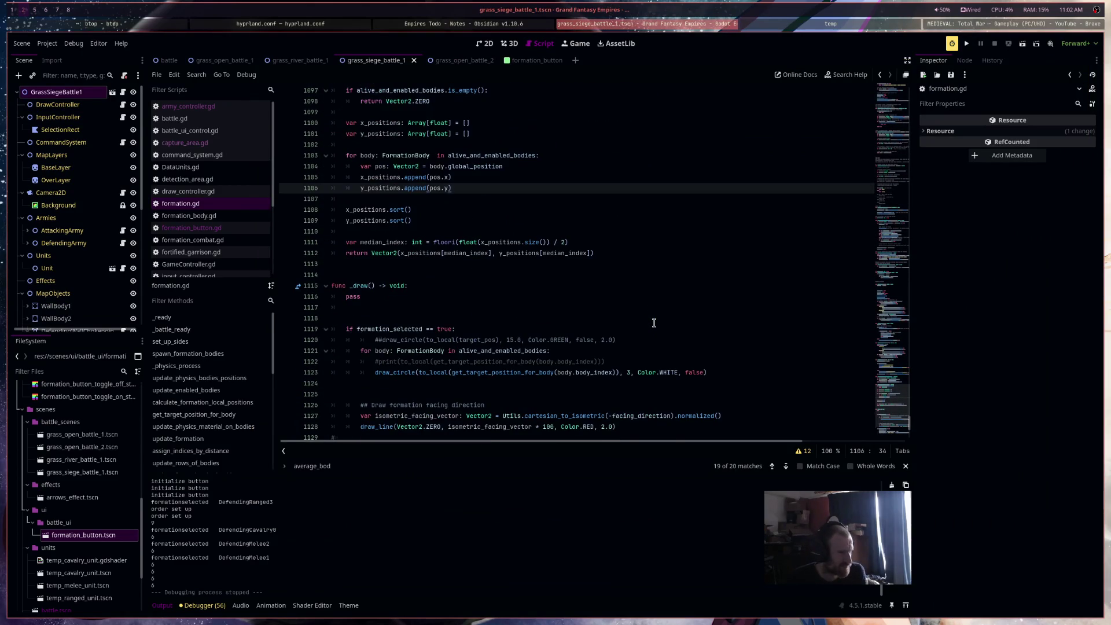
{"action": "scroll", "coordinate": [653, 322], "scroll_direction": "up", "scroll_amount": 7}
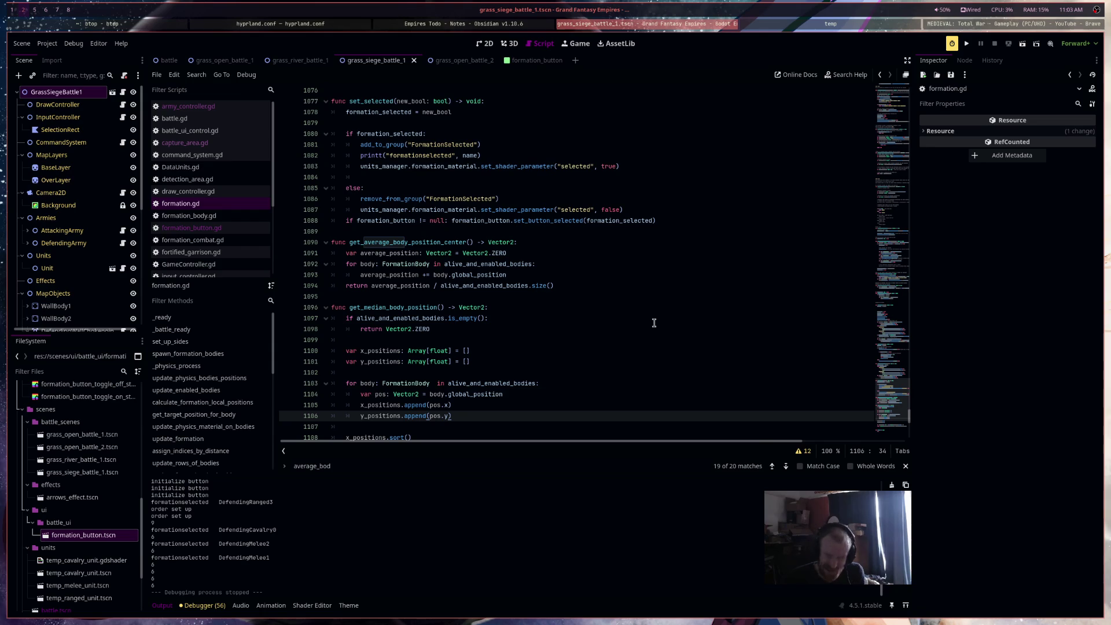
{"action": "scroll", "coordinate": [654, 323], "scroll_direction": "up", "scroll_amount": 7}
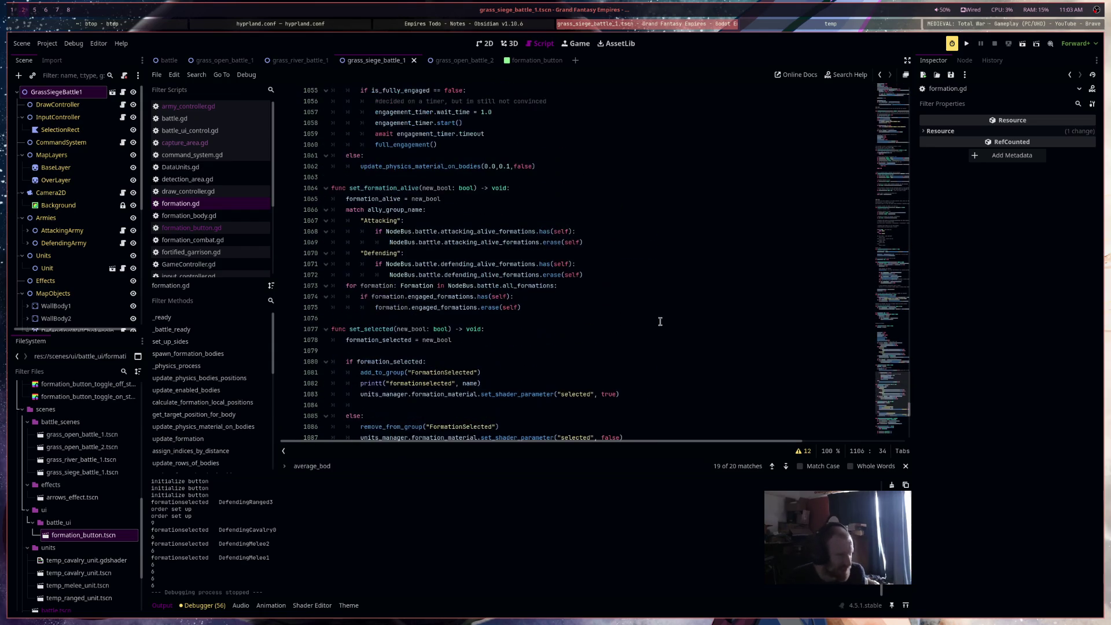
{"action": "scroll", "coordinate": [657, 330], "scroll_direction": "up", "scroll_amount": 9}
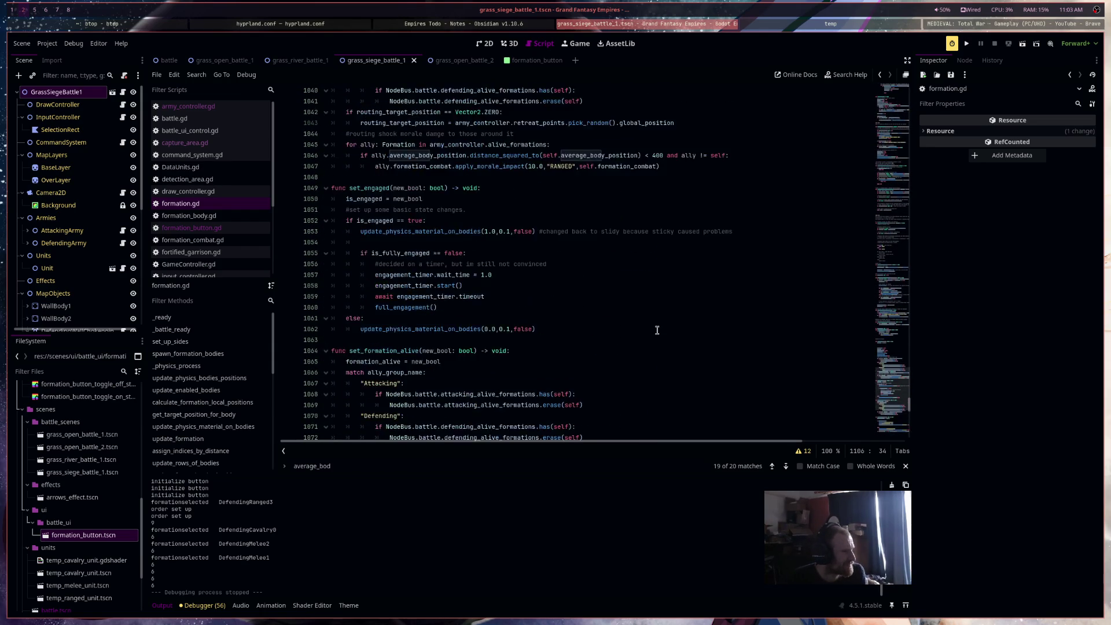
{"action": "scroll", "coordinate": [657, 330], "scroll_direction": "up", "scroll_amount": 15}
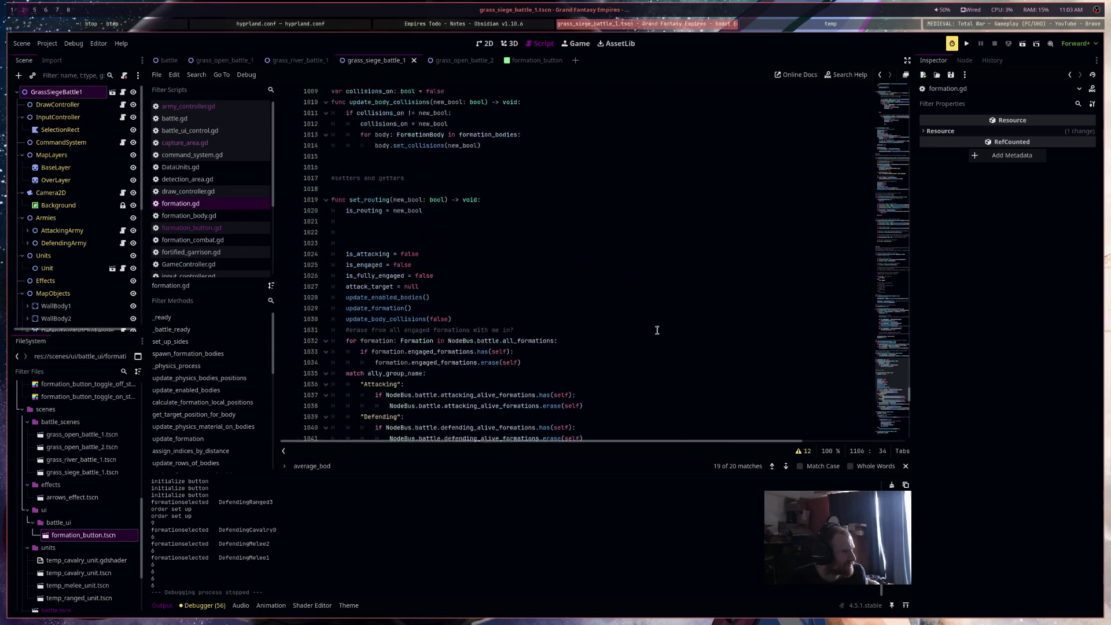
{"action": "scroll", "coordinate": [656, 330], "scroll_direction": "up", "scroll_amount": 11}
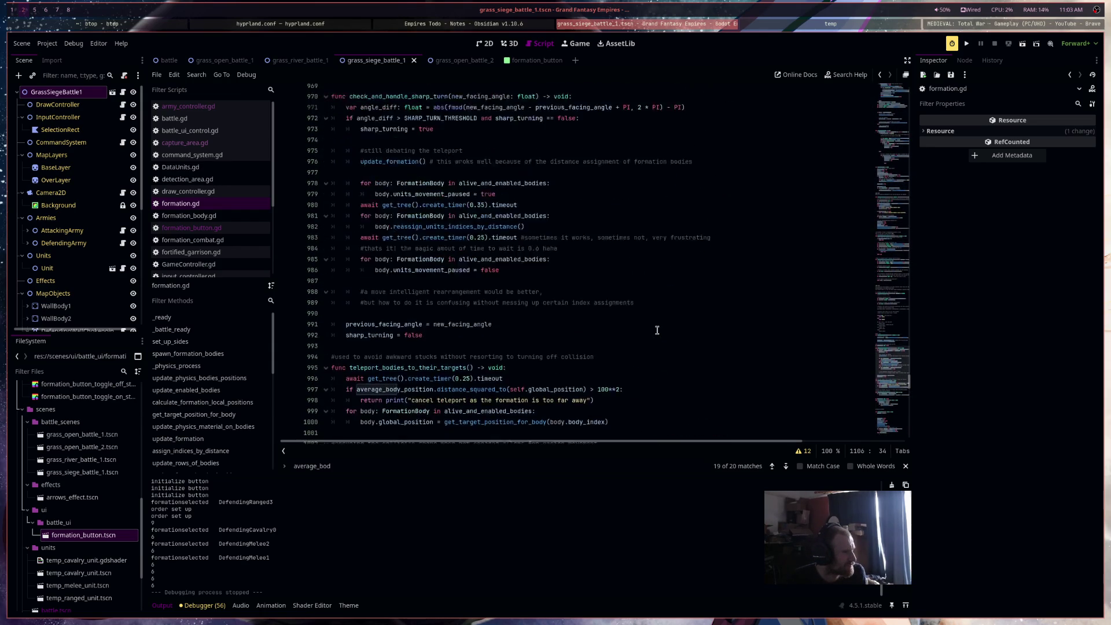
{"action": "scroll", "coordinate": [657, 327], "scroll_direction": "up", "scroll_amount": 20}
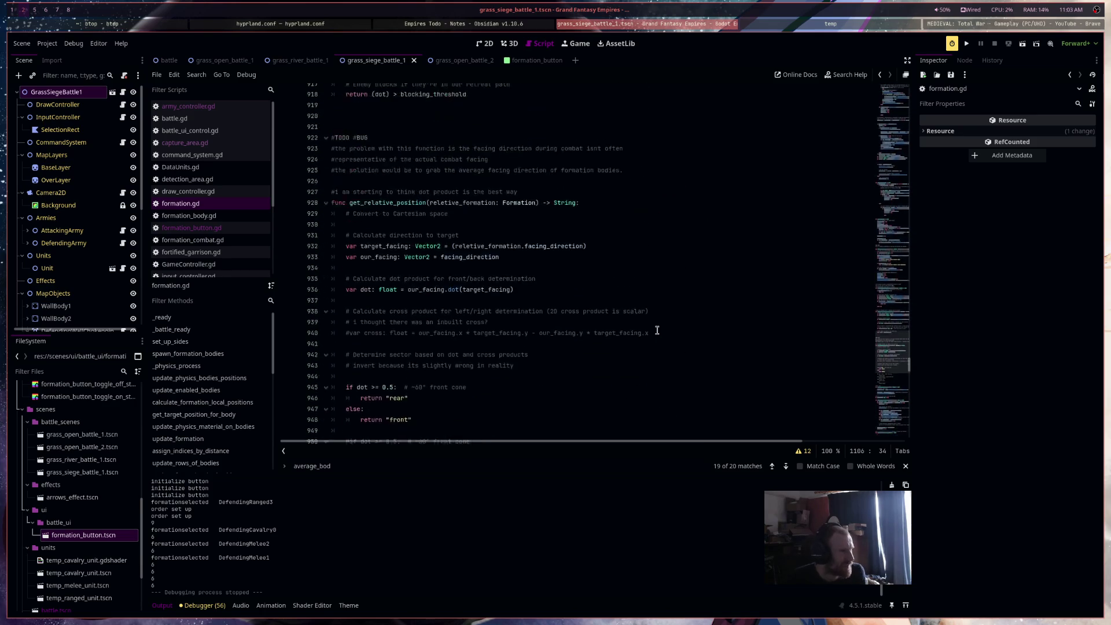
{"action": "left_click", "coordinate": [223, 142]}
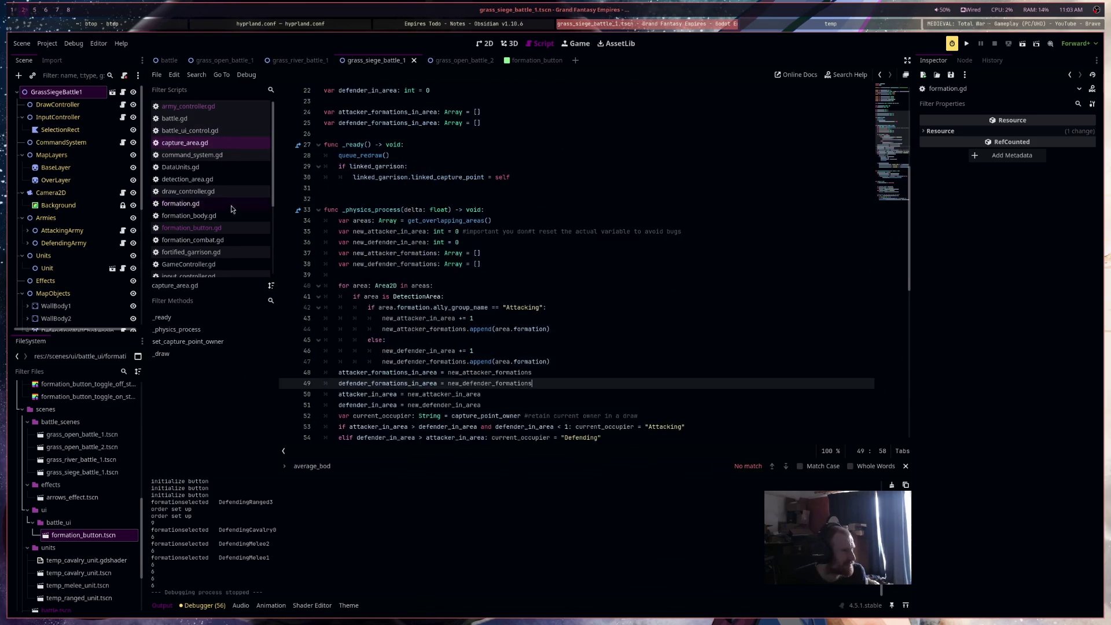
In formation_button.gd, change line 76 to print("least_selected_button_index", least_selected_button_index).
{"action": "left_click", "coordinate": [231, 228]}
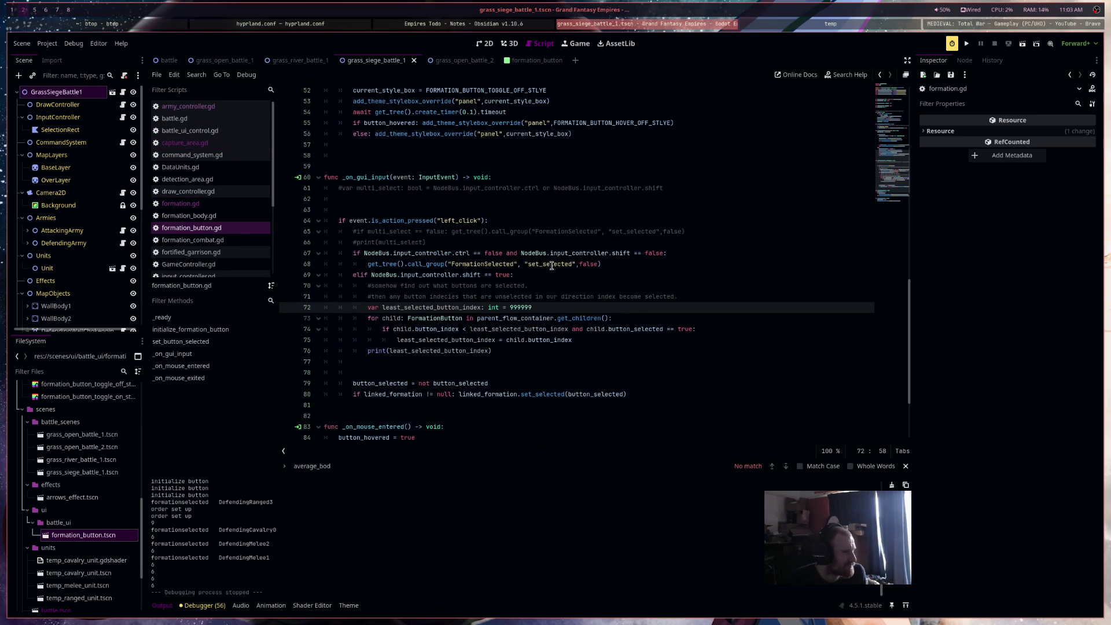
{"action": "left_click", "coordinate": [393, 352]}
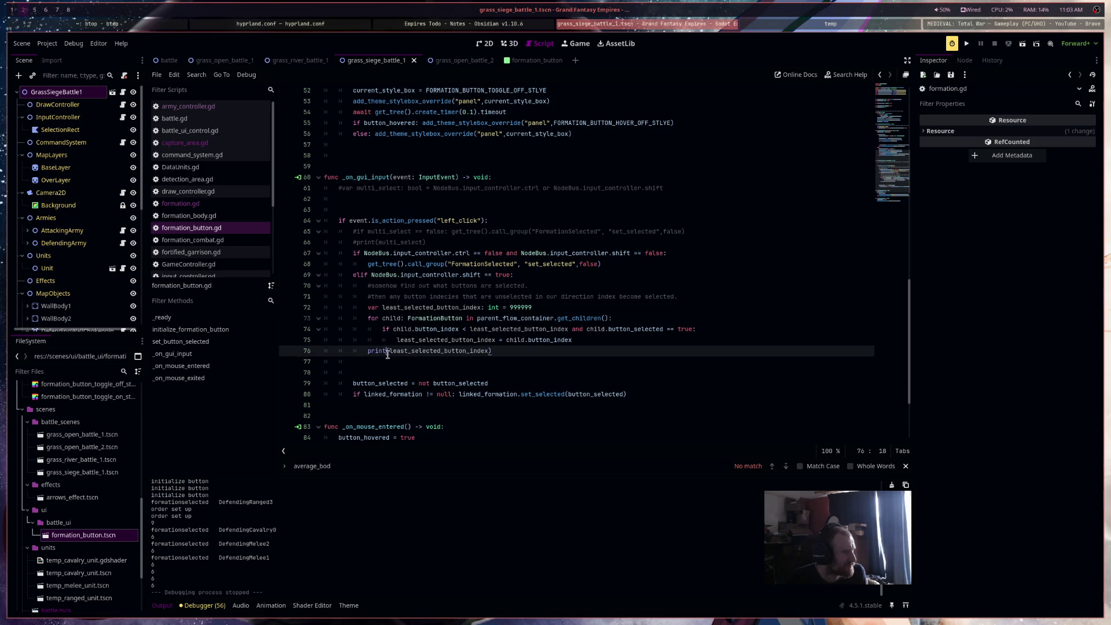
{"action": "double_click", "coordinate": [394, 352]}
{"action": "key", "text": "ctrl+c"}
{"action": "left_click", "coordinate": [394, 351]}
{"action": "type", "text": "t(\""}
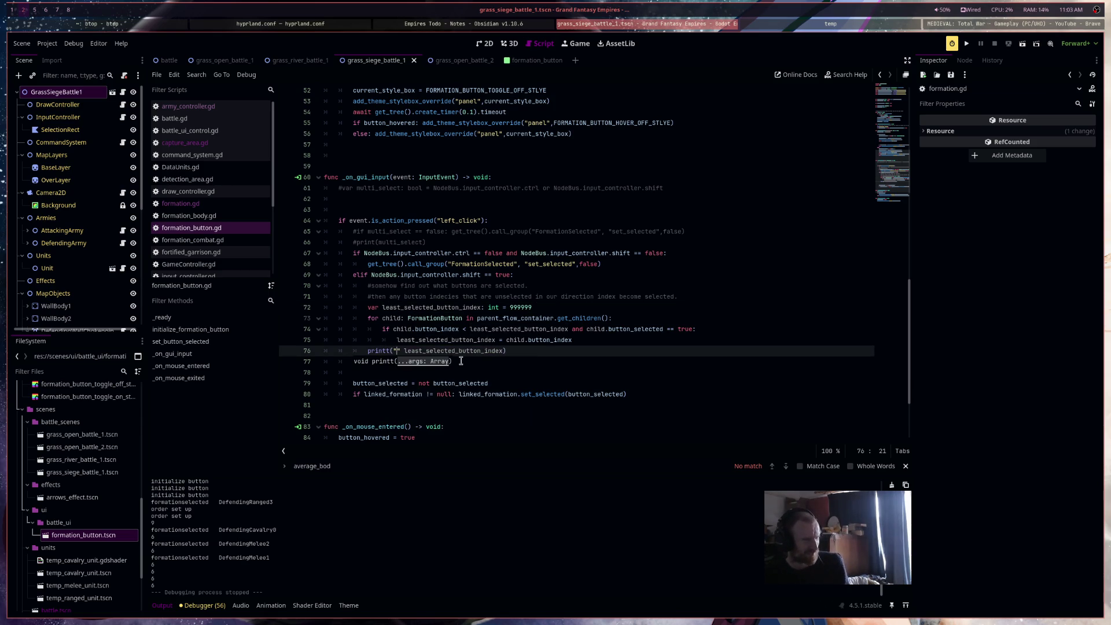
{"action": "key", "text": "ctrl+v"}
{"action": "key", "text": "Right"}
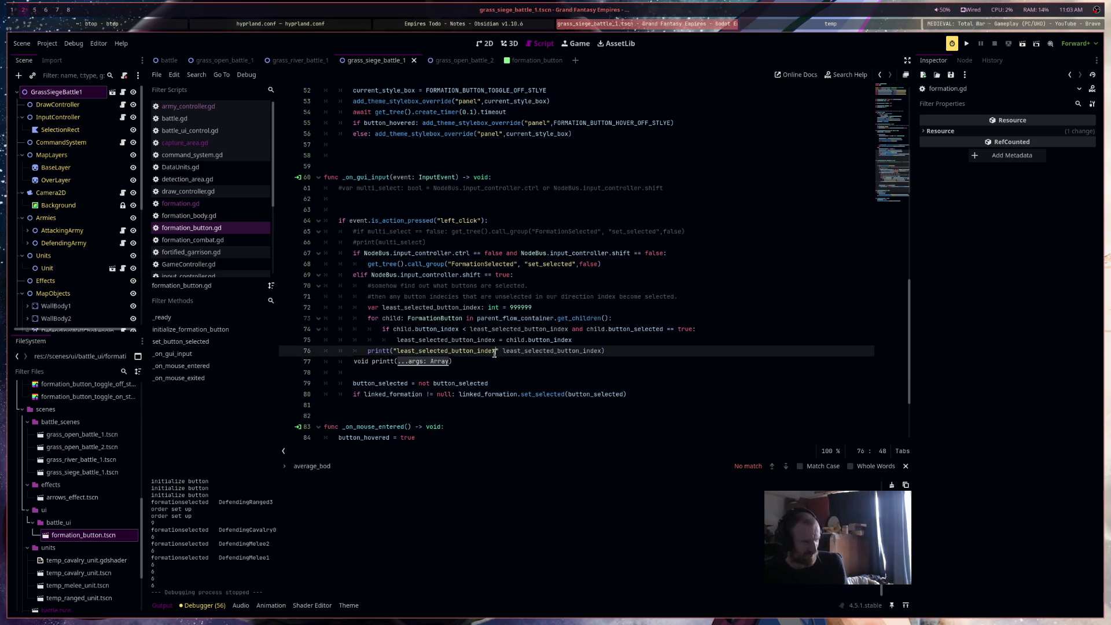
{"action": "type", "text": ","}
{"action": "left_click", "coordinate": [843, 318]}
Go back to _ready, right after the button_index = get_index() assignment.
{"action": "scroll", "coordinate": [775, 319], "scroll_direction": "up", "scroll_amount": 10}
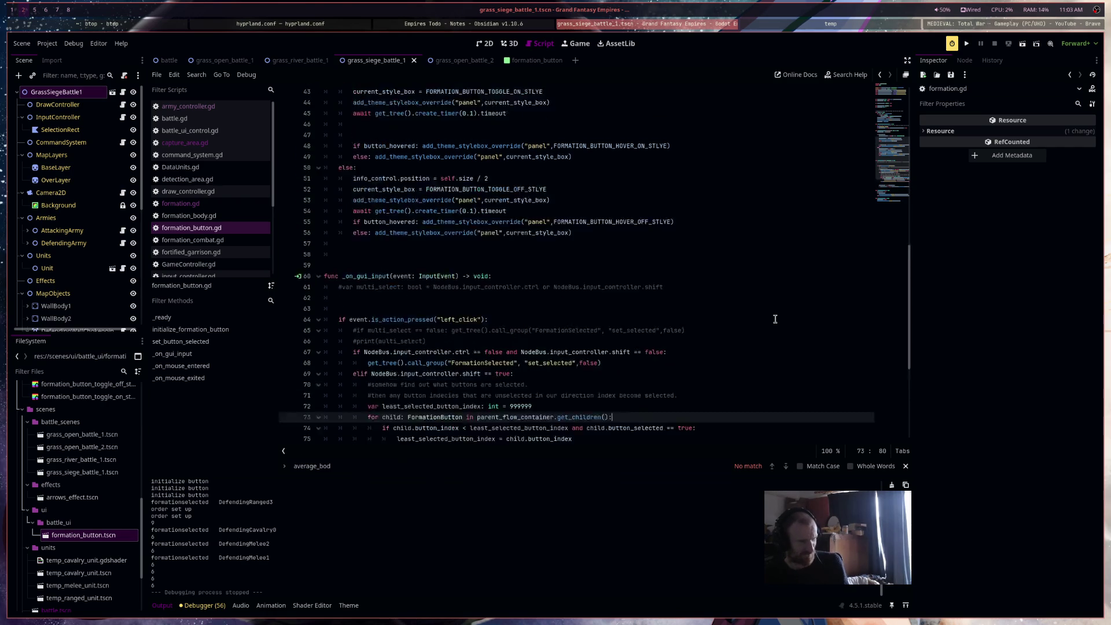
{"action": "scroll", "coordinate": [775, 318], "scroll_direction": "up", "scroll_amount": 3}
{"action": "scroll", "coordinate": [775, 318], "scroll_direction": "down", "scroll_amount": 3}
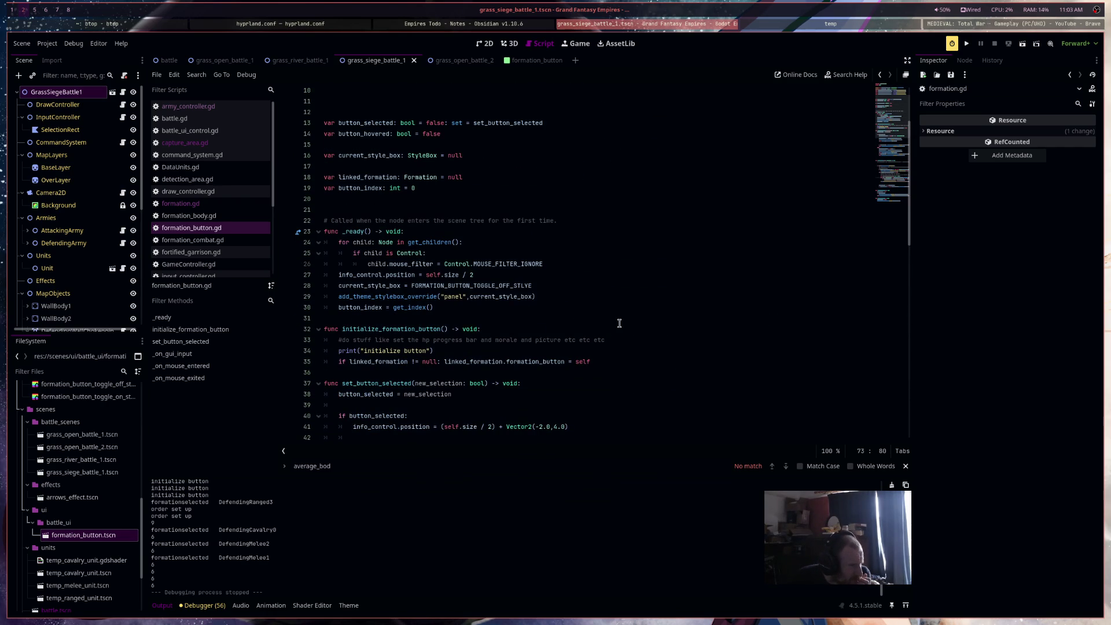
{"action": "left_click", "coordinate": [580, 317]}
Add print(button_index) in _ready, run the game to check the indices, then stop it.
{"action": "key", "text": "Return"}
{"action": "type", "text": "print("}
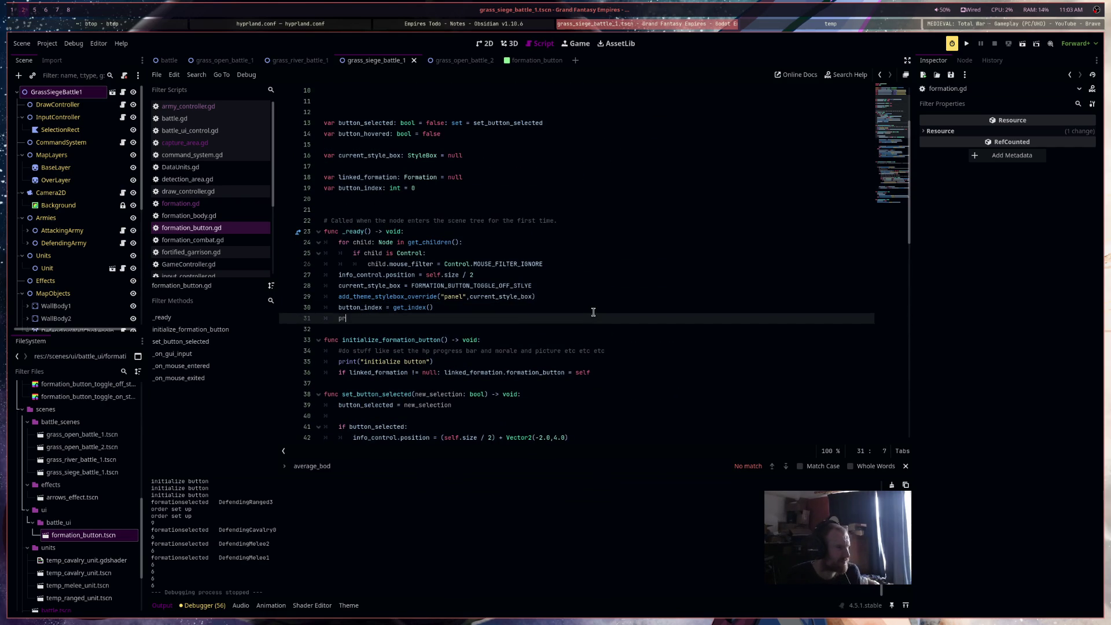
{"action": "type", "text": "button_index"}
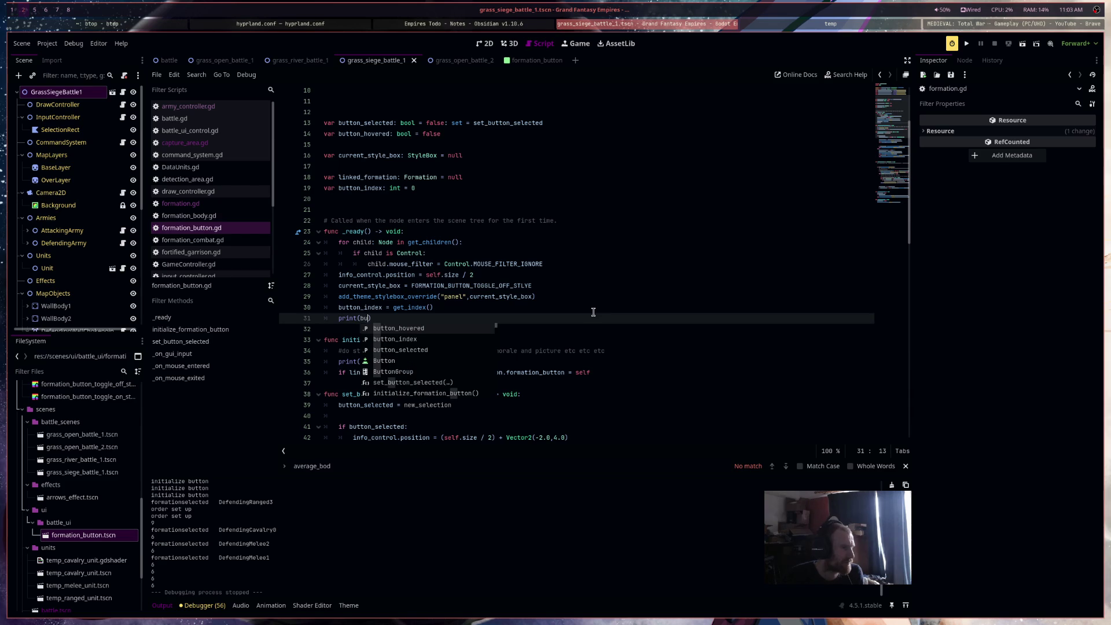
{"action": "key", "text": "F5"}
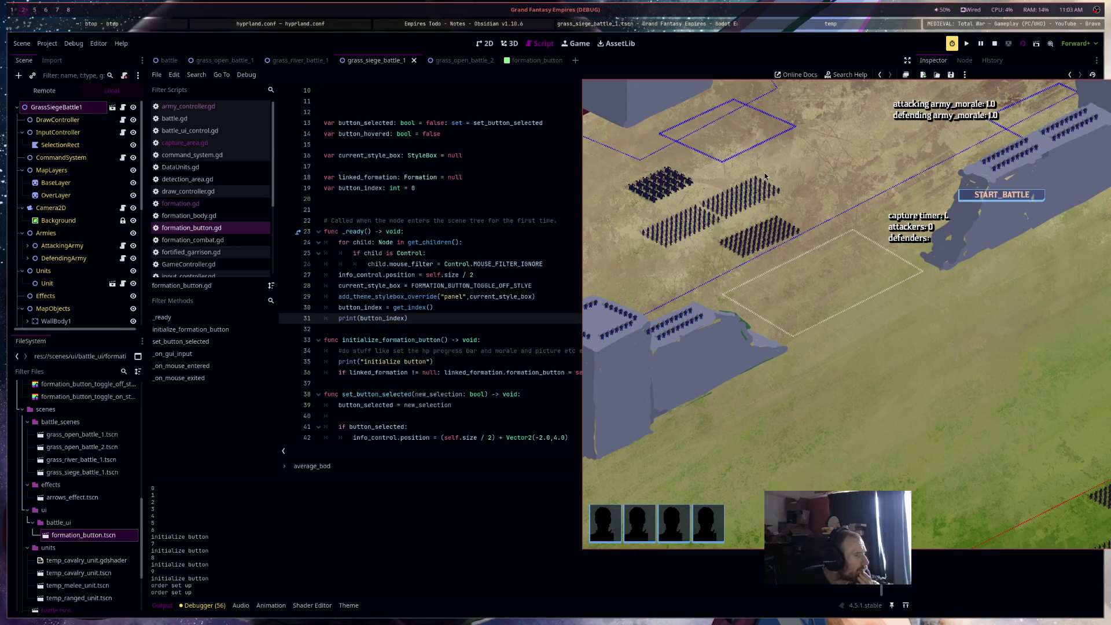
{"action": "left_click", "coordinate": [996, 45]}
Delete the temporary print(button_index) line.
{"action": "left_click", "coordinate": [305, 318]}
{"action": "type", "text": "print(butt"}
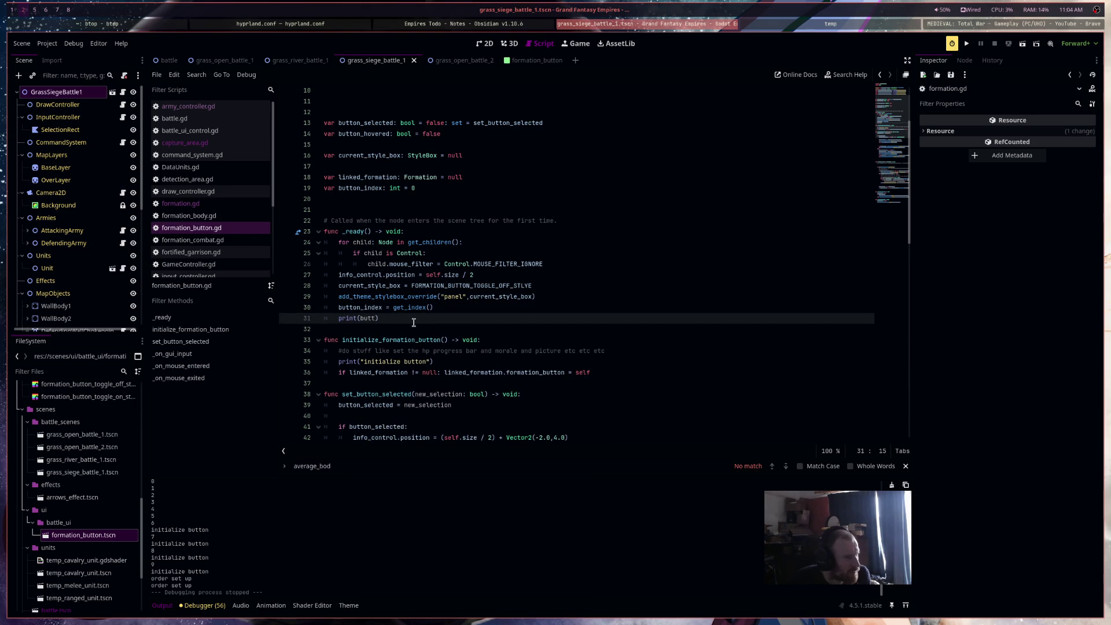
{"action": "key", "text": "ctrl+BackSpace"}
{"action": "key", "text": "ctrl+BackSpace"}
Cut the button_index = get_index() assignment out of _ready and remove the leftover blank line.
{"action": "key", "text": "shift+Up"}
{"action": "key", "text": "shift+Home"}
{"action": "key", "text": "BackSpace"}
{"action": "scroll", "coordinate": [478, 345], "scroll_direction": "down", "scroll_amount": 3}
{"action": "left_click", "coordinate": [447, 308]}
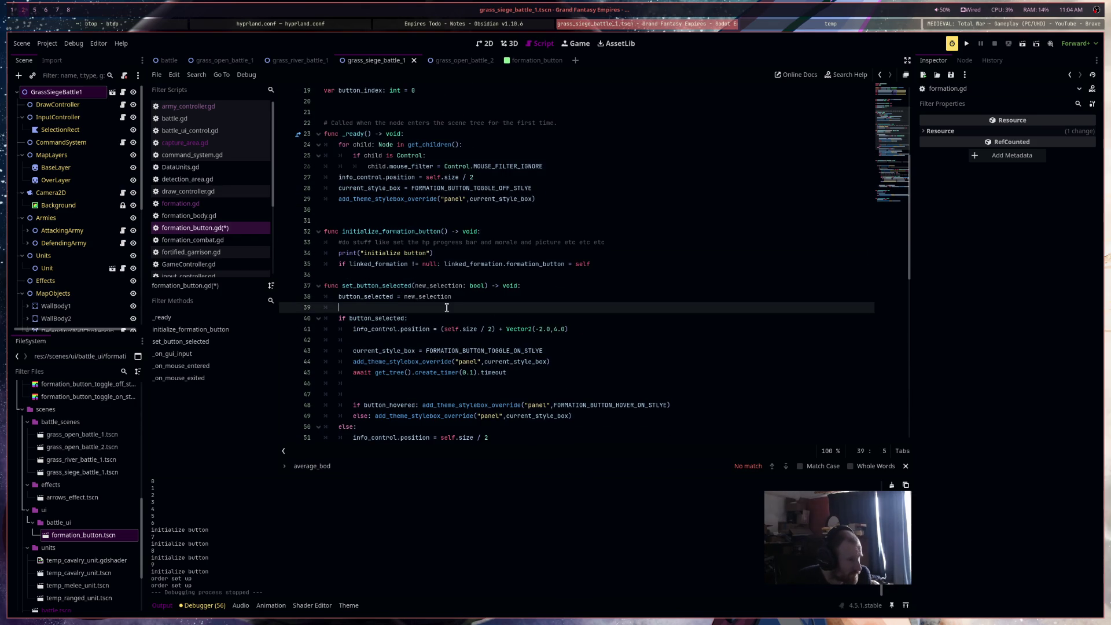
Paste it after print("initialize button") in initialize_formation_button, fix the indent, save, and run.
{"action": "left_click", "coordinate": [639, 251]}
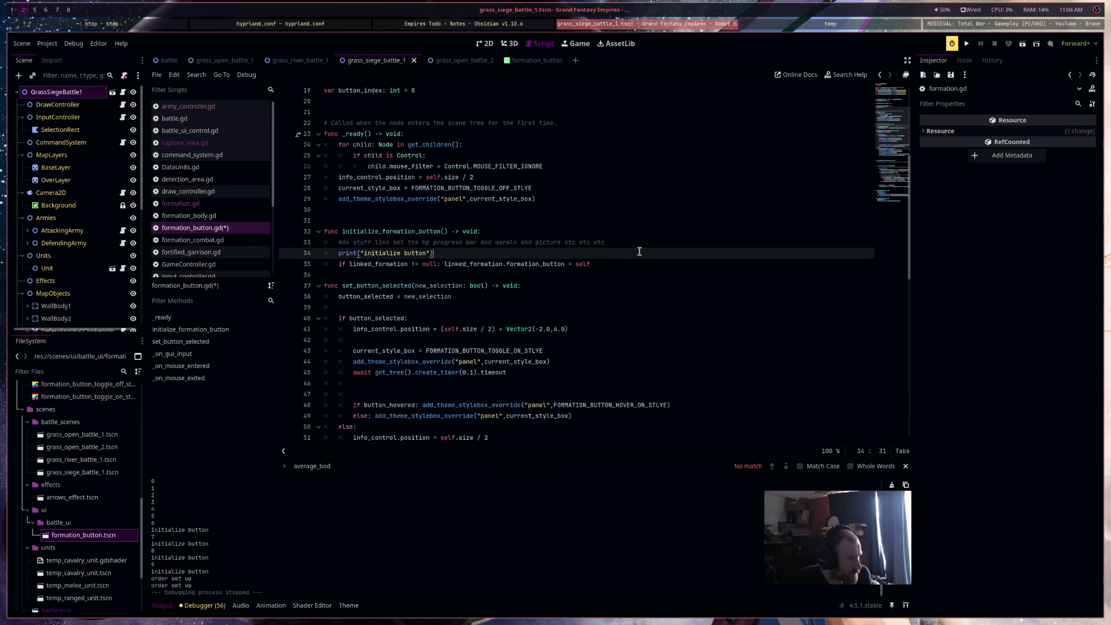
{"action": "key", "text": "Return"}
{"action": "key", "text": "ctrl+v"}
{"action": "key", "text": "ctrl+s"}
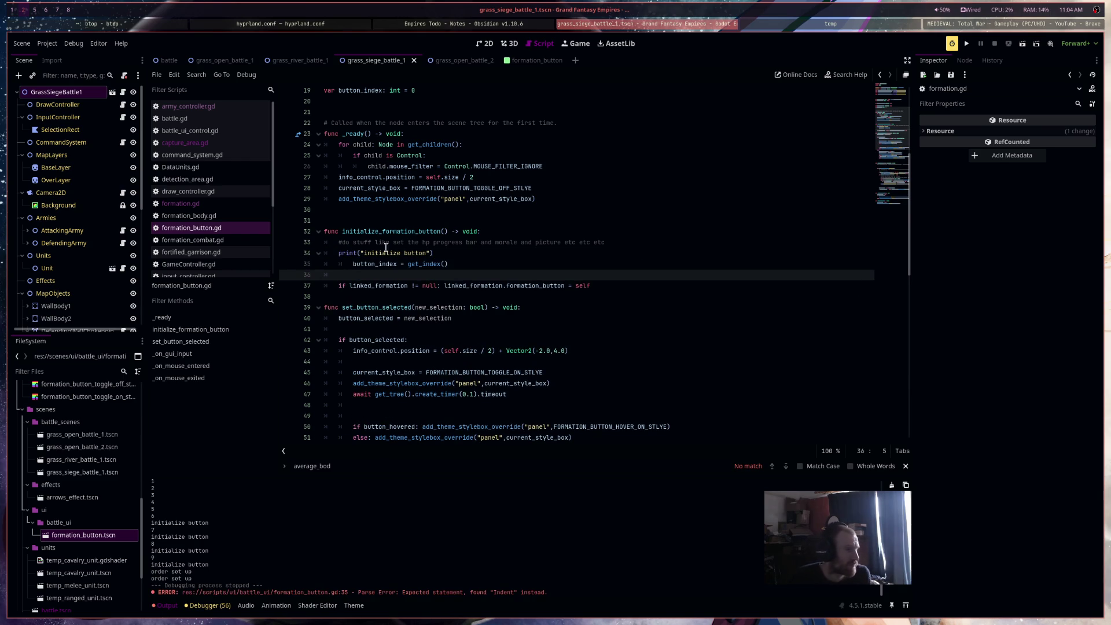
{"action": "left_click", "coordinate": [353, 264]}
{"action": "key", "text": "BackSpace"}
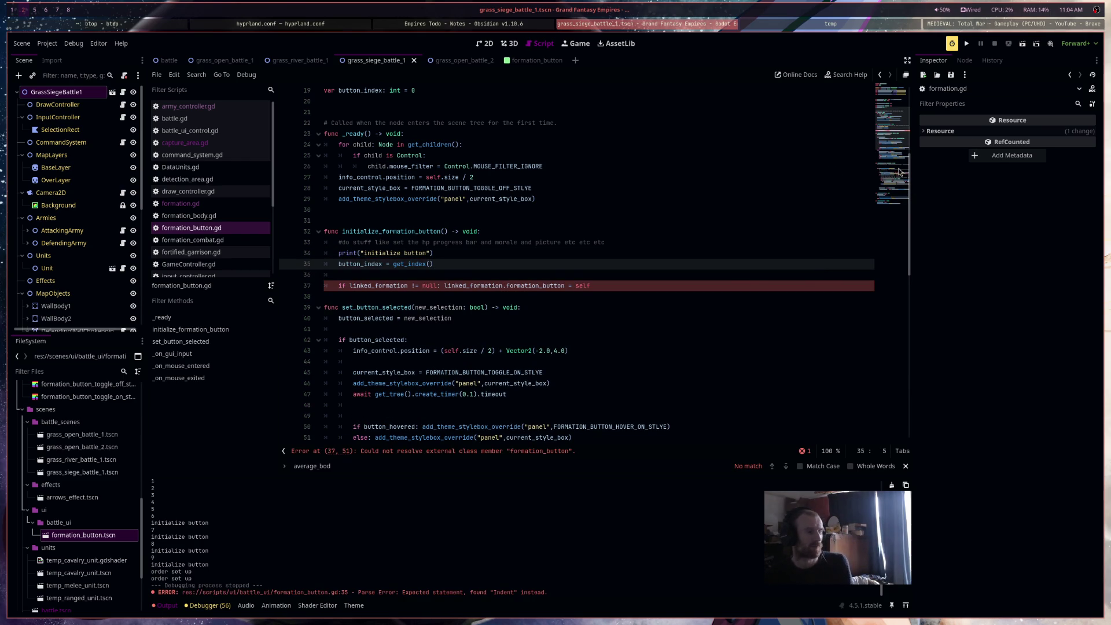
{"action": "key", "text": "F6"}
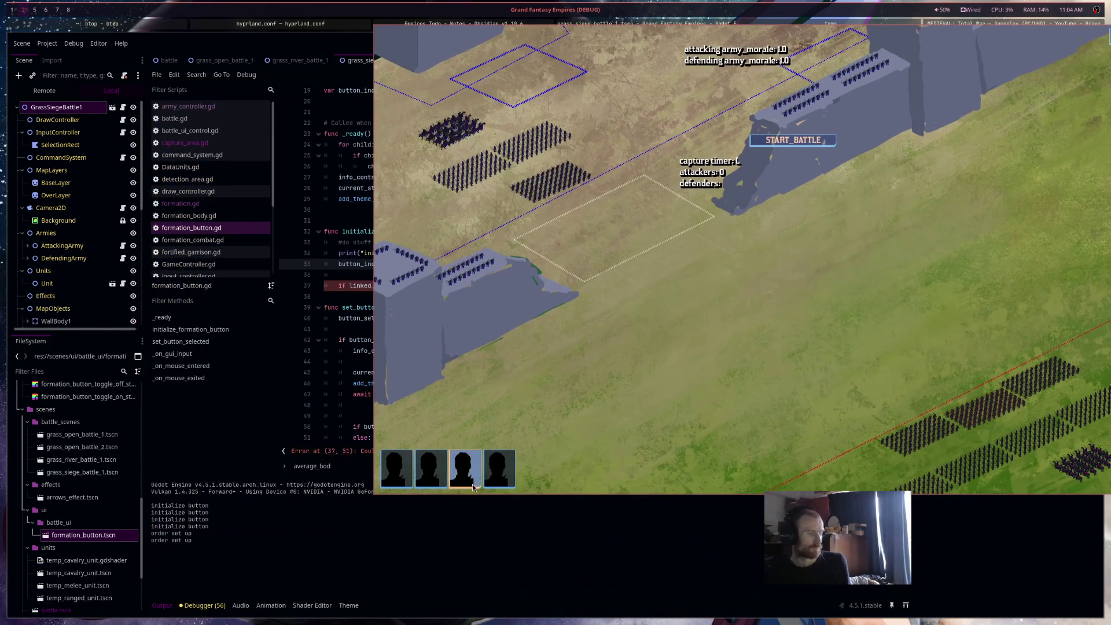
{"action": "left_click", "coordinate": [491, 479]}
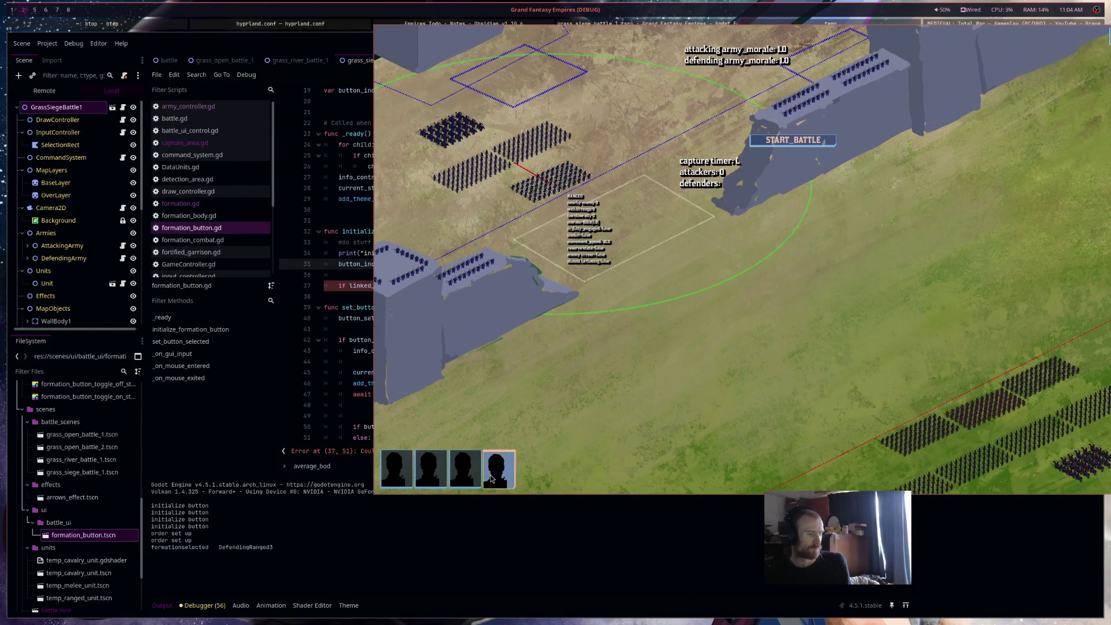
{"action": "left_click", "coordinate": [406, 479]}
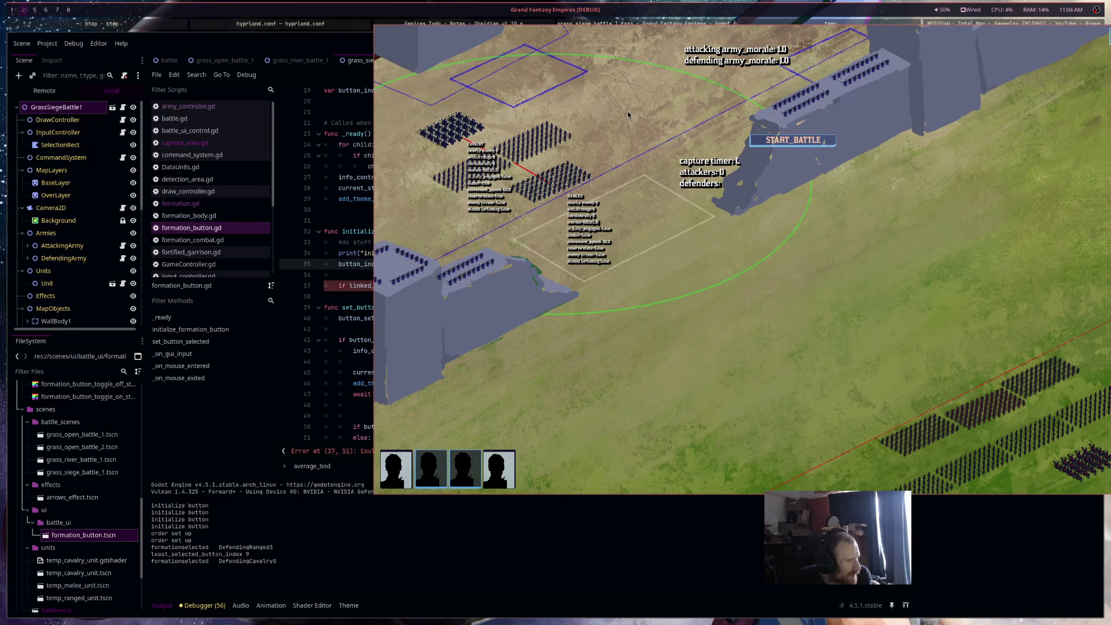
{"action": "left_click", "coordinate": [44, 90]}
{"action": "left_click", "coordinate": [22, 170]}
{"action": "left_click", "coordinate": [28, 309]}
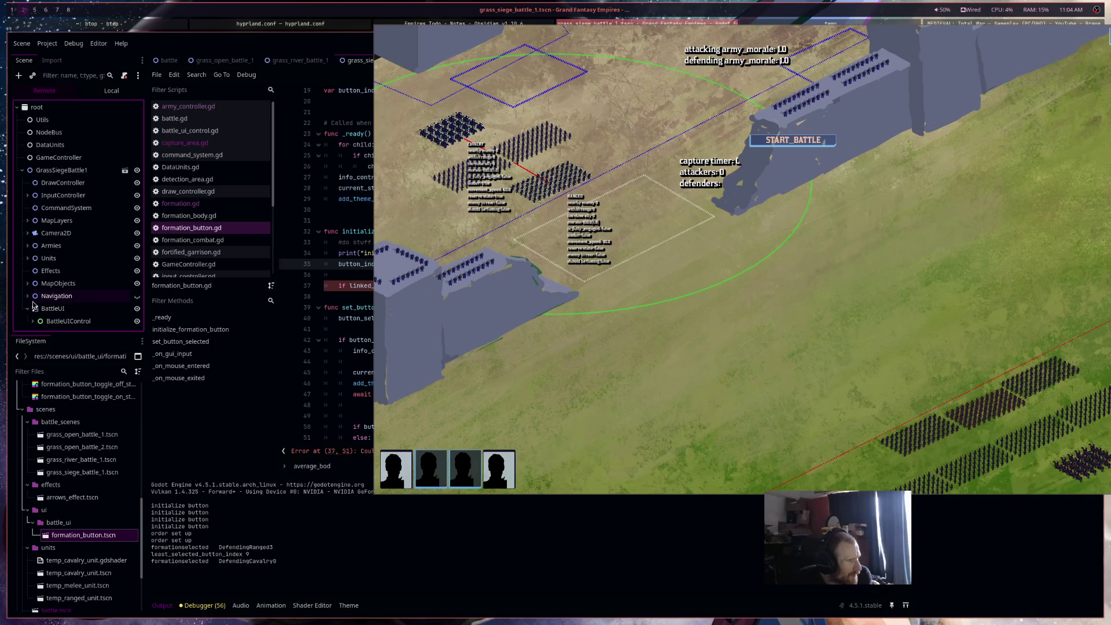
{"action": "left_click", "coordinate": [33, 322]}
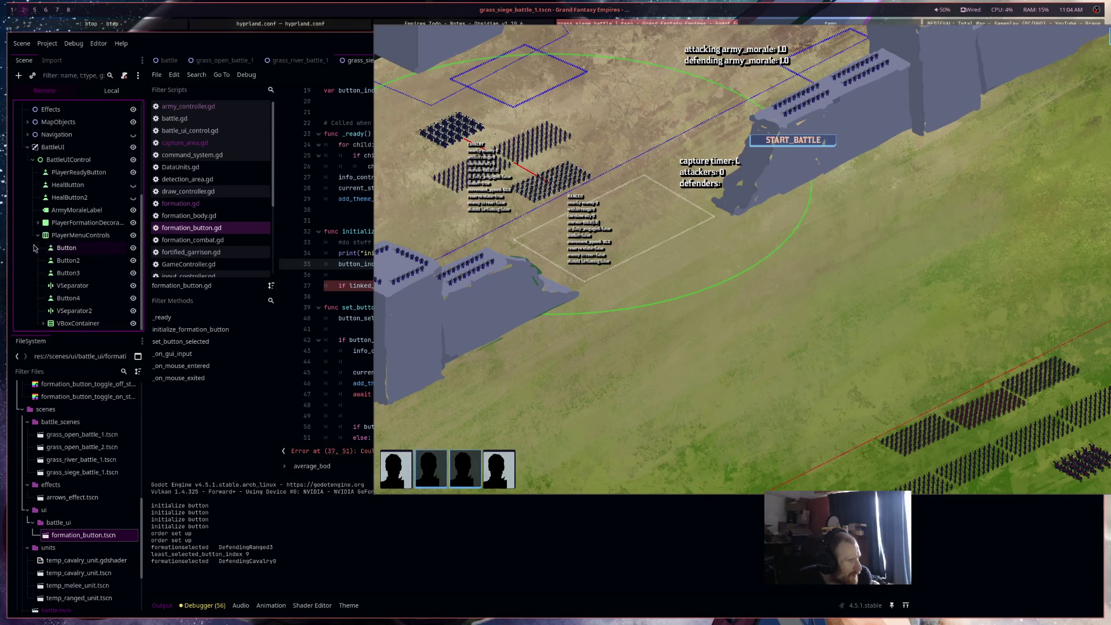
{"action": "left_click", "coordinate": [39, 311]}
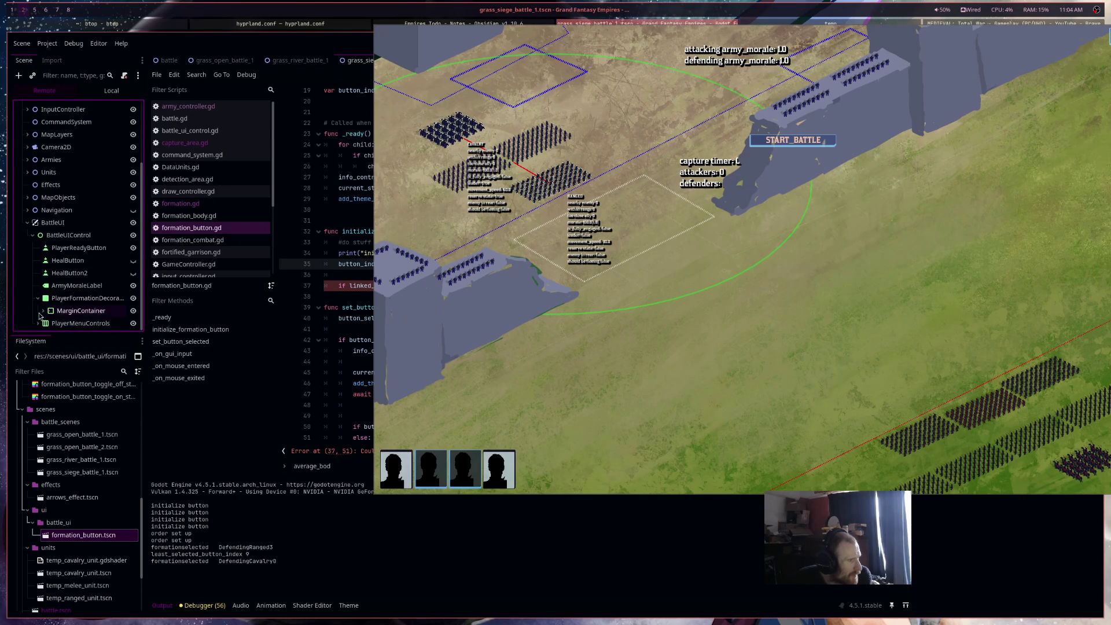
{"action": "left_click", "coordinate": [49, 311]}
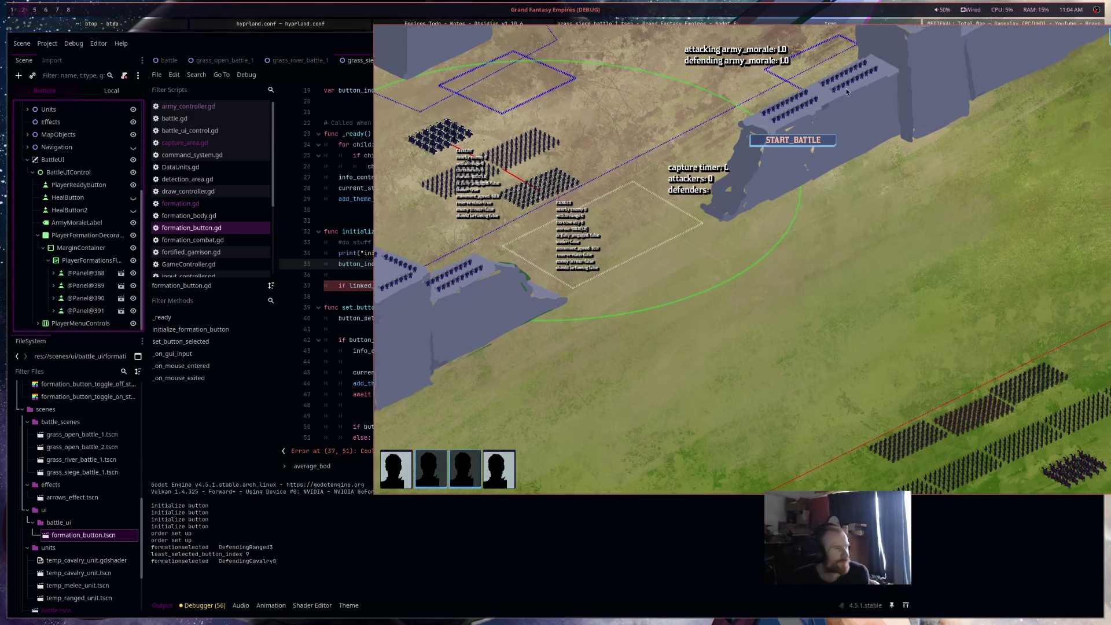
{"action": "scroll", "coordinate": [846, 91], "scroll_direction": "up", "scroll_amount": 3}
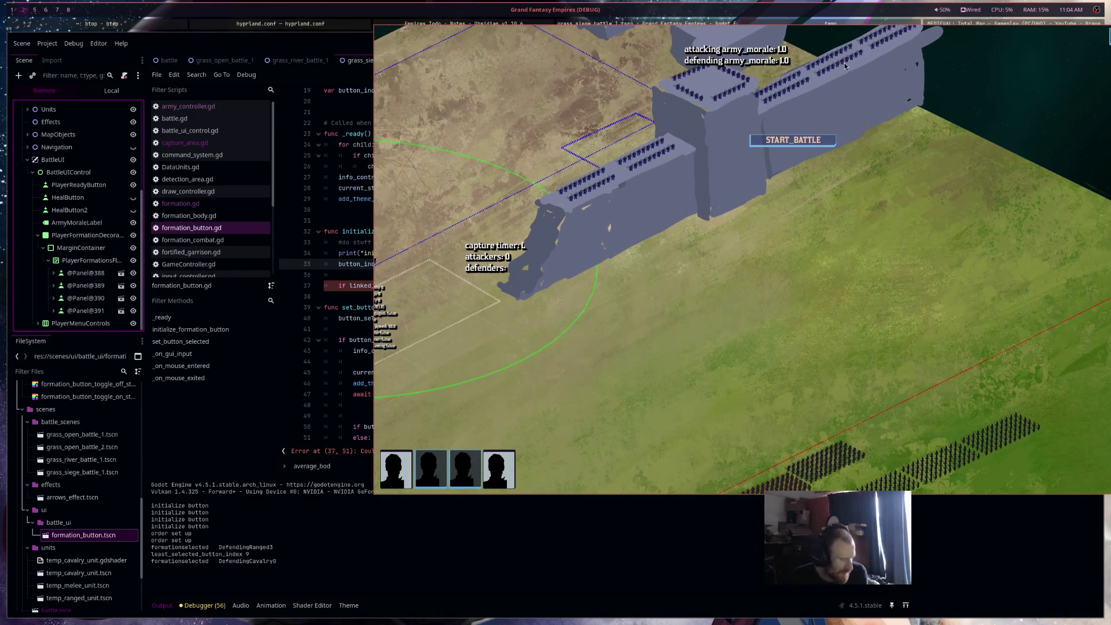
{"action": "key", "text": "super+q"}
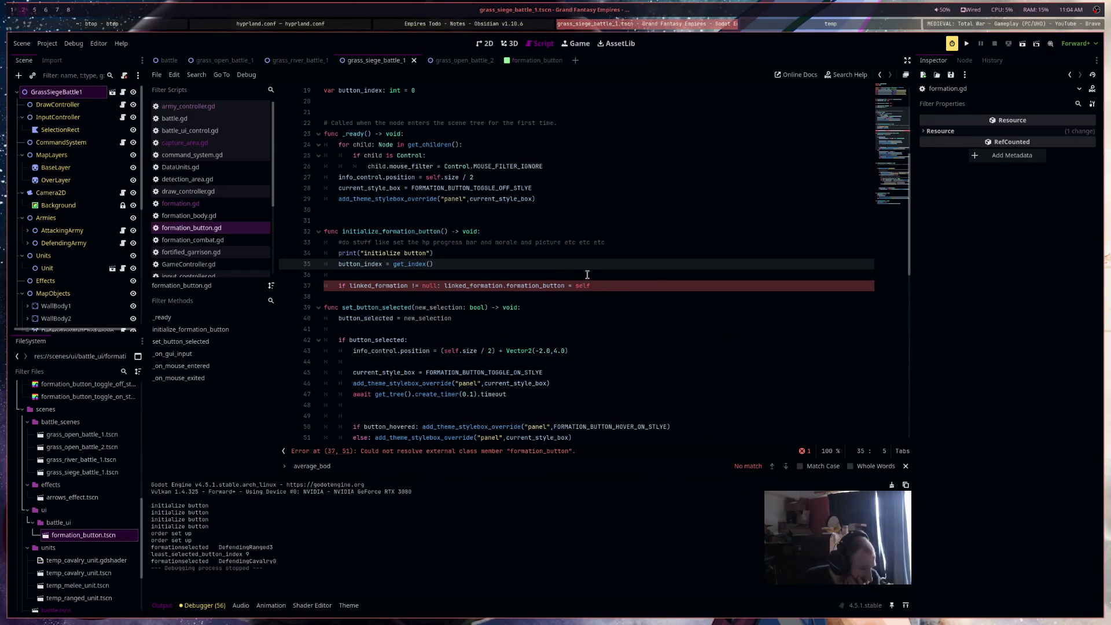
Look up get_index in the Node class documentation.
{"action": "left_click", "coordinate": [410, 264], "text": "ctrl"}
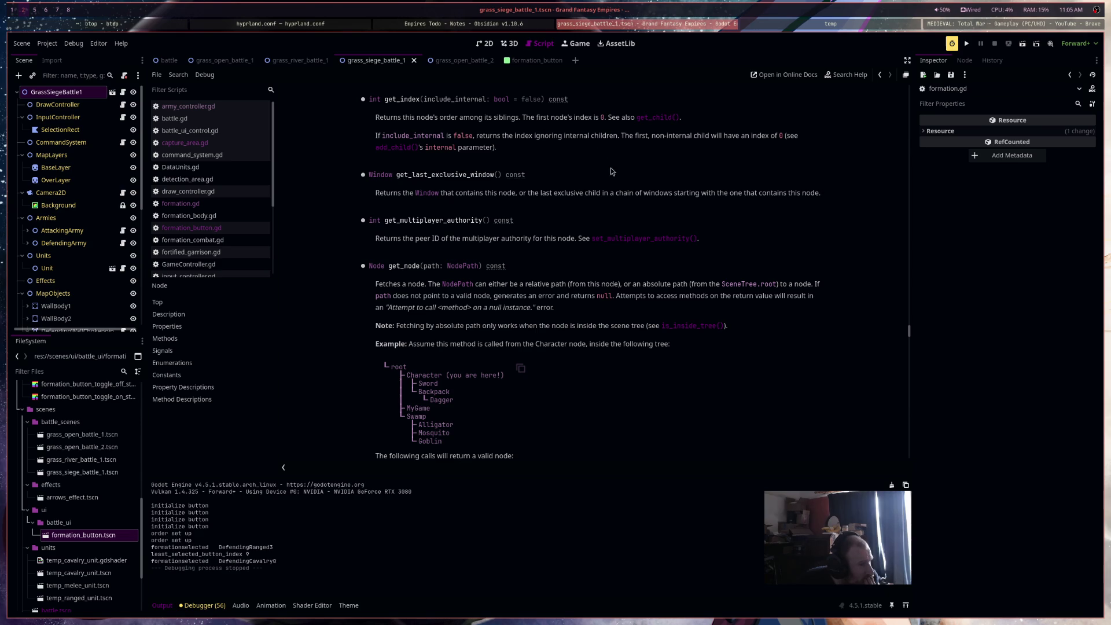
{"action": "scroll", "coordinate": [610, 168], "scroll_direction": "down", "scroll_amount": 6}
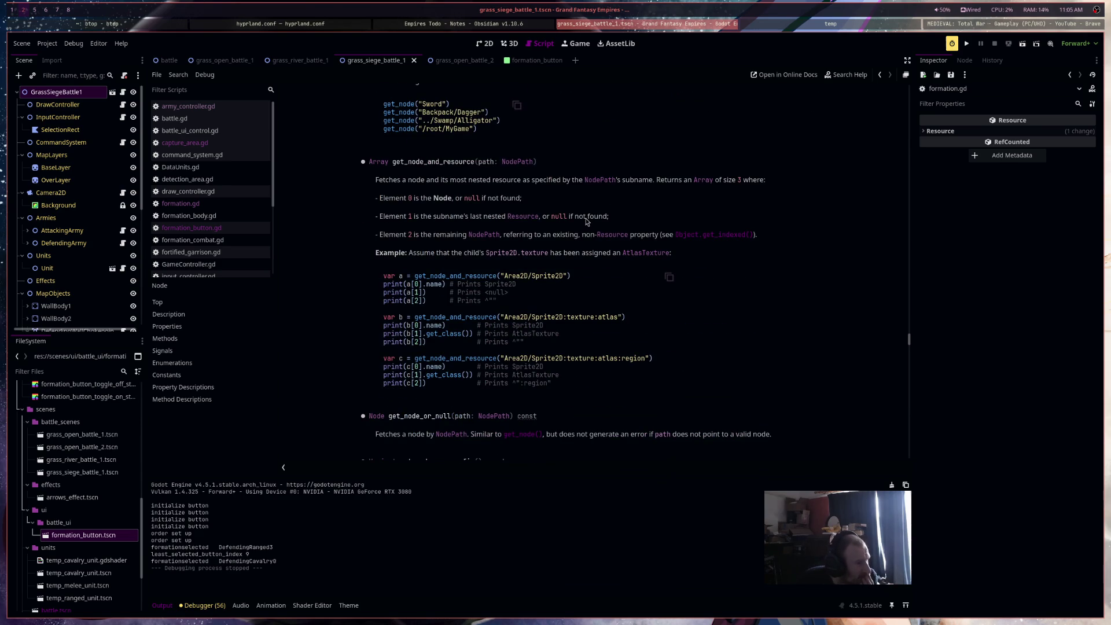
{"action": "scroll", "coordinate": [587, 222], "scroll_direction": "down", "scroll_amount": 5}
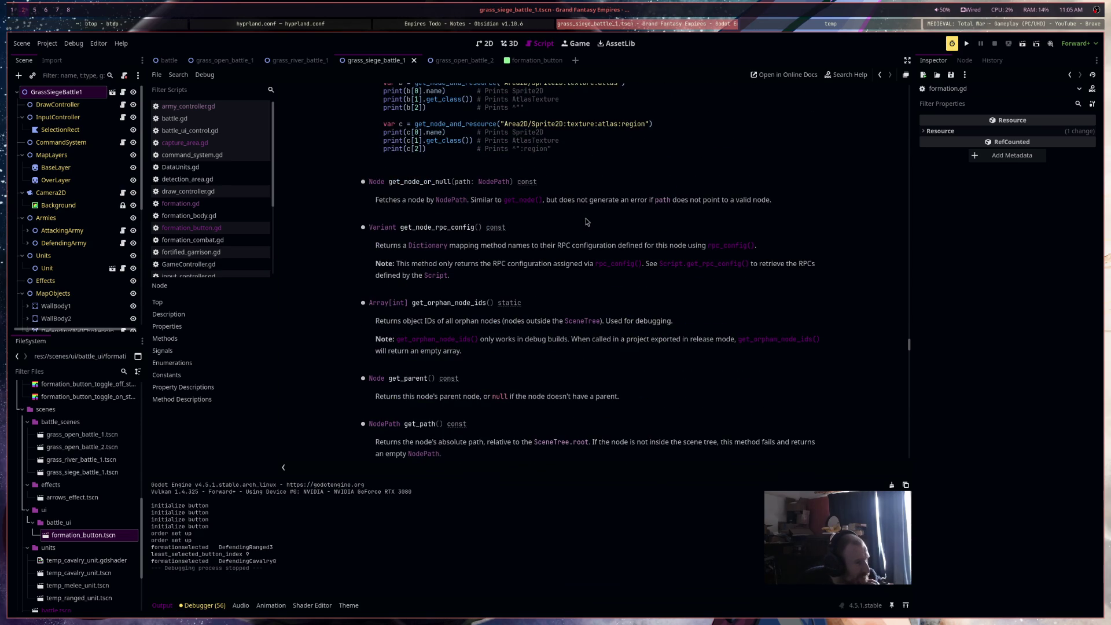
{"action": "scroll", "coordinate": [586, 221], "scroll_direction": "down", "scroll_amount": 3}
{"action": "scroll", "coordinate": [587, 222], "scroll_direction": "down", "scroll_amount": 7}
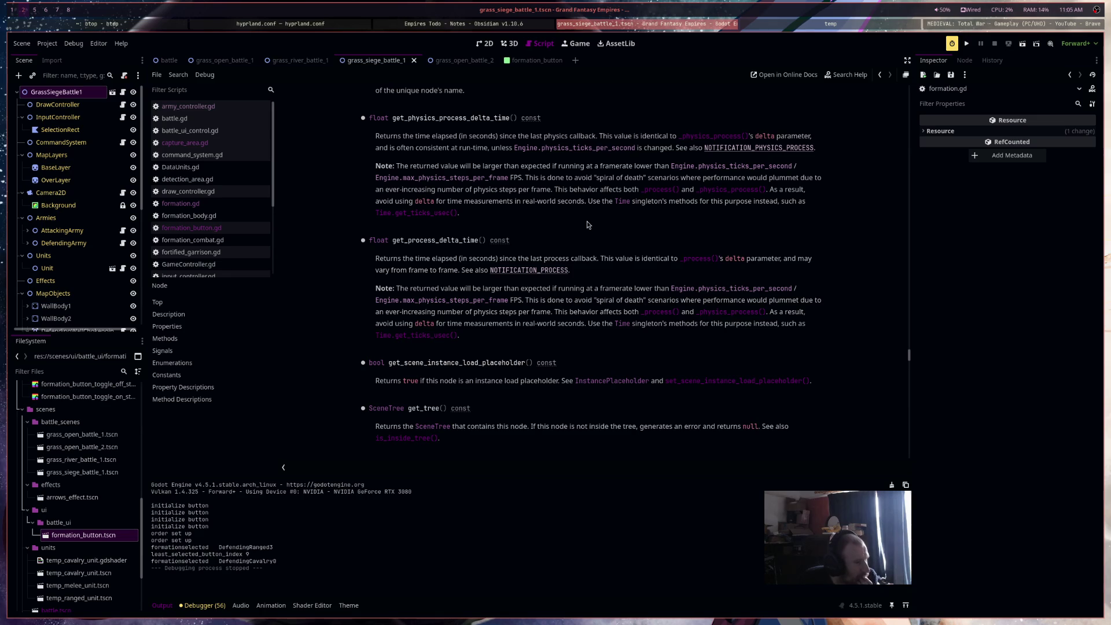
{"action": "scroll", "coordinate": [587, 221], "scroll_direction": "down", "scroll_amount": 7}
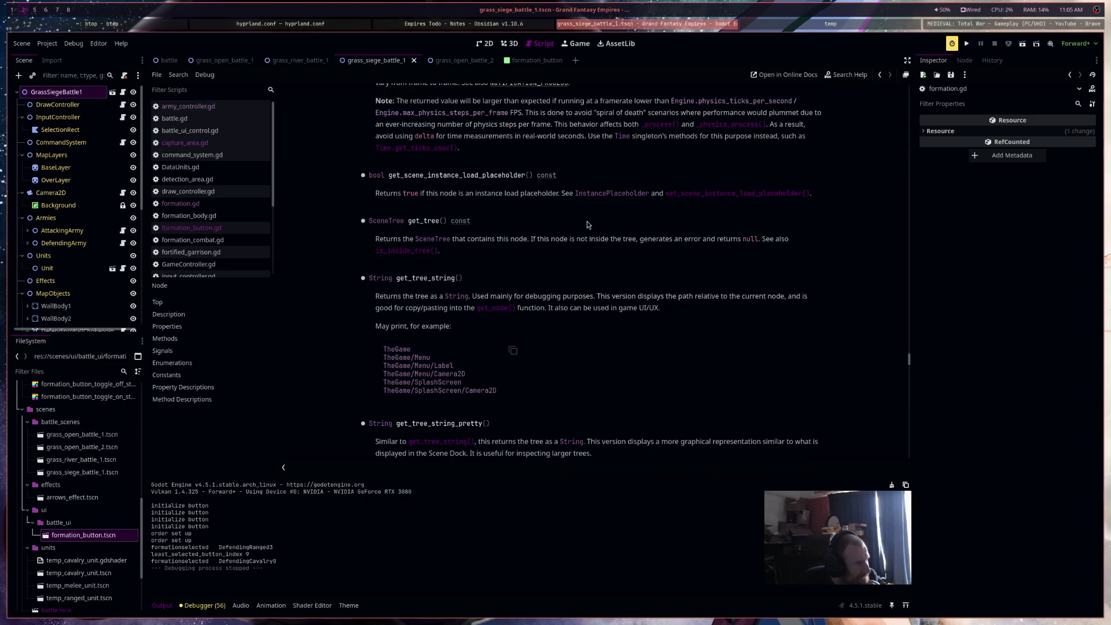
{"action": "scroll", "coordinate": [586, 221], "scroll_direction": "down", "scroll_amount": 3}
{"action": "scroll", "coordinate": [586, 221], "scroll_direction": "down", "scroll_amount": 6}
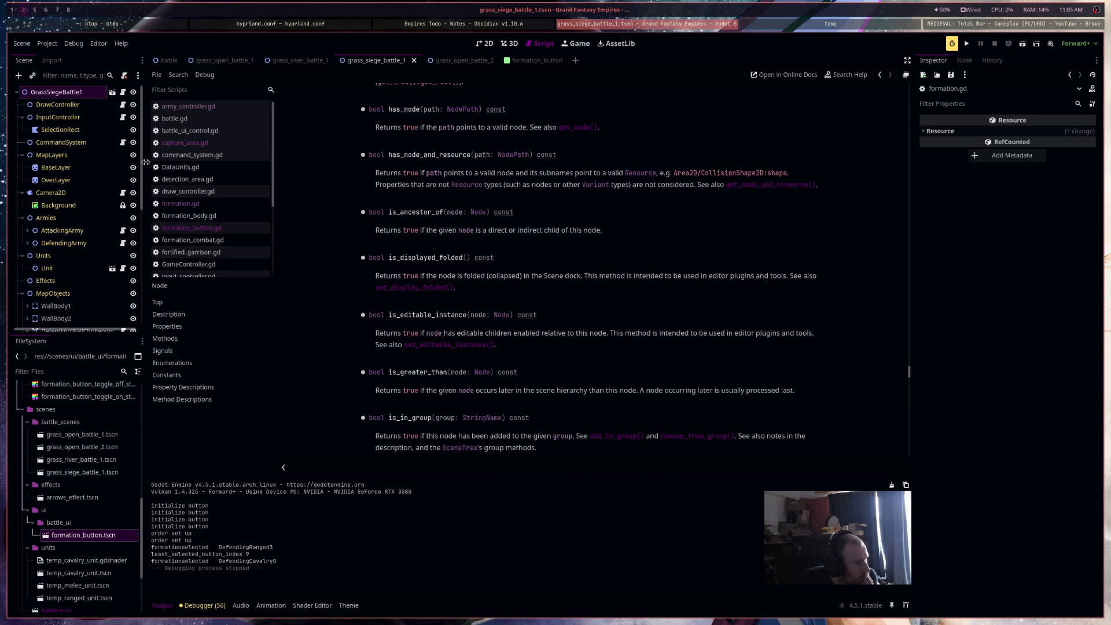
Open capture_area.gd, glance at the browser and file manager, then run the siege battle scene.
{"action": "left_click", "coordinate": [176, 146]}
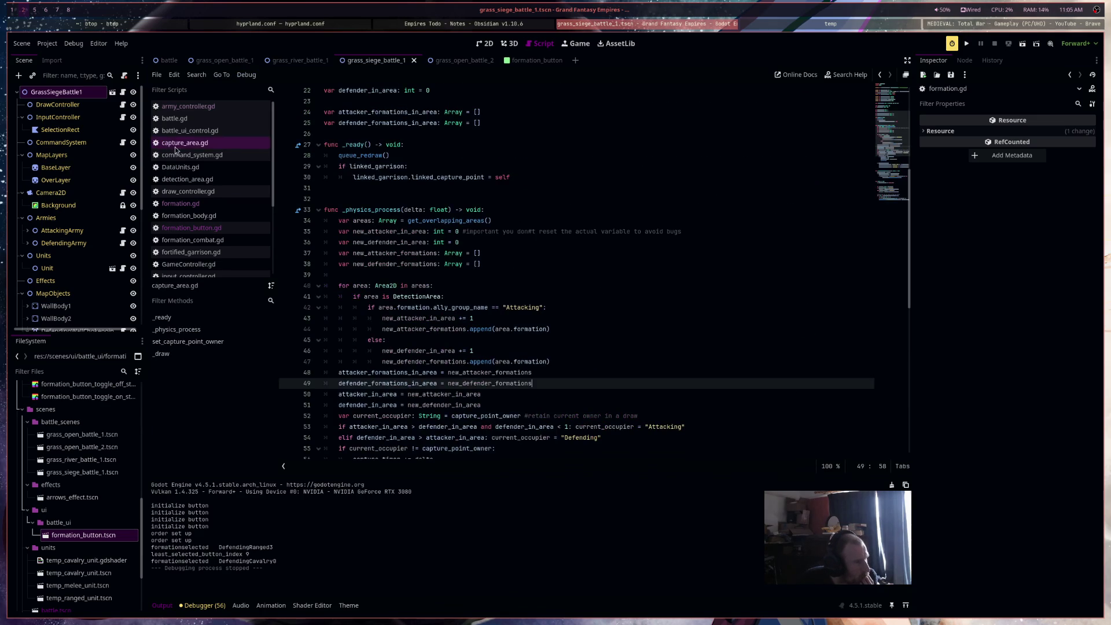
{"action": "left_click", "coordinate": [952, 26]}
{"action": "left_click", "coordinate": [831, 24]}
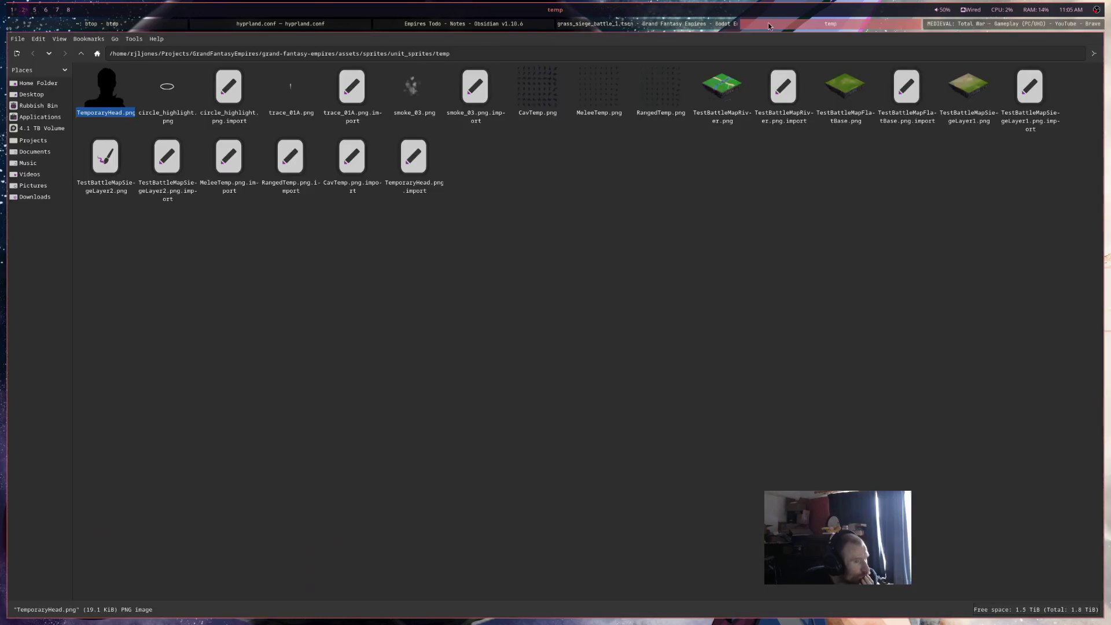
{"action": "left_click", "coordinate": [717, 25]}
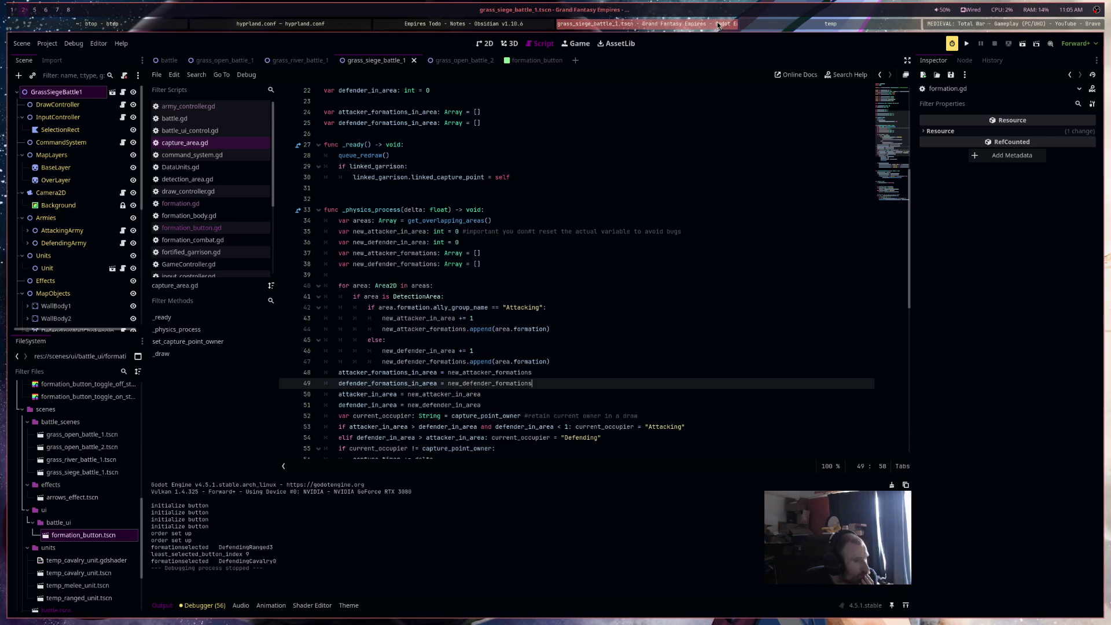
{"action": "left_click", "coordinate": [1021, 45]}
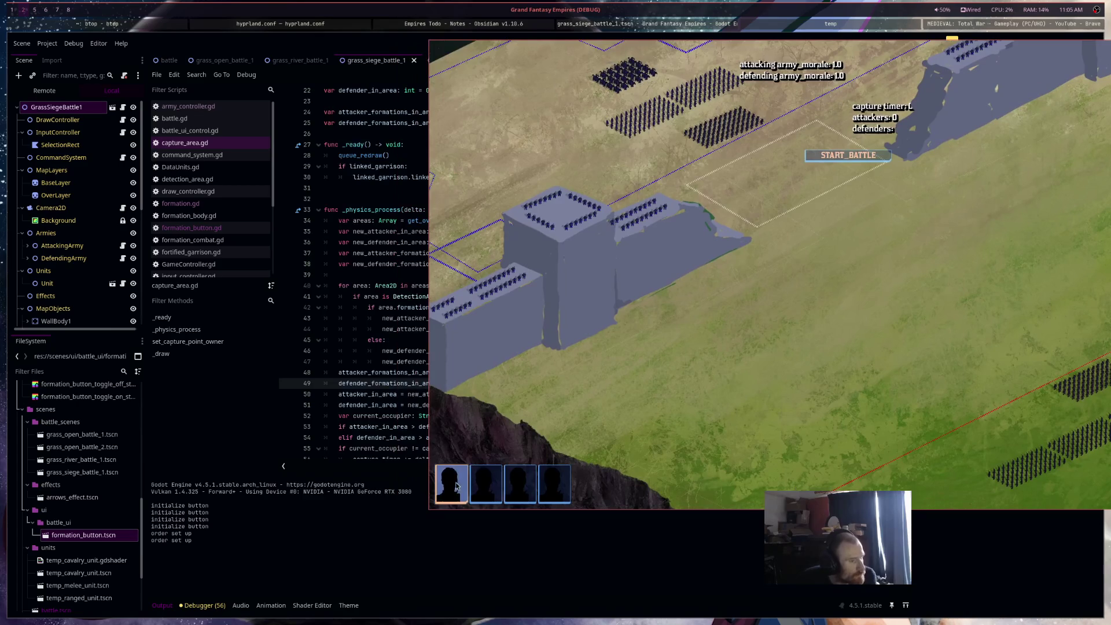
Click and shift-click the melee, ranged and cavalry formation buttons, then pan the battlefield right and back.
{"action": "left_click", "coordinate": [535, 484]}
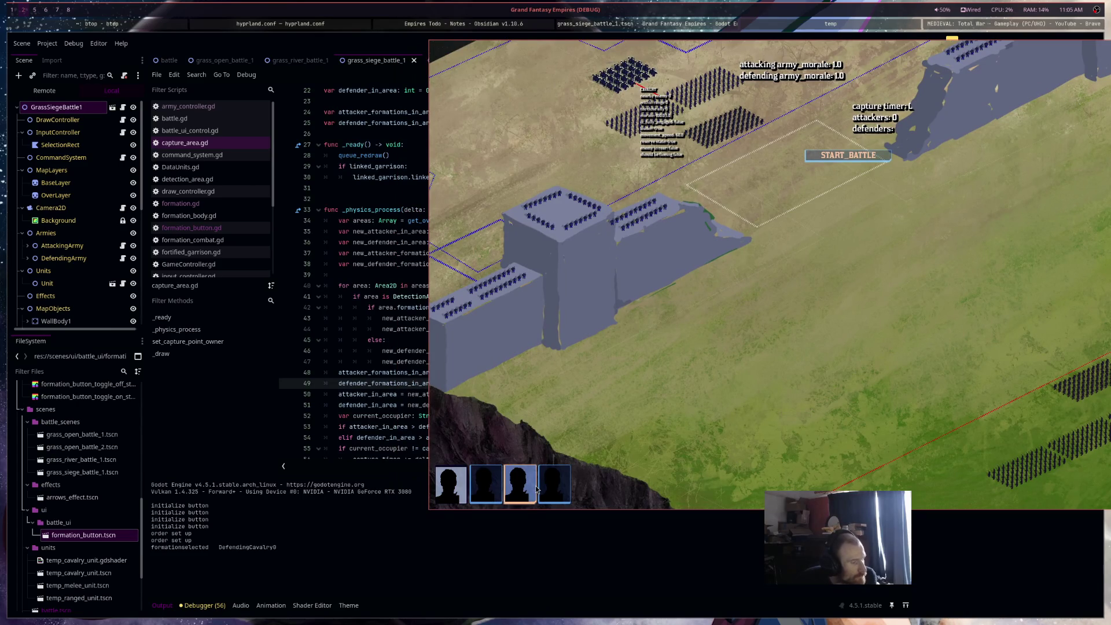
{"action": "left_click", "coordinate": [536, 486]}
{"action": "left_click", "coordinate": [498, 492]}
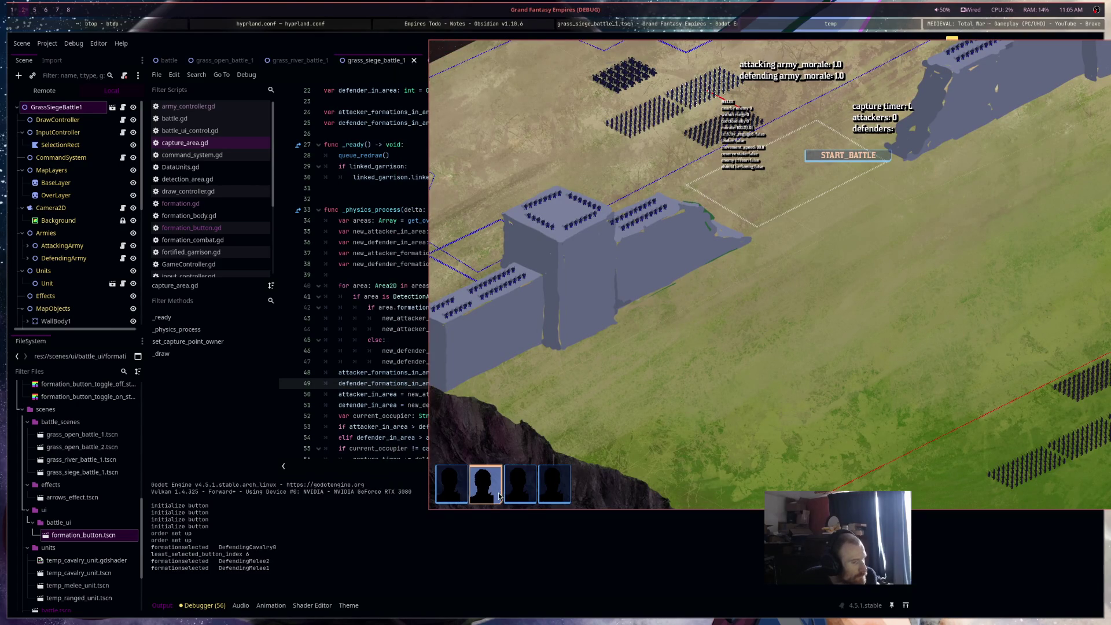
{"action": "left_click", "coordinate": [561, 488]}
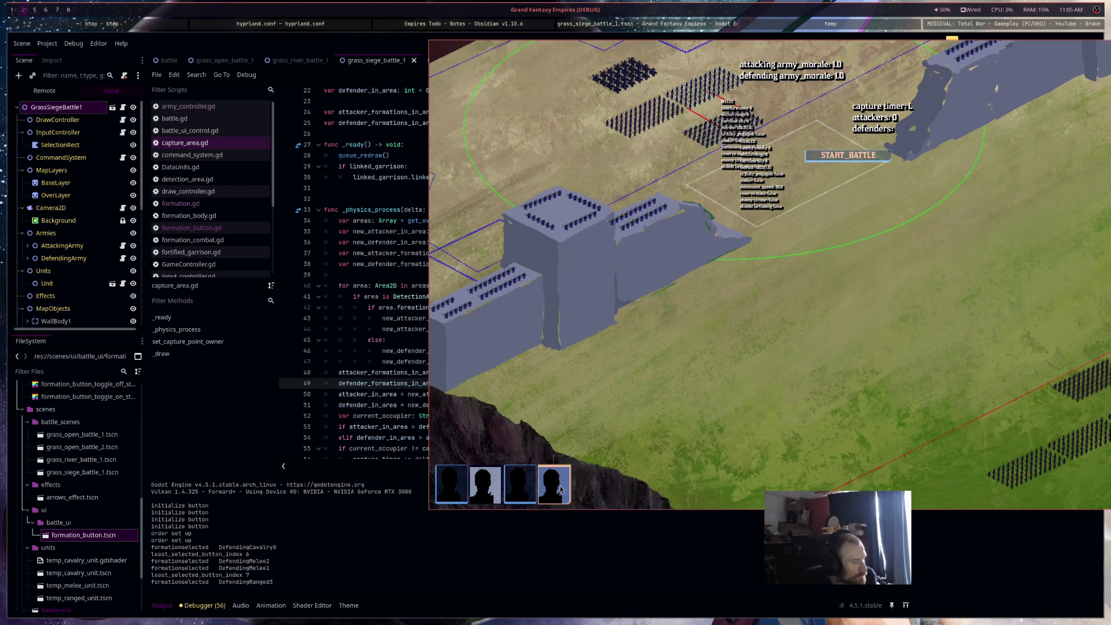
{"action": "left_click", "coordinate": [560, 491]}
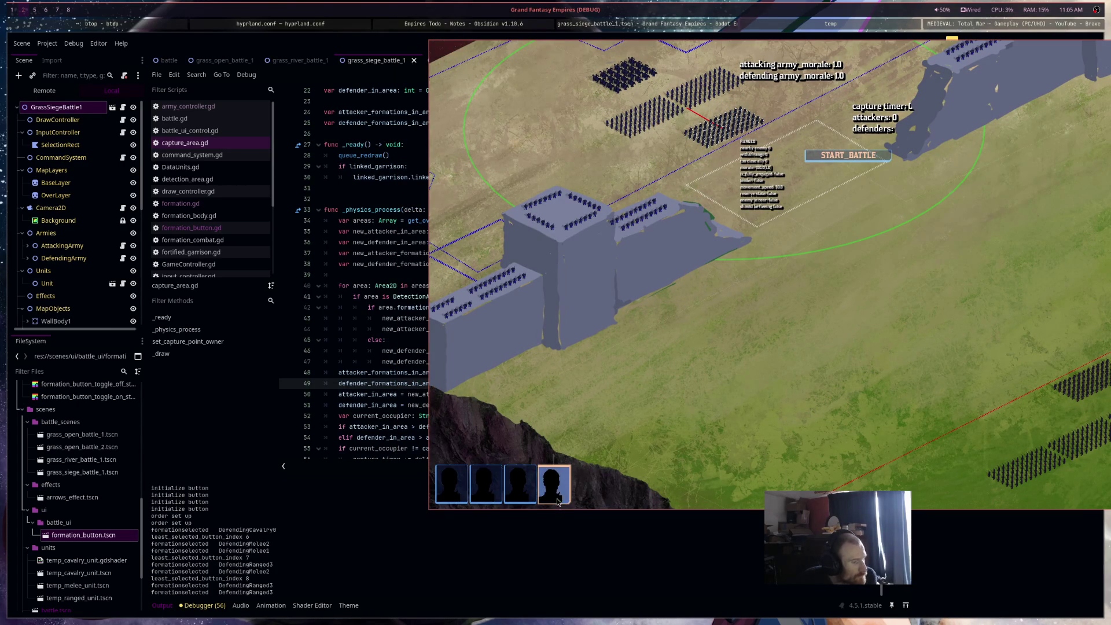
{"action": "left_click", "coordinate": [451, 486]}
{"action": "key", "text": "d"}
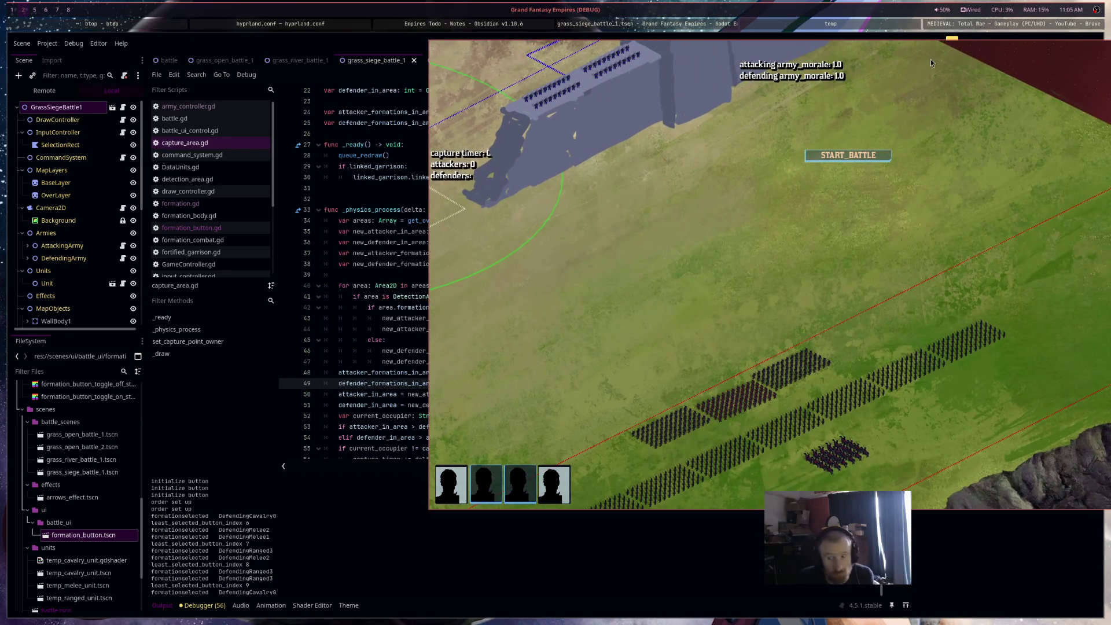
{"action": "key", "text": "d"}
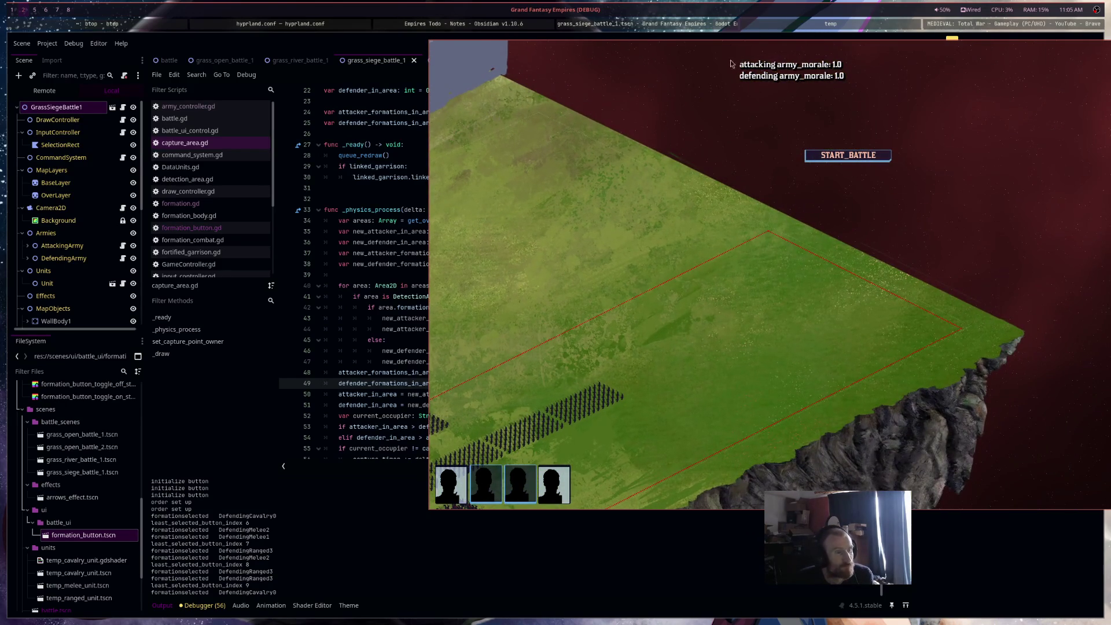
{"action": "key", "text": "a"}
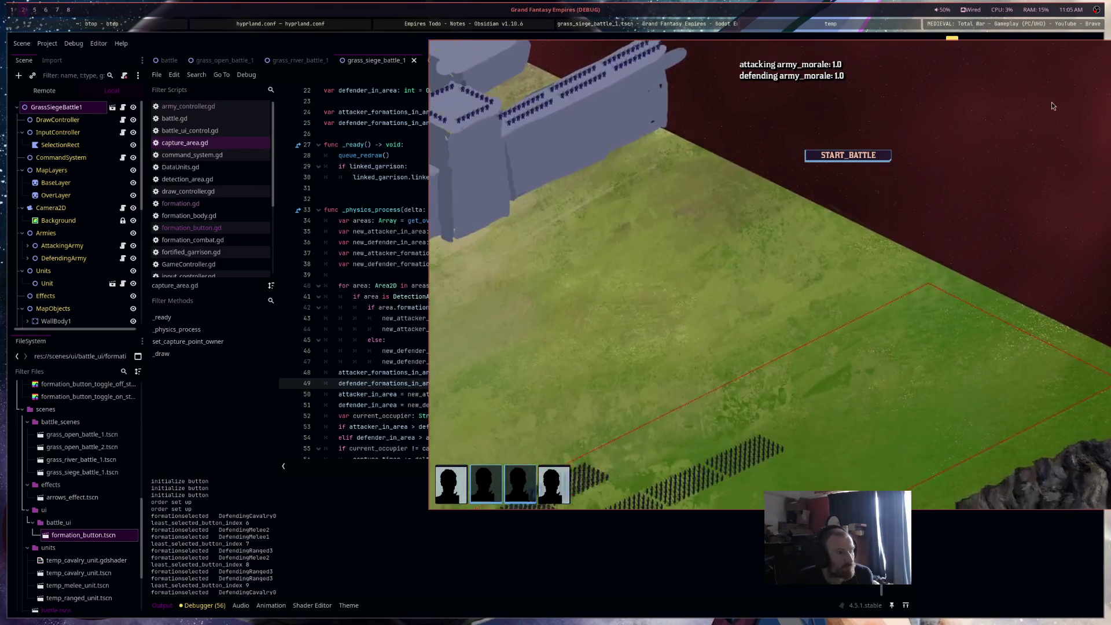
{"action": "key", "text": "a"}
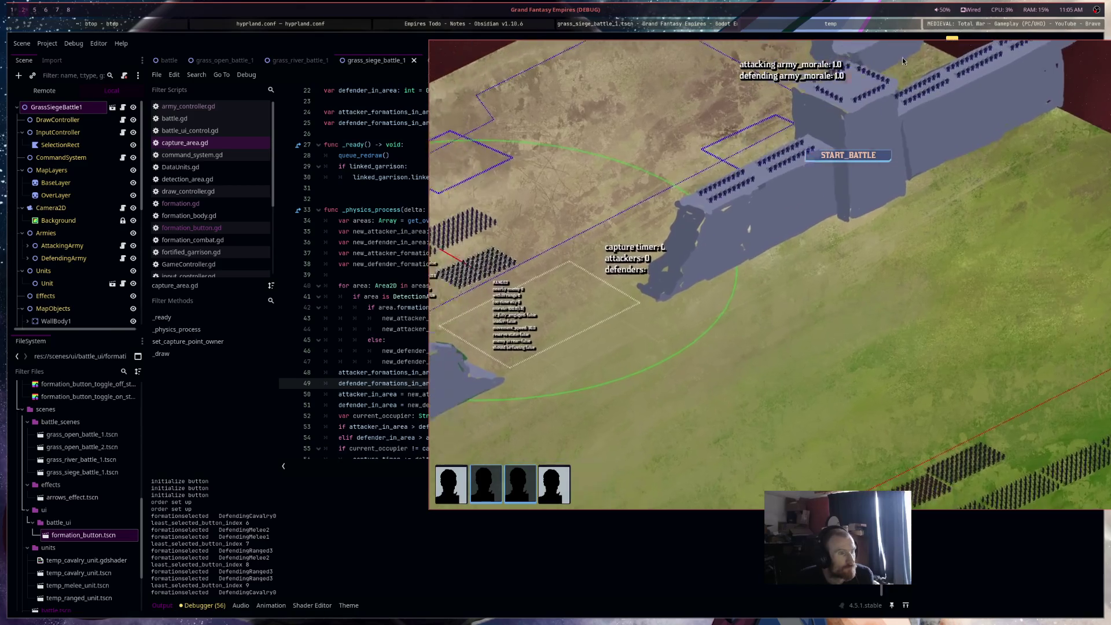
{"action": "key", "text": "a"}
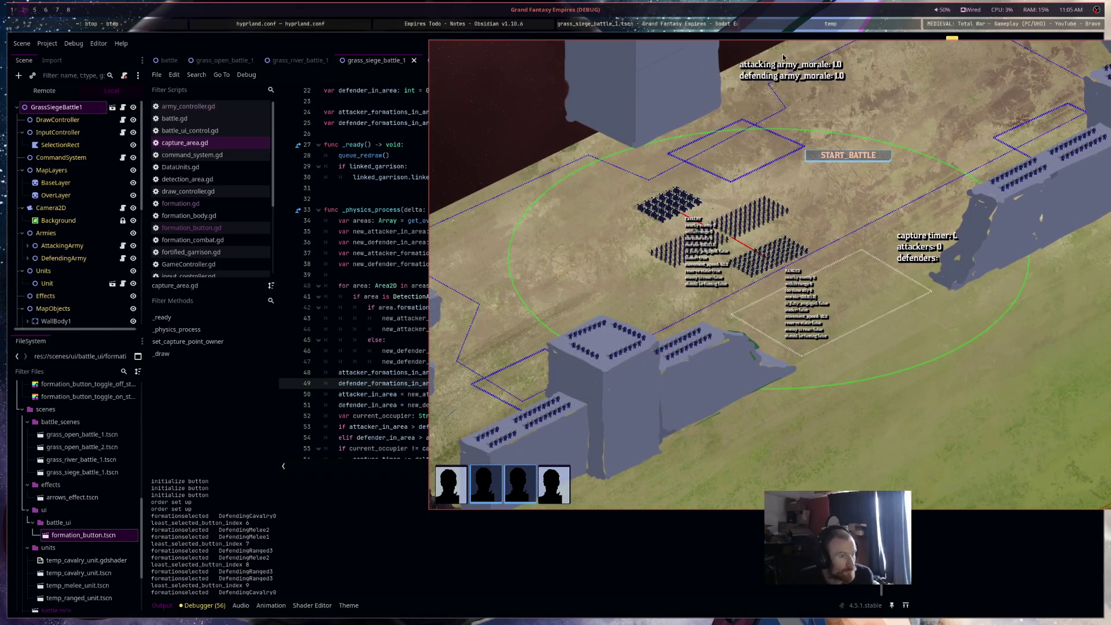
Cancel the accidental editor quit prompt and stop the running game.
{"action": "left_click_drag", "start_coordinate": [783, 56], "coordinate": [454, 196]}
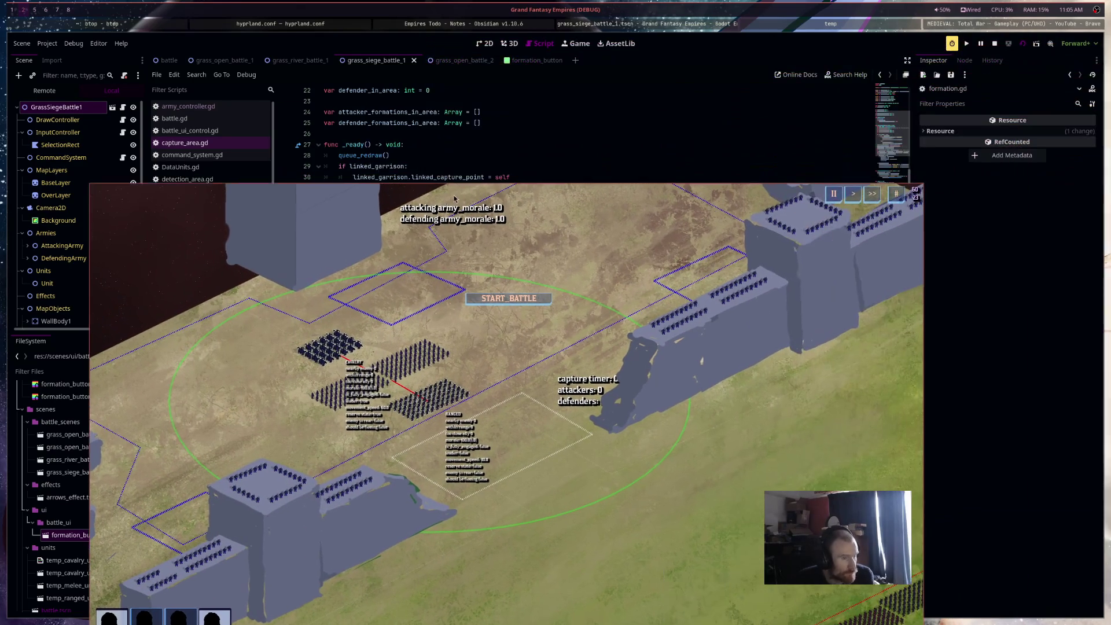
{"action": "key", "text": "ctrl+q"}
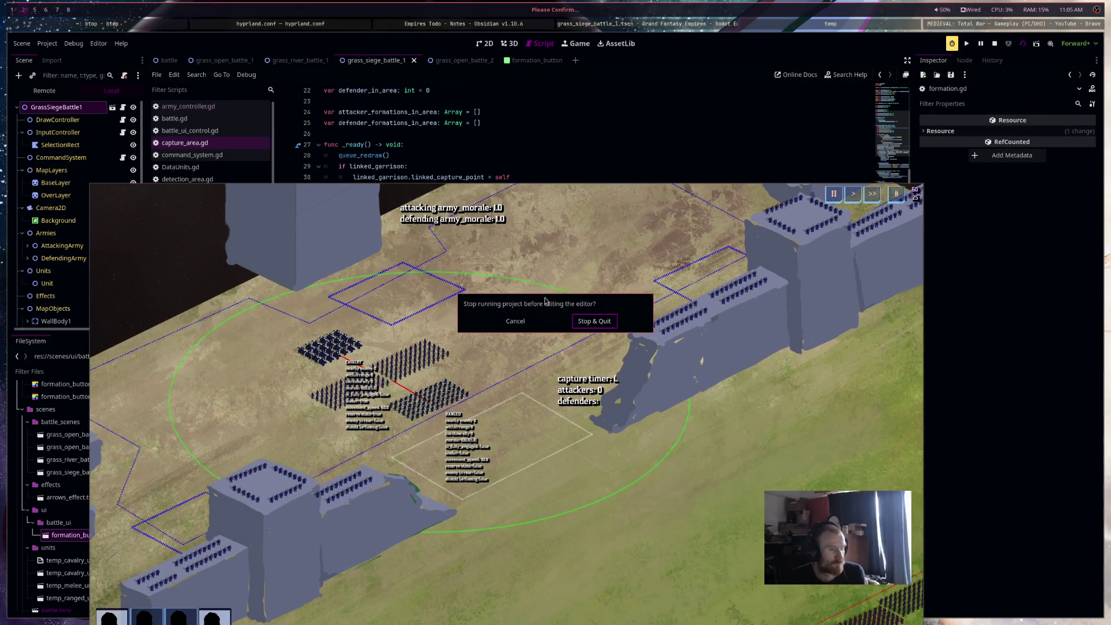
{"action": "left_click", "coordinate": [517, 323]}
{"action": "key", "text": "F8"}
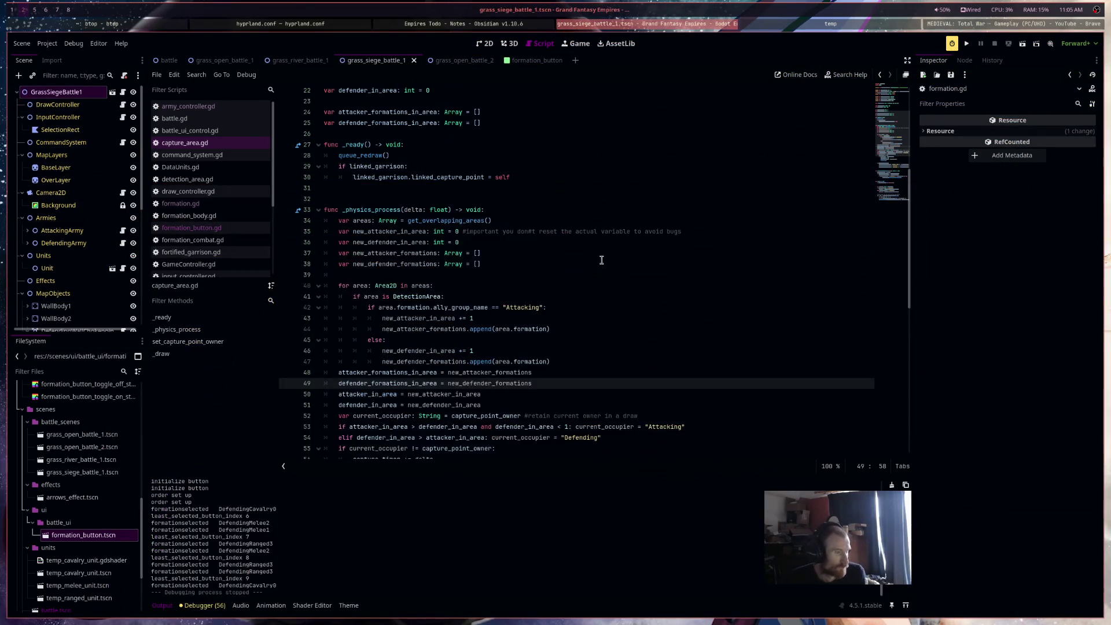
{"action": "scroll", "coordinate": [585, 394], "scroll_direction": "down", "scroll_amount": 5}
{"action": "scroll", "coordinate": [585, 394], "scroll_direction": "down", "scroll_amount": 4}
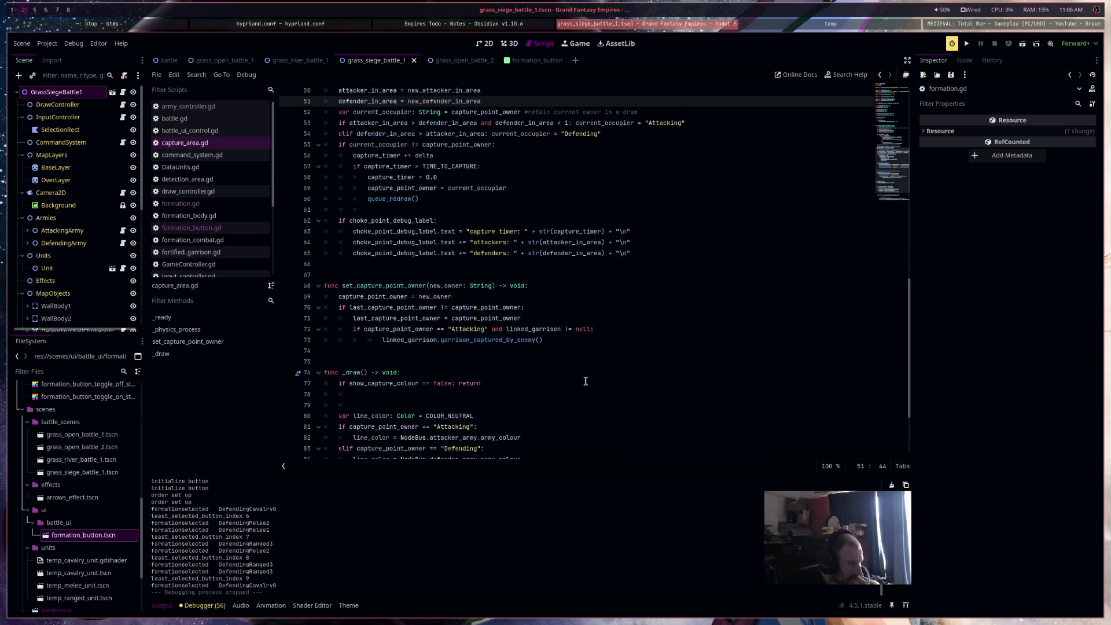
Open formation_button.gd from the script list.
{"action": "scroll", "coordinate": [585, 381], "scroll_direction": "up", "scroll_amount": 1}
{"action": "scroll", "coordinate": [585, 381], "scroll_direction": "down", "scroll_amount": 4}
{"action": "scroll", "coordinate": [586, 382], "scroll_direction": "up", "scroll_amount": 4}
{"action": "scroll", "coordinate": [586, 381], "scroll_direction": "down", "scroll_amount": 4}
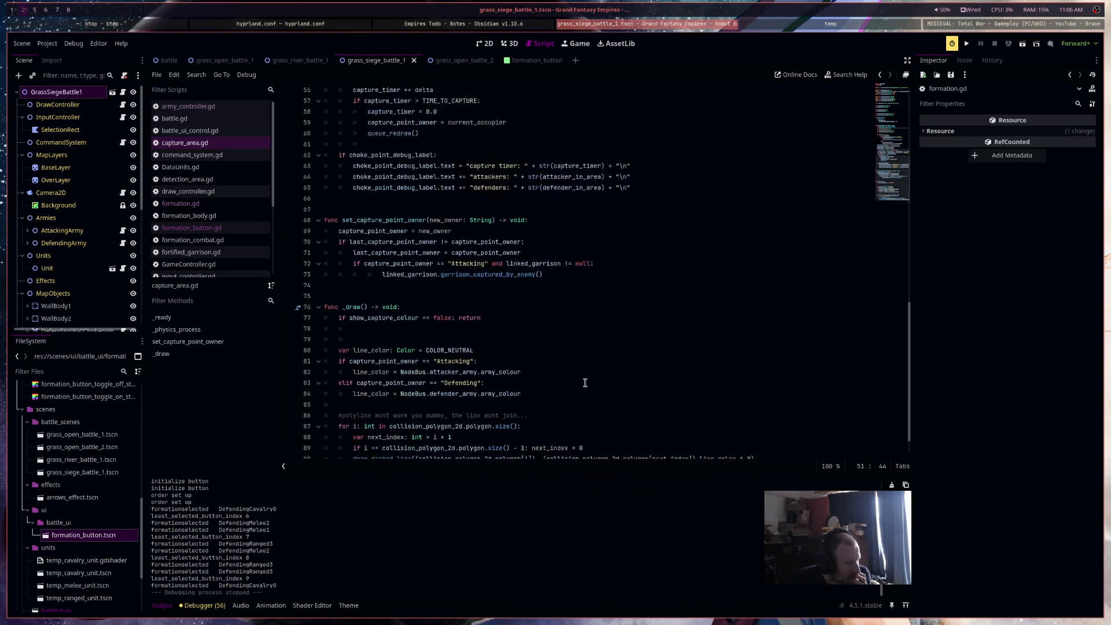
{"action": "left_click", "coordinate": [235, 228]}
Cut the button_index = get_index() line and paste it into the empty line in _ready.
{"action": "scroll", "coordinate": [519, 318], "scroll_direction": "down", "scroll_amount": 1}
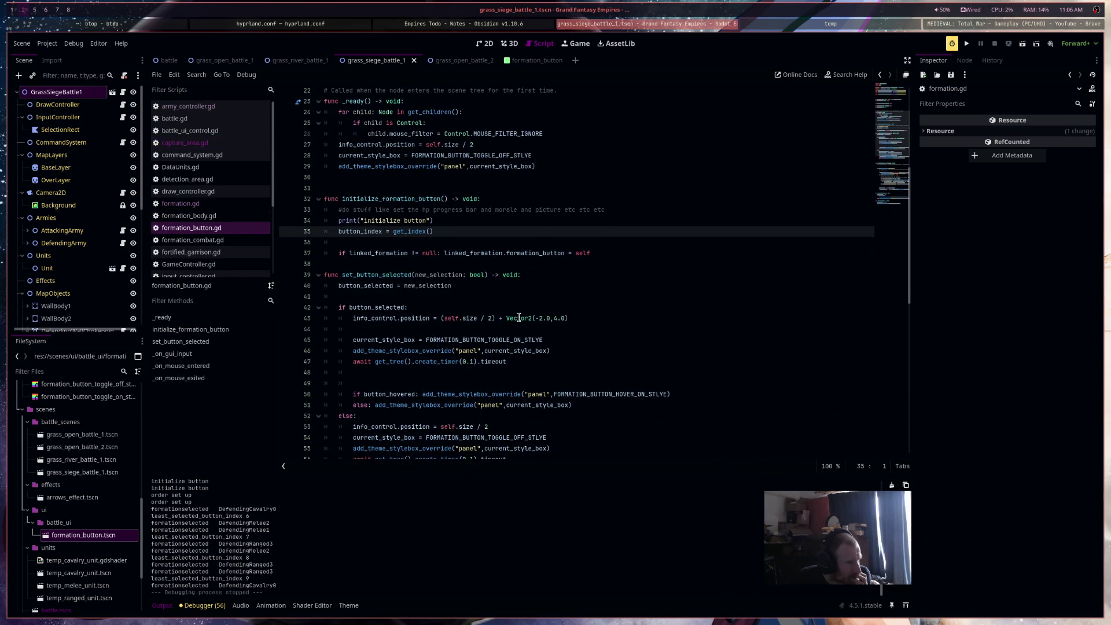
{"action": "left_click", "coordinate": [458, 241]}
{"action": "key", "text": "BackSpace"}
{"action": "key", "text": "BackSpace"}
{"action": "key", "text": "shift+Home"}
{"action": "key", "text": "ctrl+x"}
{"action": "left_click", "coordinate": [371, 178]}
{"action": "key", "text": "ctrl+v"}
Move to the least_selected_button_index print line in the shift-click branch.
{"action": "scroll", "coordinate": [550, 359], "scroll_direction": "down", "scroll_amount": 4}
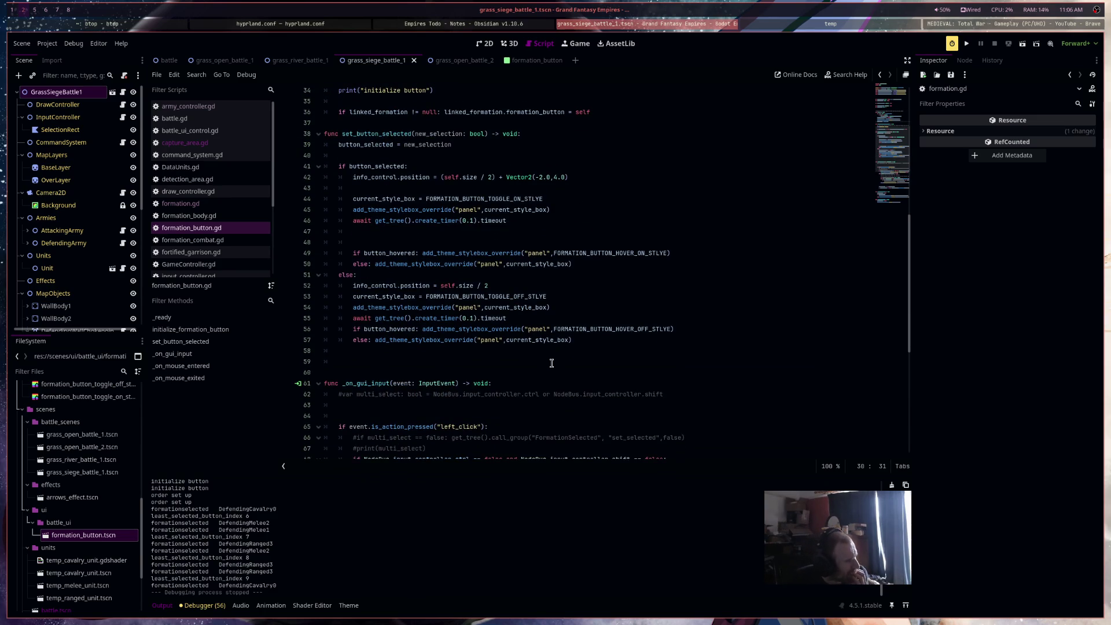
{"action": "scroll", "coordinate": [552, 362], "scroll_direction": "down", "scroll_amount": 8}
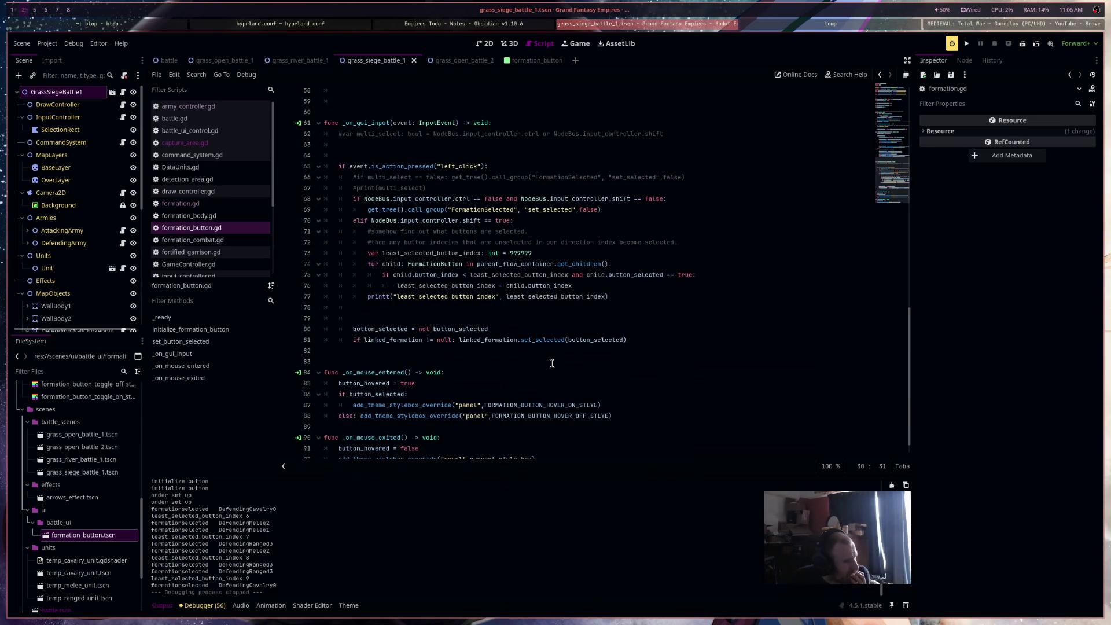
{"action": "left_click", "coordinate": [632, 297]}
{"action": "key", "text": "shift+Home"}
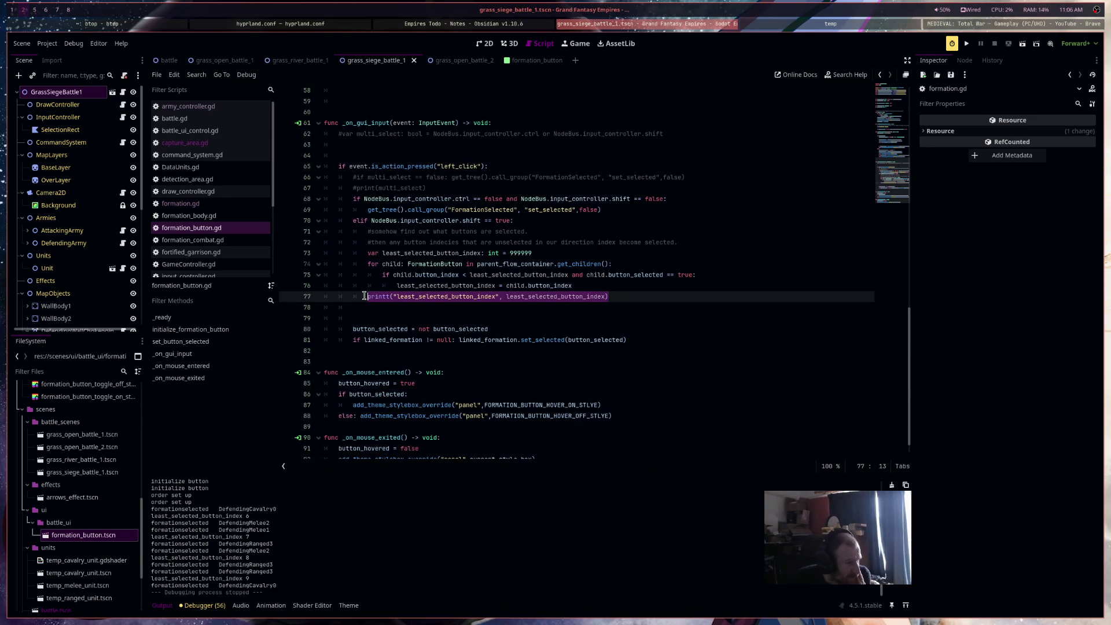
{"action": "left_click", "coordinate": [616, 297]}
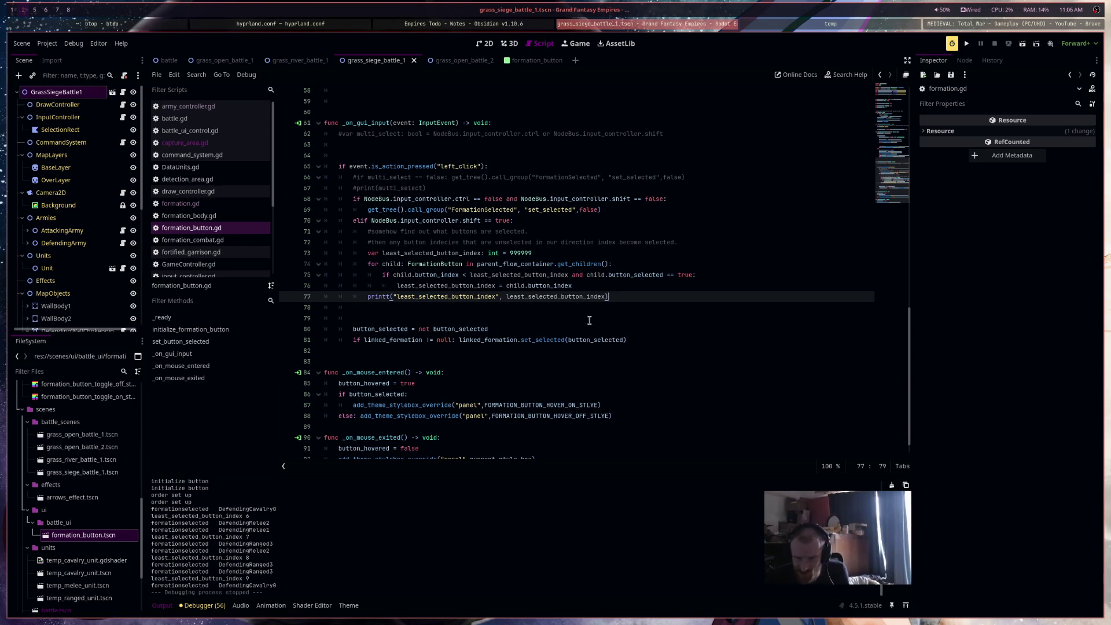
Duplicate the for loop below the print, fix its indentation, and save formation_button.gd.
{"action": "mouse_move", "coordinate": [575, 285]}
{"action": "left_mouse_down"}
{"action": "mouse_move", "coordinate": [312, 254]}
{"action": "mouse_move", "coordinate": [310, 264]}
{"action": "left_mouse_up"}
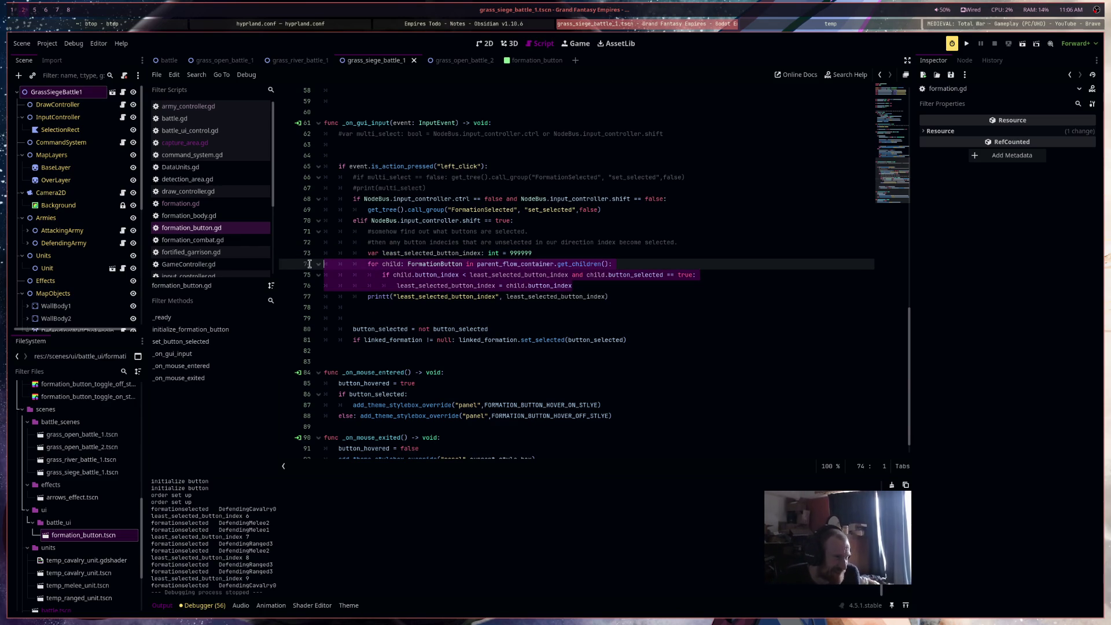
{"action": "key", "text": "ctrl+c"}
{"action": "left_click", "coordinate": [402, 313]}
{"action": "key", "text": "Tab"}
{"action": "key", "text": "ctrl+v"}
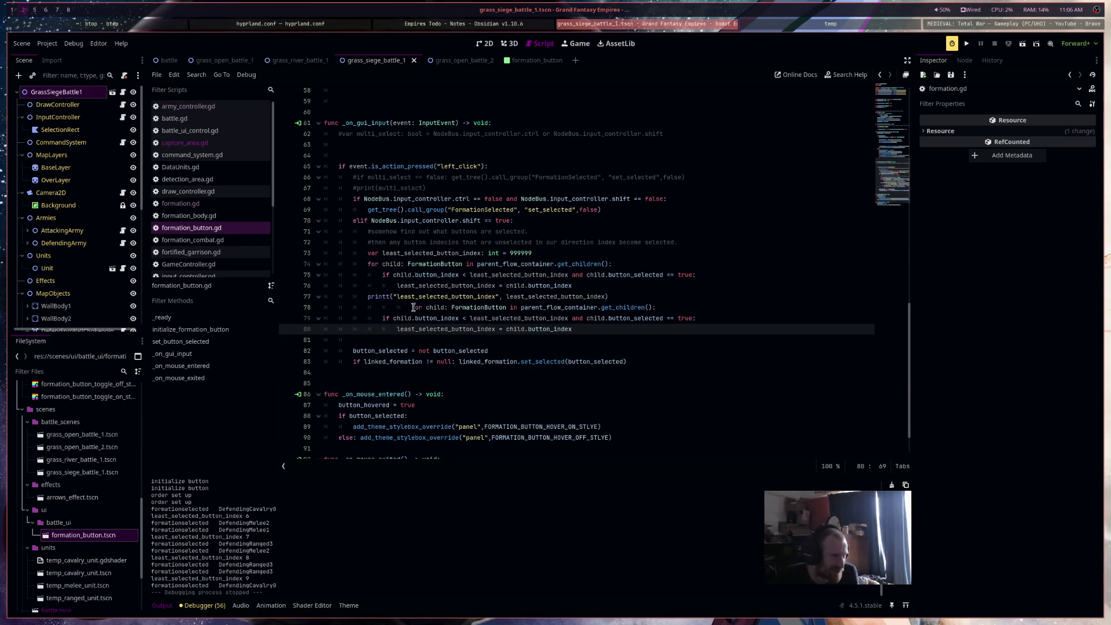
{"action": "left_click", "coordinate": [414, 307]}
{"action": "key", "text": "BackSpace"}
{"action": "key", "text": "BackSpace"}
{"action": "key", "text": "BackSpace"}
{"action": "key", "text": "ctrl+s"}
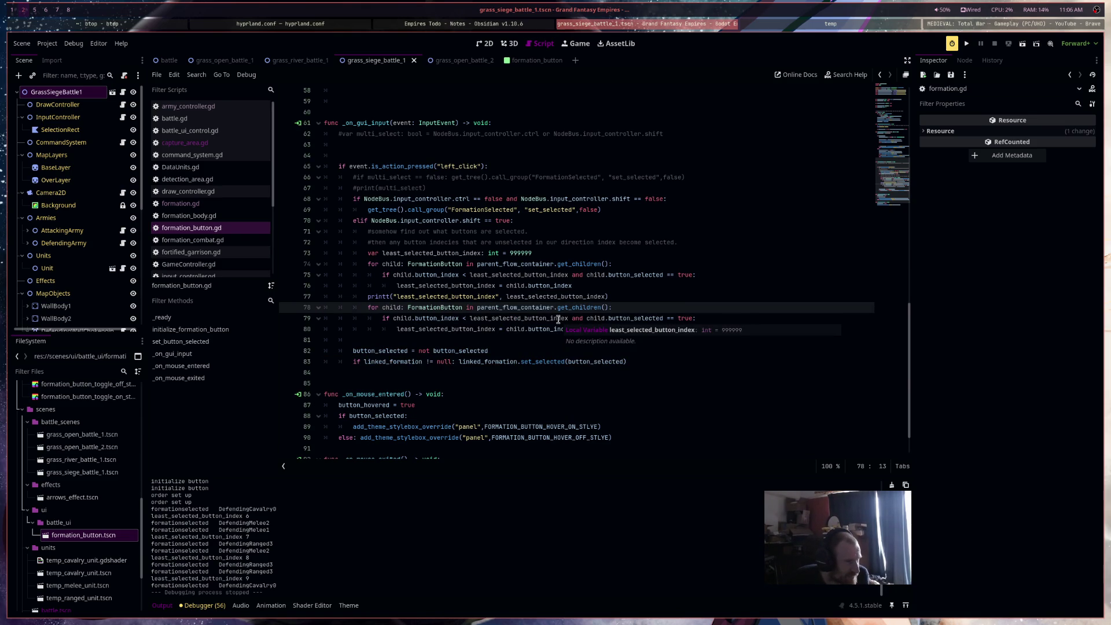
In the copy, test for false and call child.set_button_selected(true), then run the scene.
{"action": "left_click", "coordinate": [464, 318]}
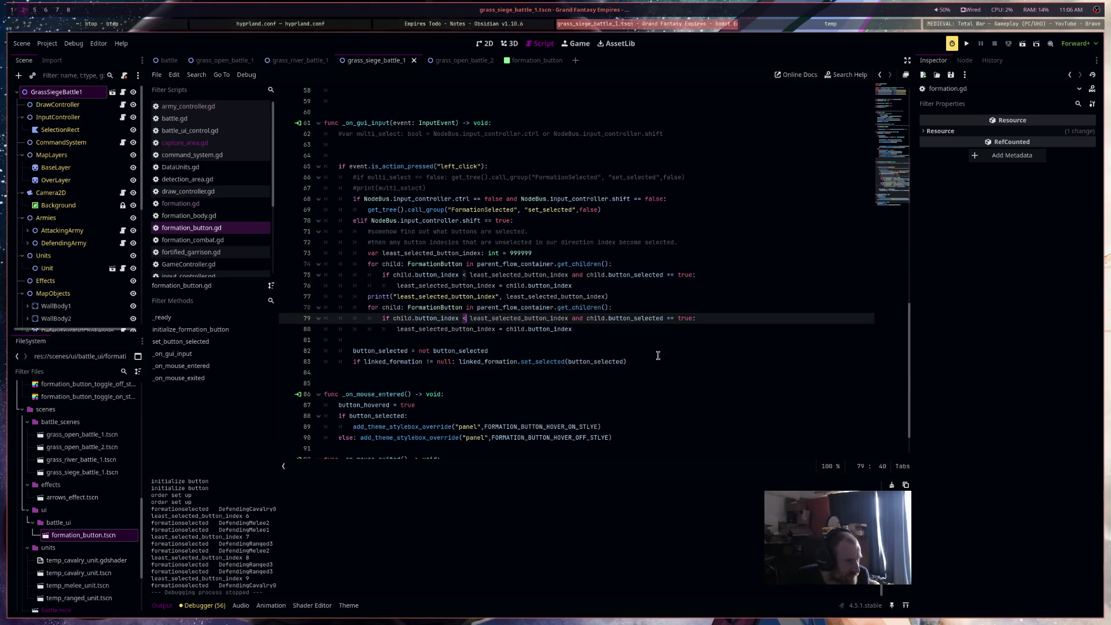
{"action": "double_click", "coordinate": [685, 319]}
{"action": "type", "text": "false"}
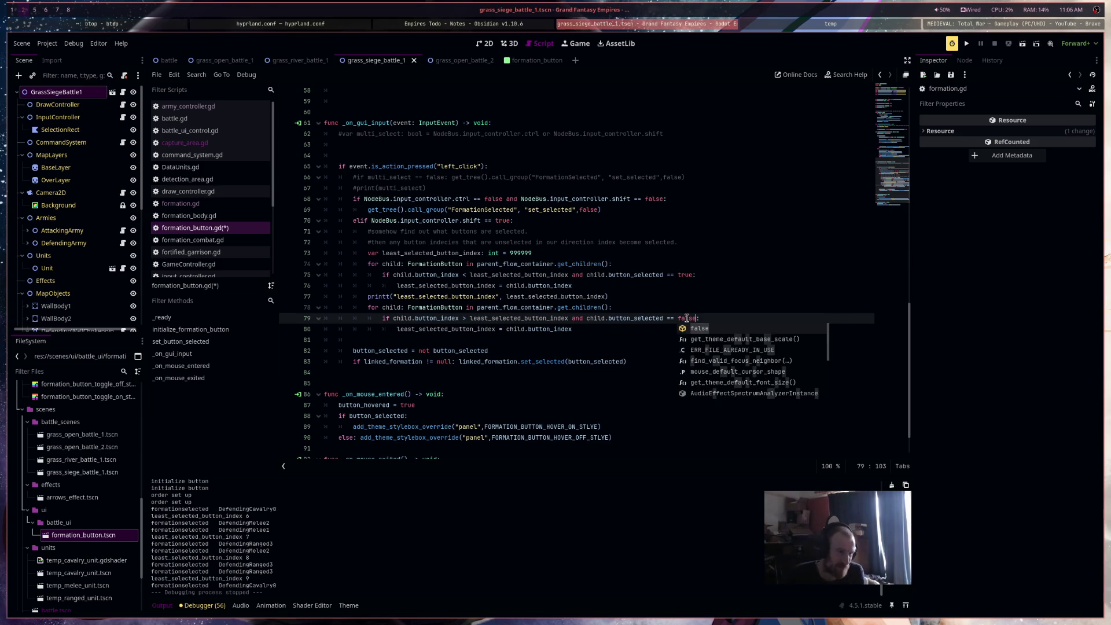
{"action": "left_click_drag", "start_coordinate": [575, 329], "coordinate": [394, 329]}
{"action": "type", "text": "child."}
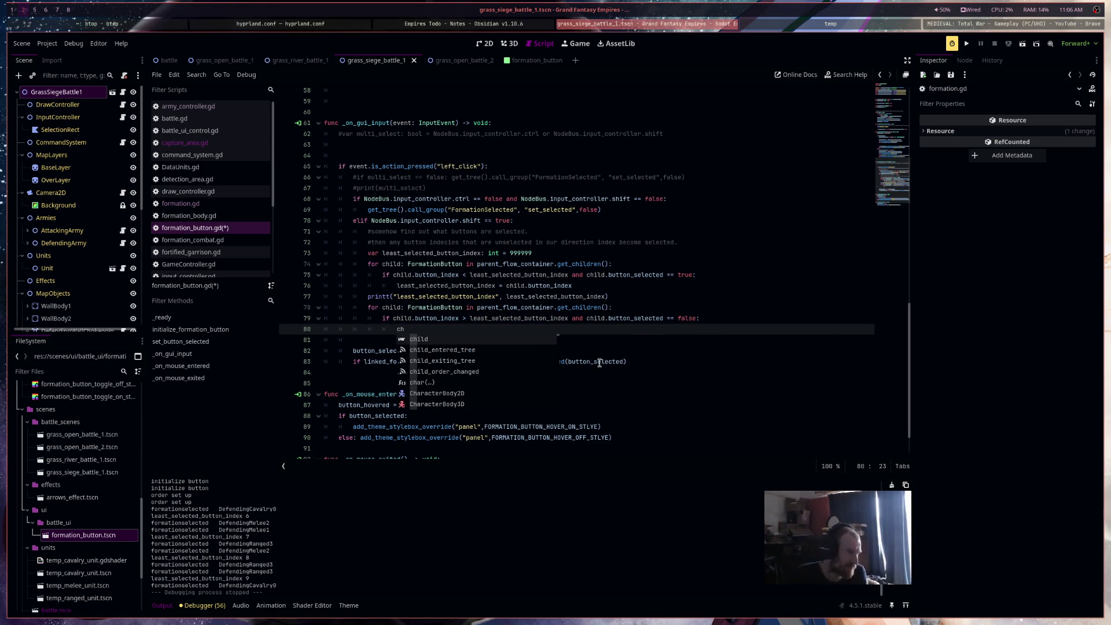
{"action": "type", "text": "set_b"}
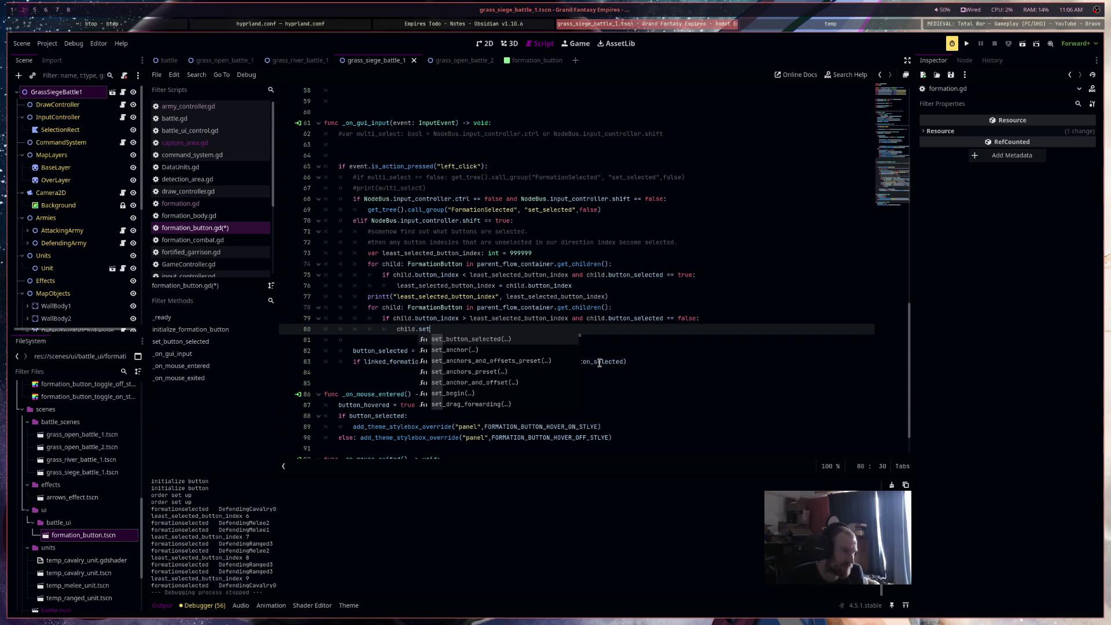
{"action": "key", "text": "Return"}
{"action": "type", "text": "rue"}
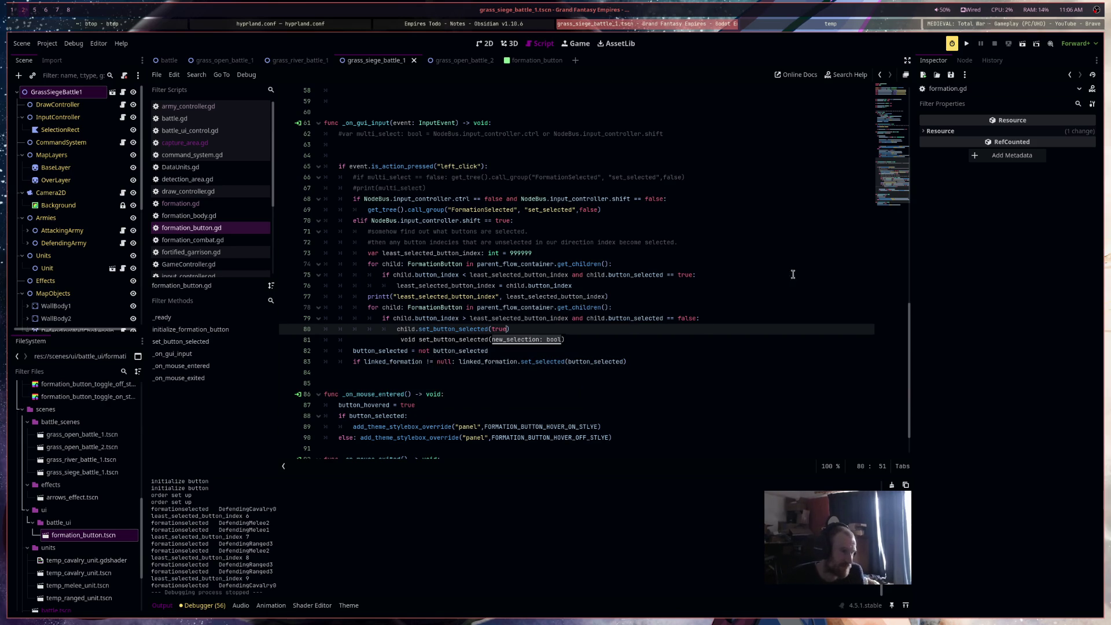
{"action": "left_click", "coordinate": [1022, 44]}
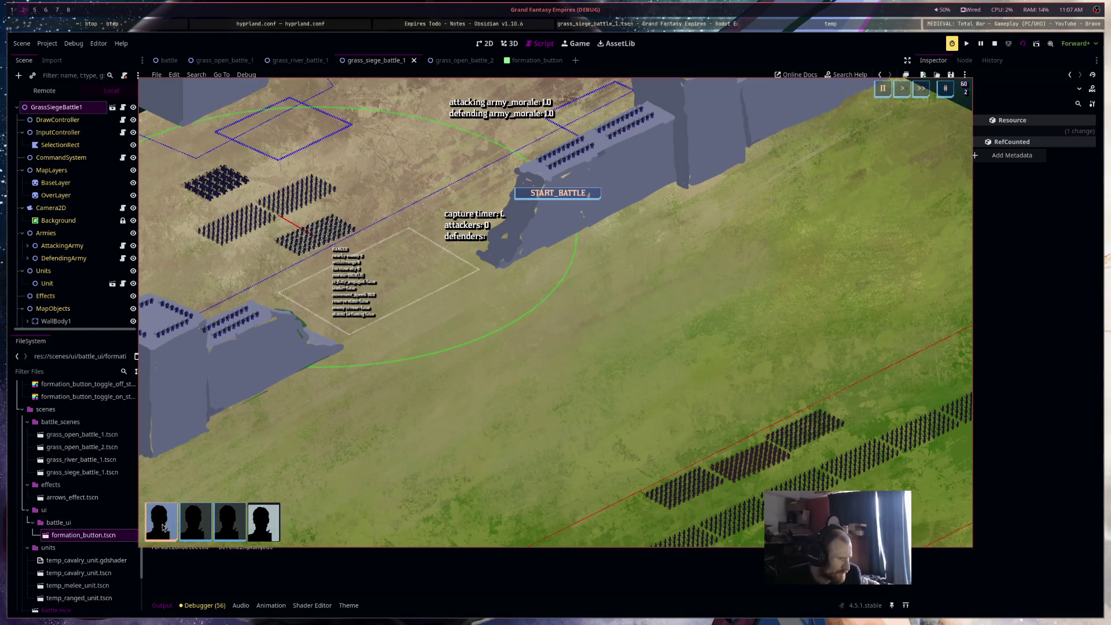
Shift-click the fourth and third formation buttons in the running battle, then stop the game.
{"action": "left_click", "coordinate": [261, 524]}
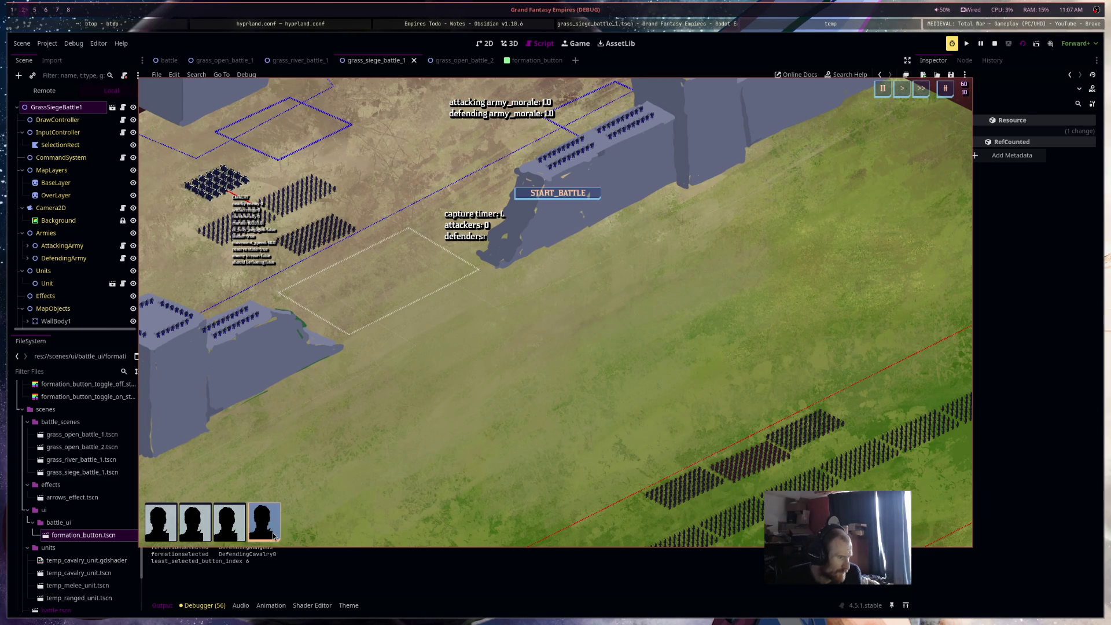
{"action": "left_click", "coordinate": [273, 529]}
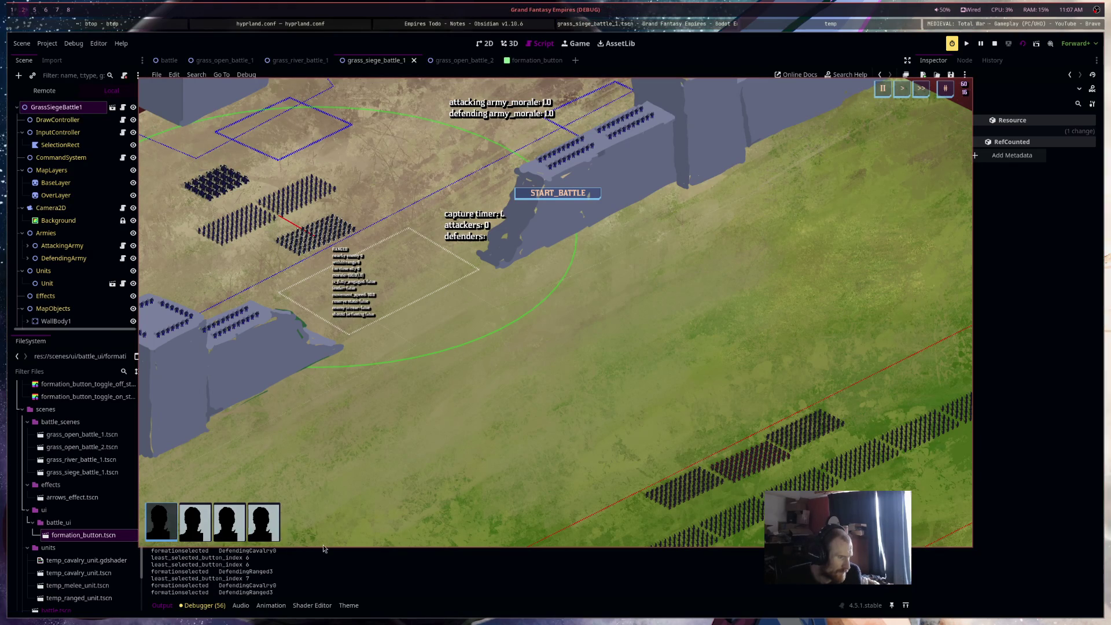
{"action": "left_click", "coordinate": [221, 532]}
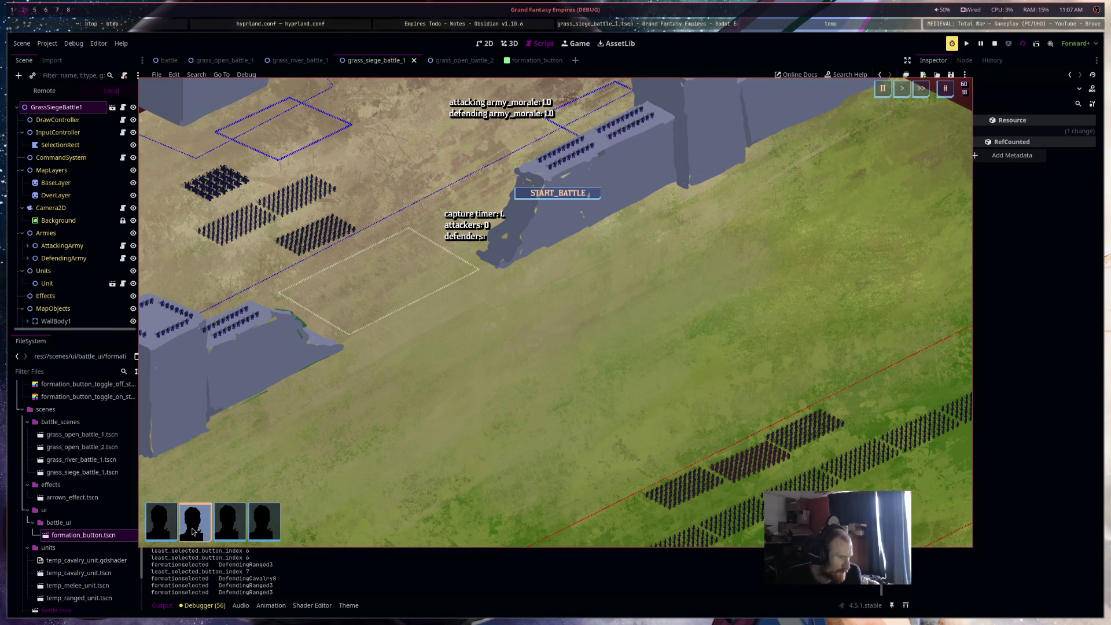
{"action": "left_click", "coordinate": [262, 537]}
{"action": "key", "text": "Tab"}
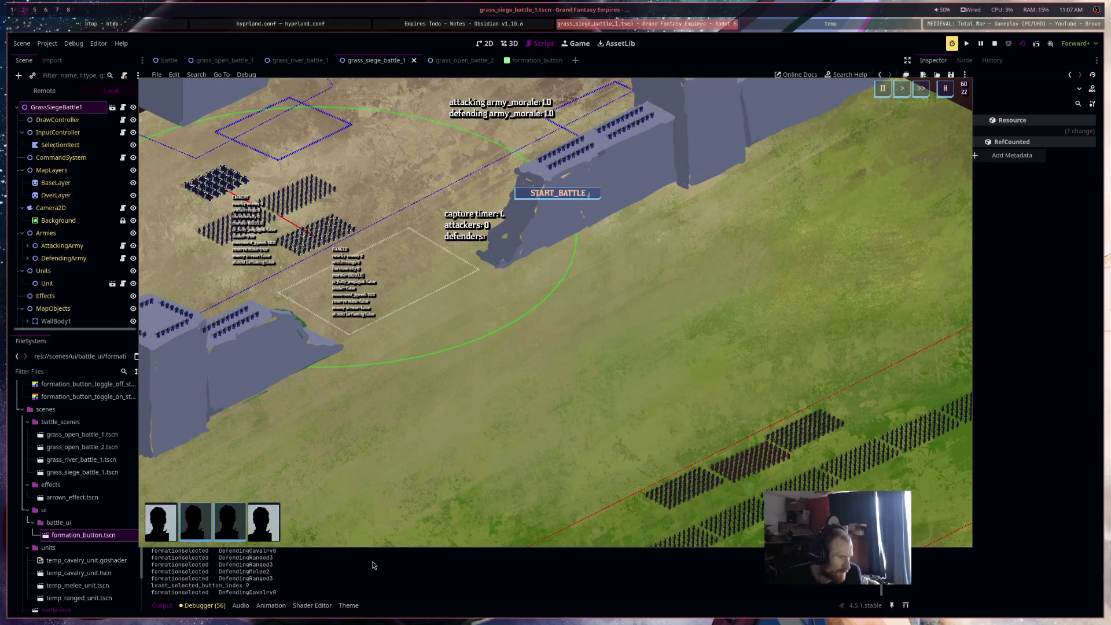
{"action": "left_click", "coordinate": [994, 44]}
{"action": "left_click", "coordinate": [667, 329]}
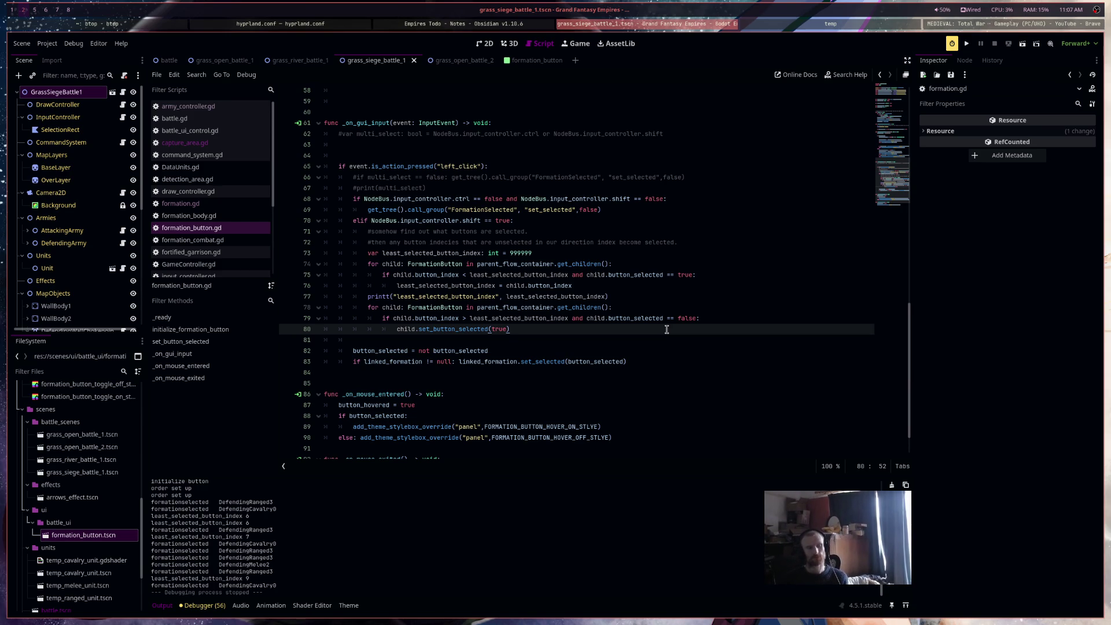
Add comments about deciding the selection direction below the printt line.
{"action": "left_click", "coordinate": [621, 293]}
{"action": "key", "text": "Return"}
{"action": "key", "text": "Return"}
{"action": "key", "text": "Return"}
{"action": "left_click", "coordinate": [610, 307]}
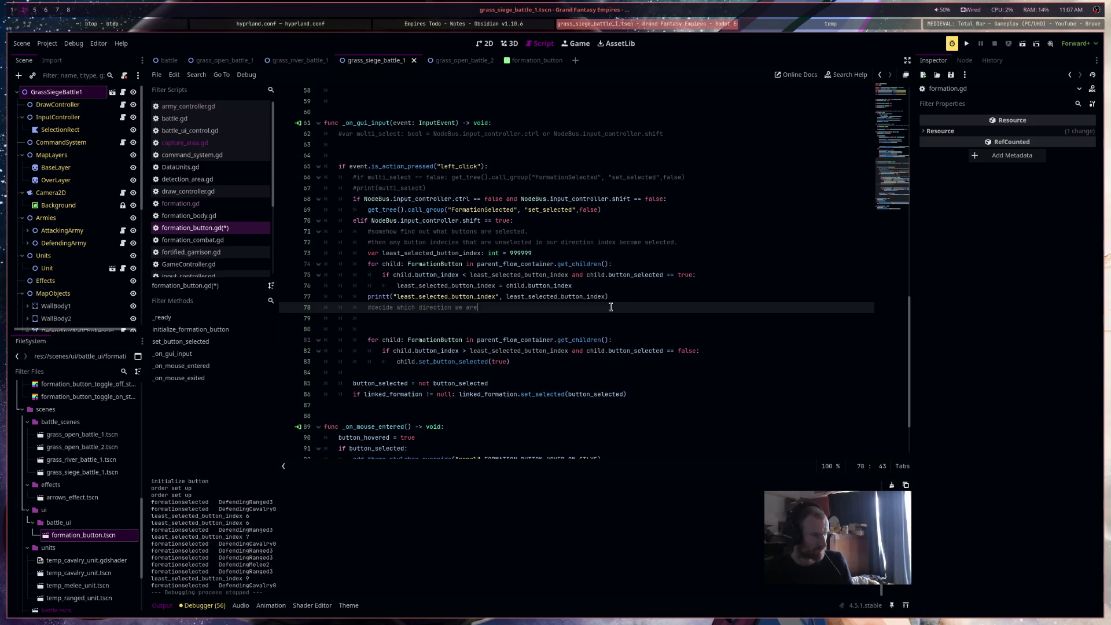
{"action": "key", "text": "Return"}
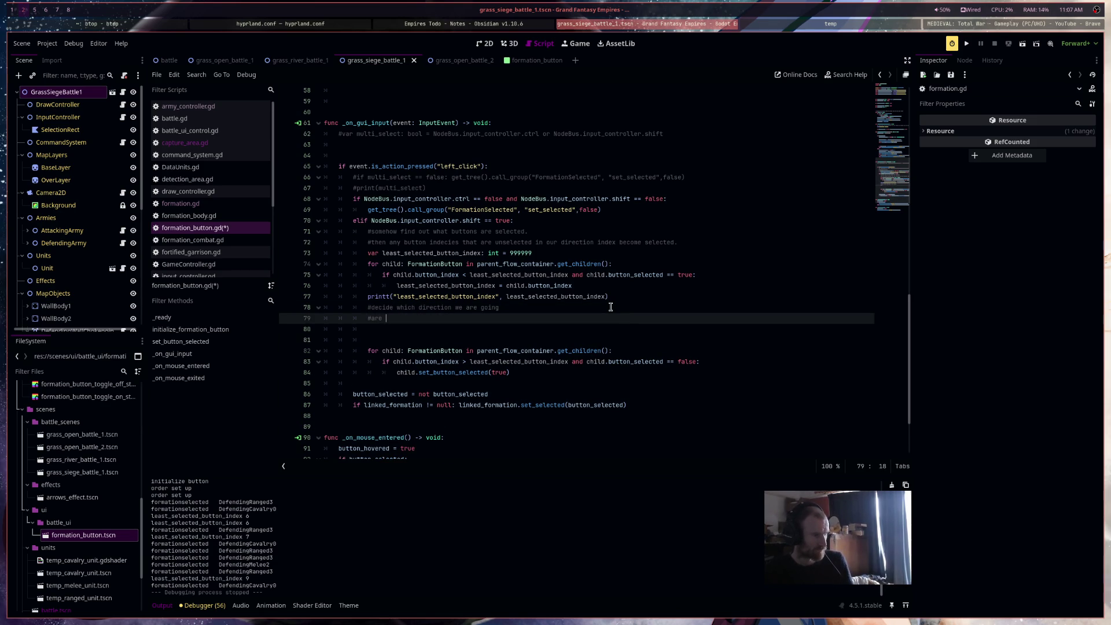
{"action": "type", "text": "ss?"}
{"action": "key", "text": "Return"}
Declare 'var higher_than_least: bool = button_index > least_selected_button_index'.
{"action": "type", "text": "var more_o"}
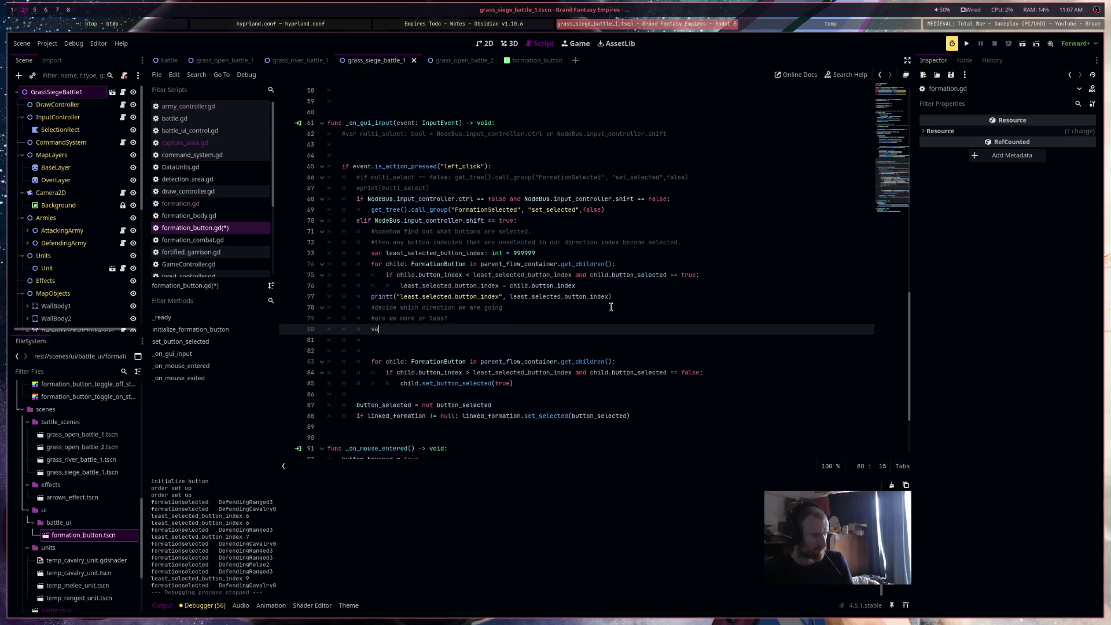
{"action": "type", "text": "r_less?"}
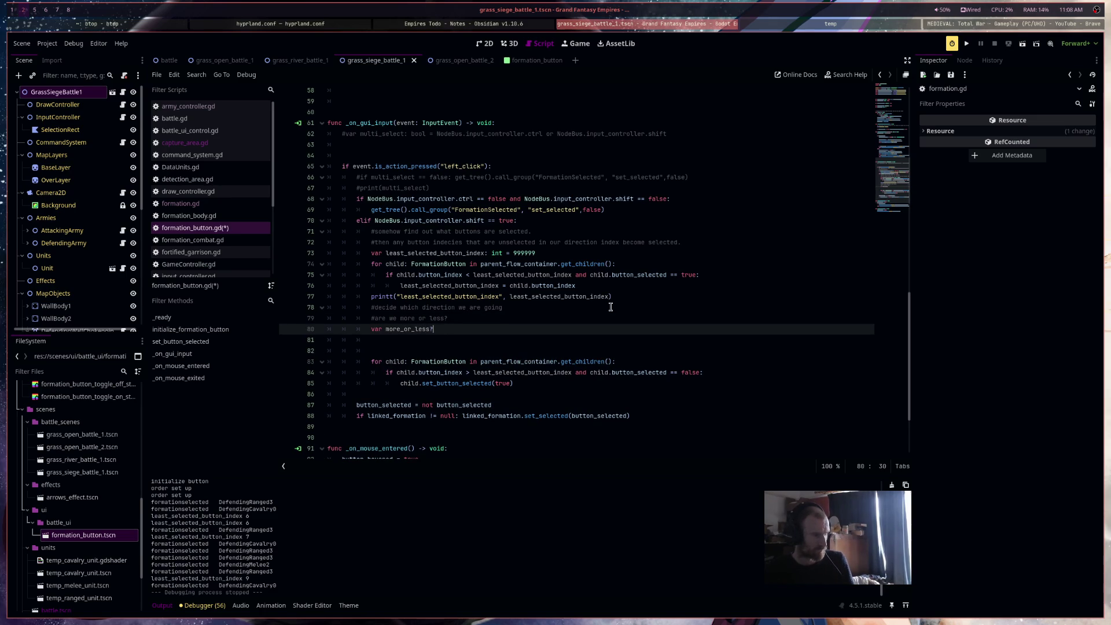
{"action": "key", "text": "BackSpace"}
{"action": "type", "text": "bool ="}
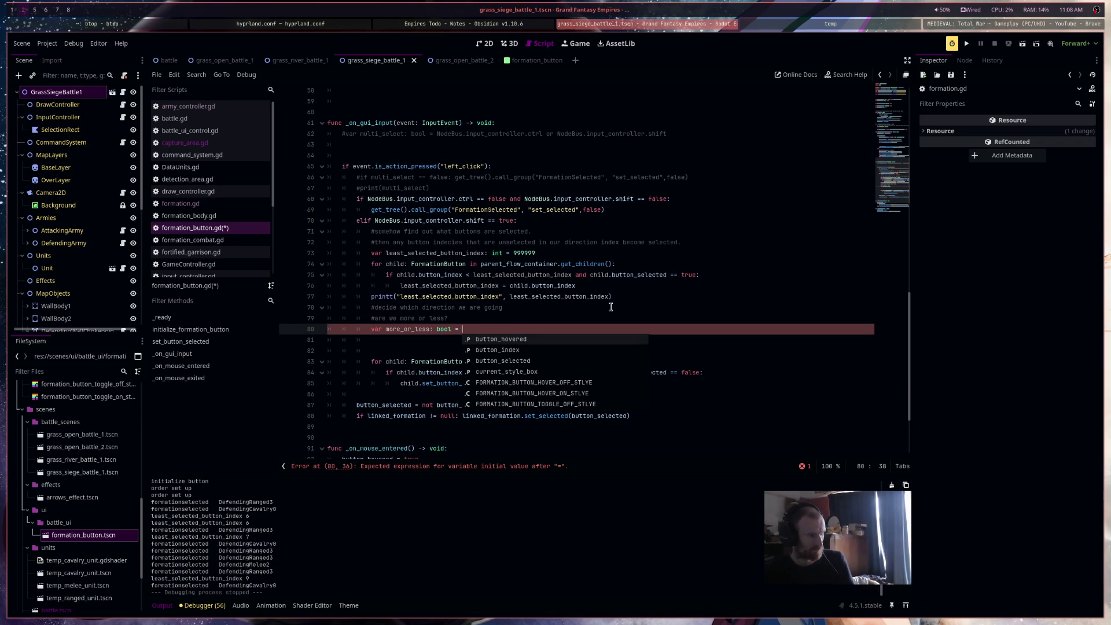
{"action": "key", "text": "Down"}
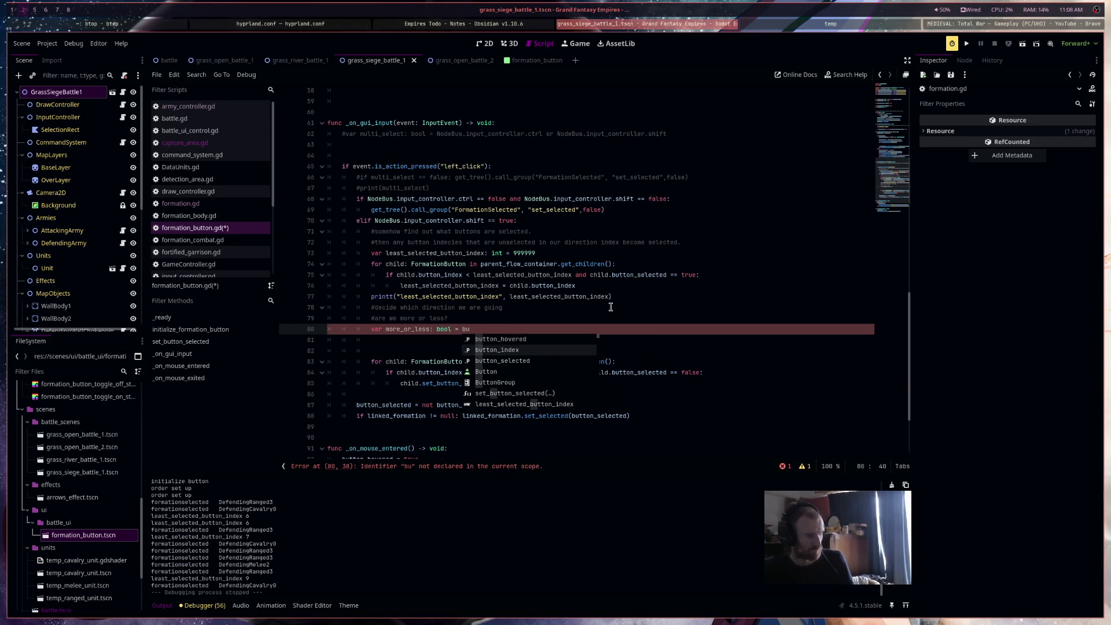
{"action": "key", "text": "Return"}
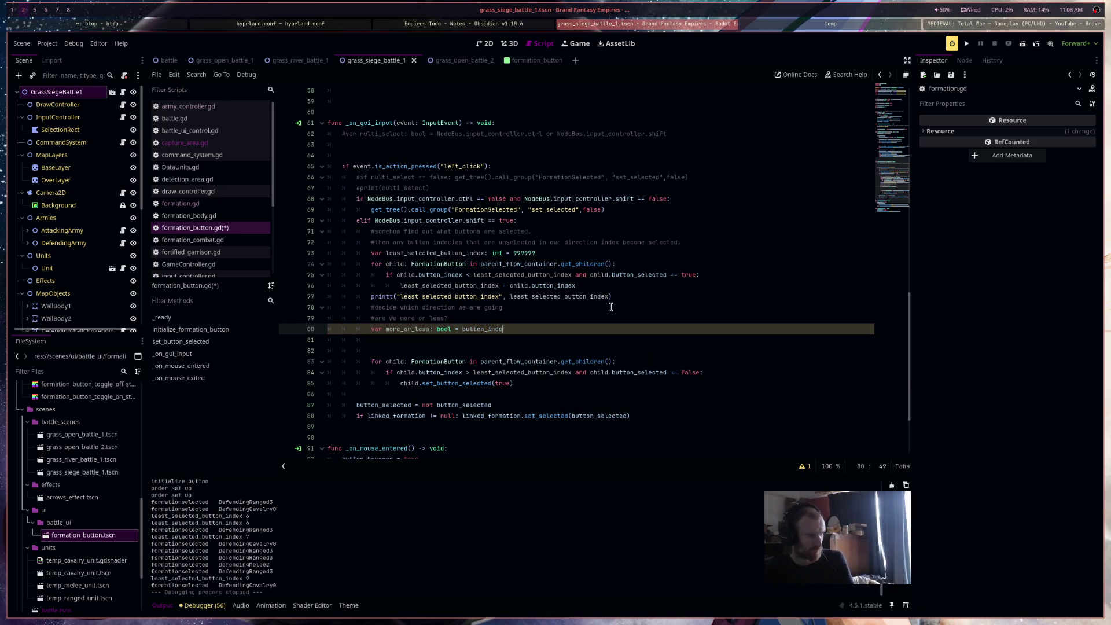
{"action": "key", "text": "BackSpace"}
{"action": "key", "text": "BackSpace"}
{"action": "key", "text": "BackSpace"}
{"action": "key", "text": "BackSpace"}
{"action": "type", "text": "higher_than"}
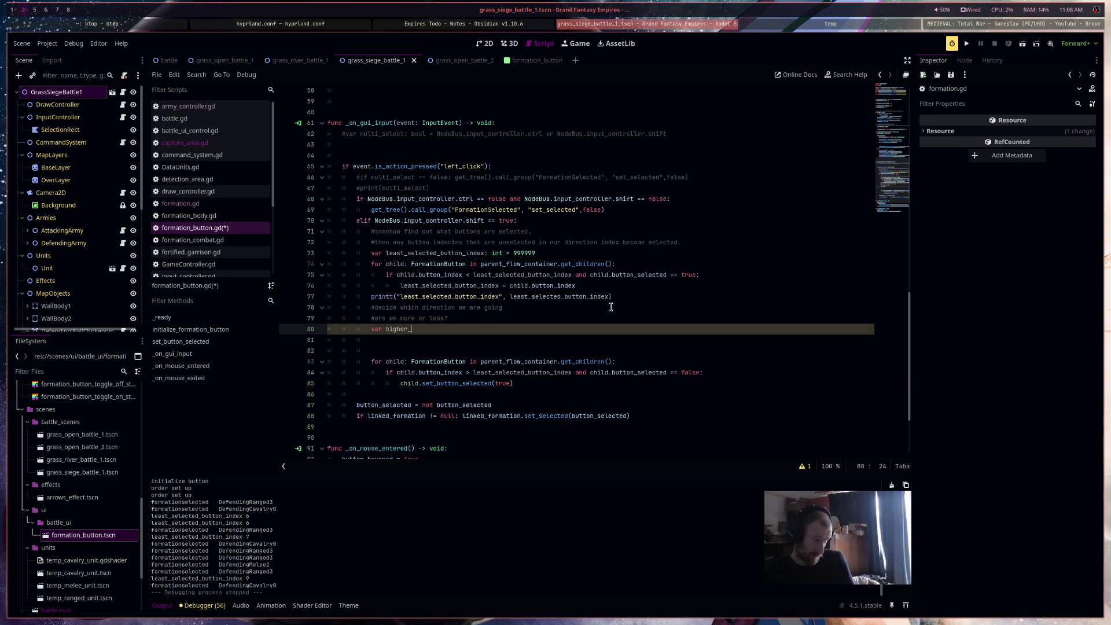
{"action": "type", "text": "_"}
{"action": "type", "text": "ease"}
{"action": "type", "text": "t: bool ="}
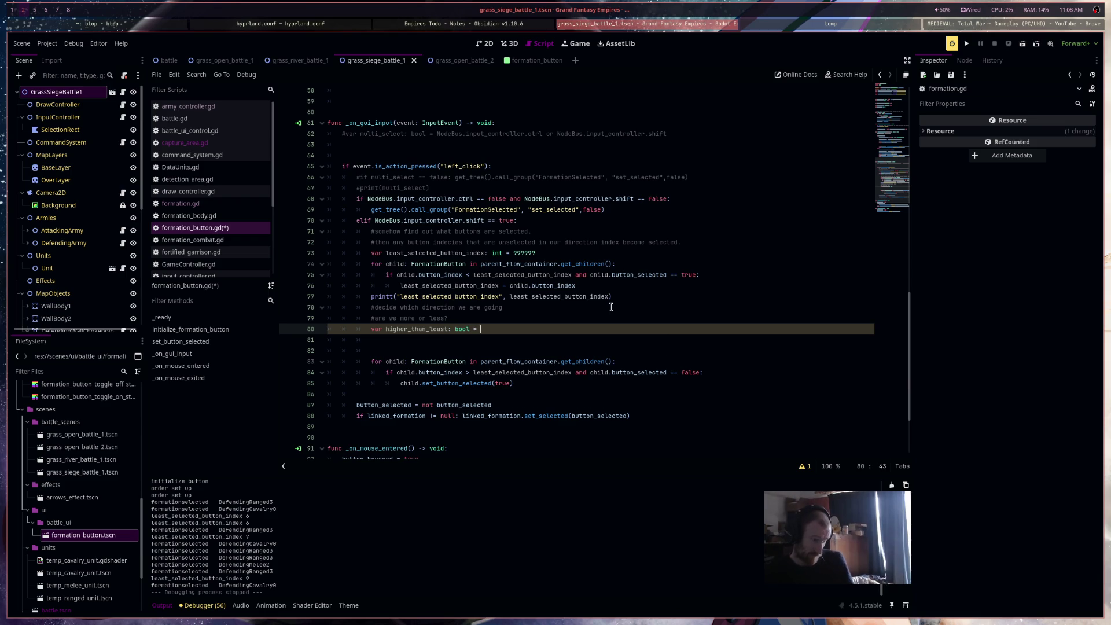
{"action": "type", "text": "l"}
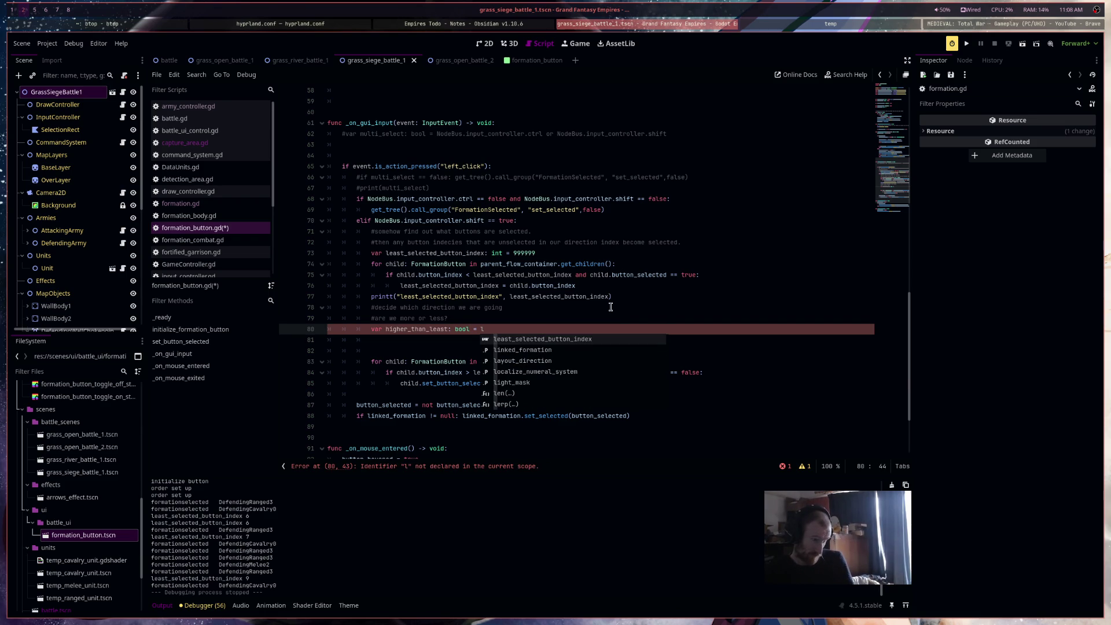
{"action": "key", "text": "BackSpace"}
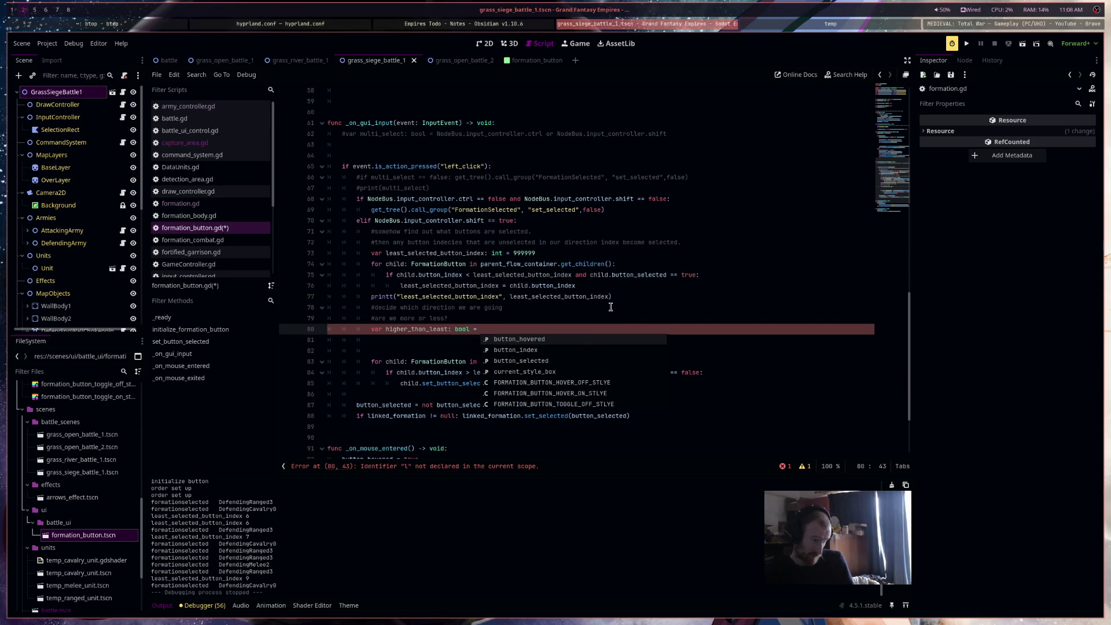
{"action": "type", "text": "button_index > l"}
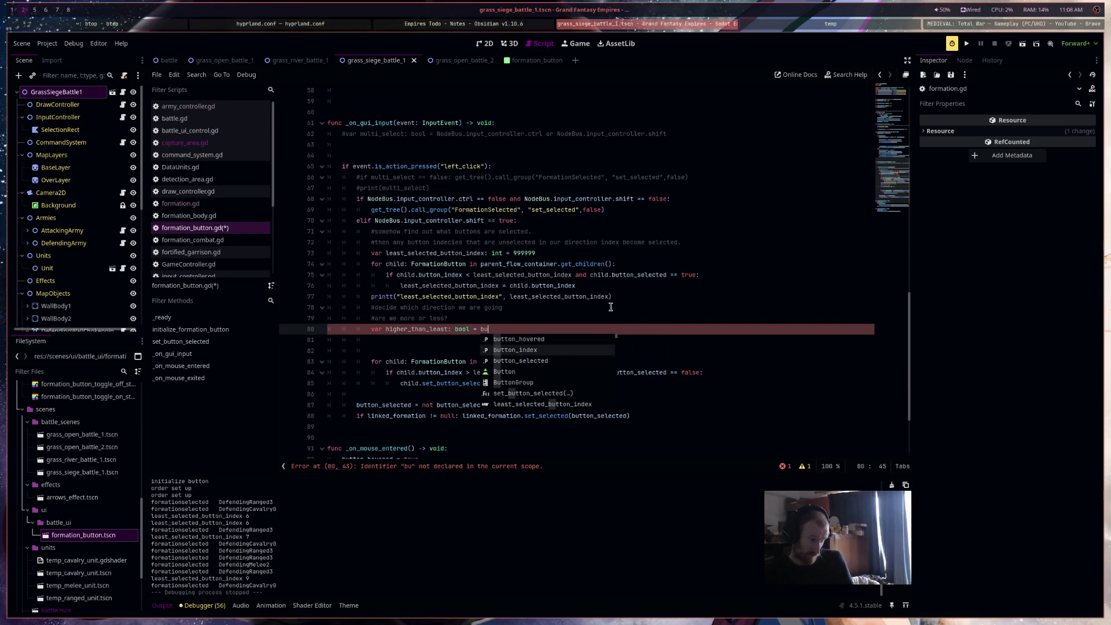
{"action": "type", "text": "e"}
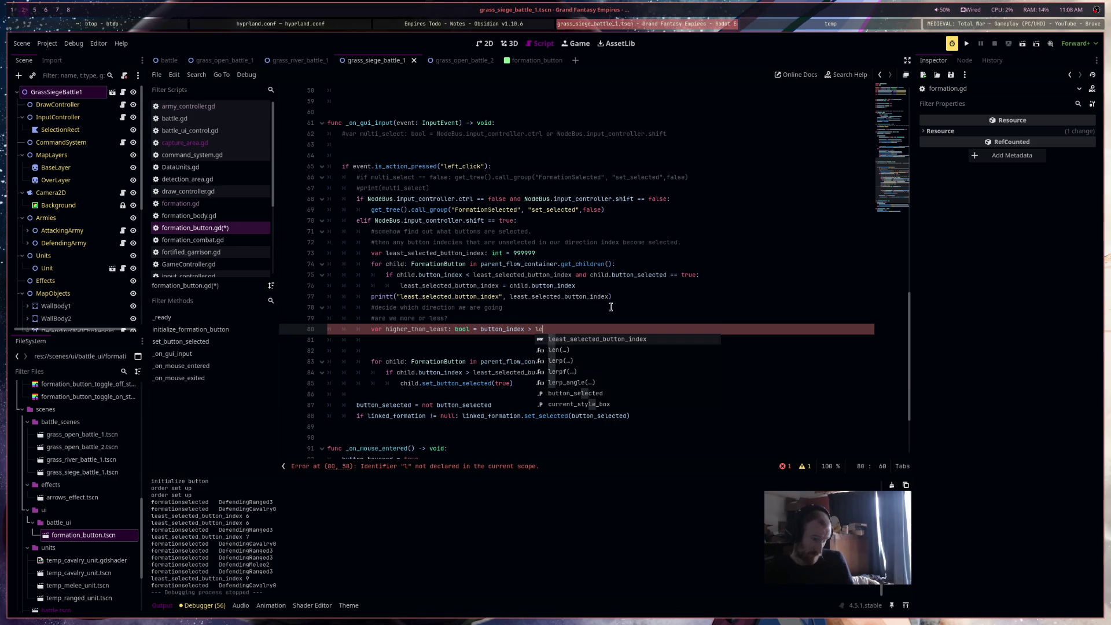
{"action": "key", "text": "Return"}
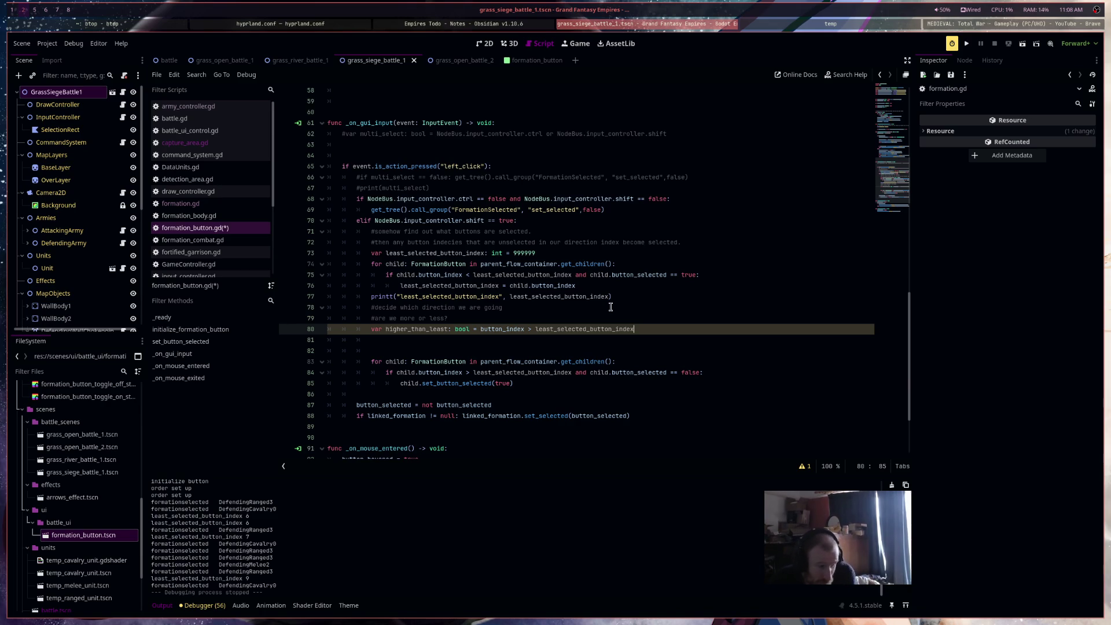
Change the comparison to >= and wrap the selection loop in 'if higher_than_least'.
{"action": "left_click", "coordinate": [507, 343]}
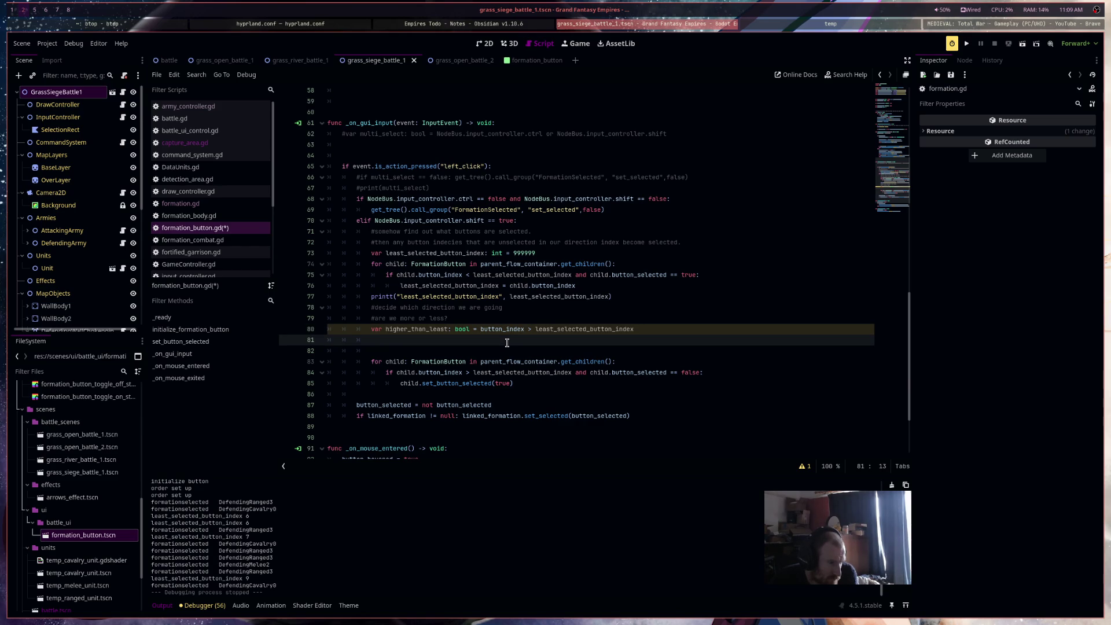
{"action": "left_click", "coordinate": [470, 372]}
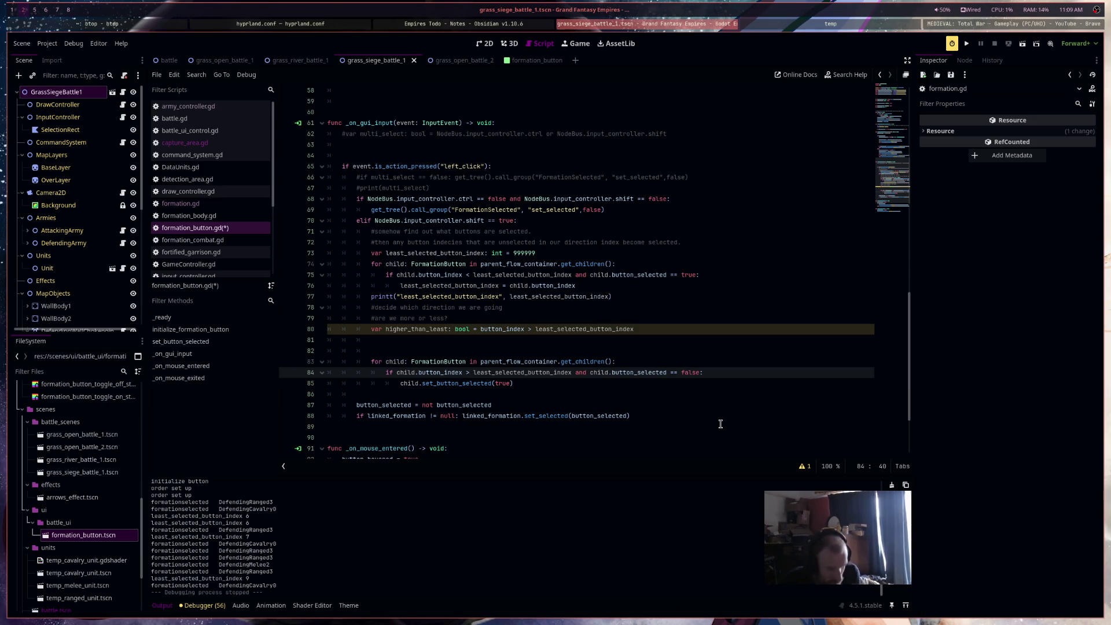
{"action": "type", "text": "="}
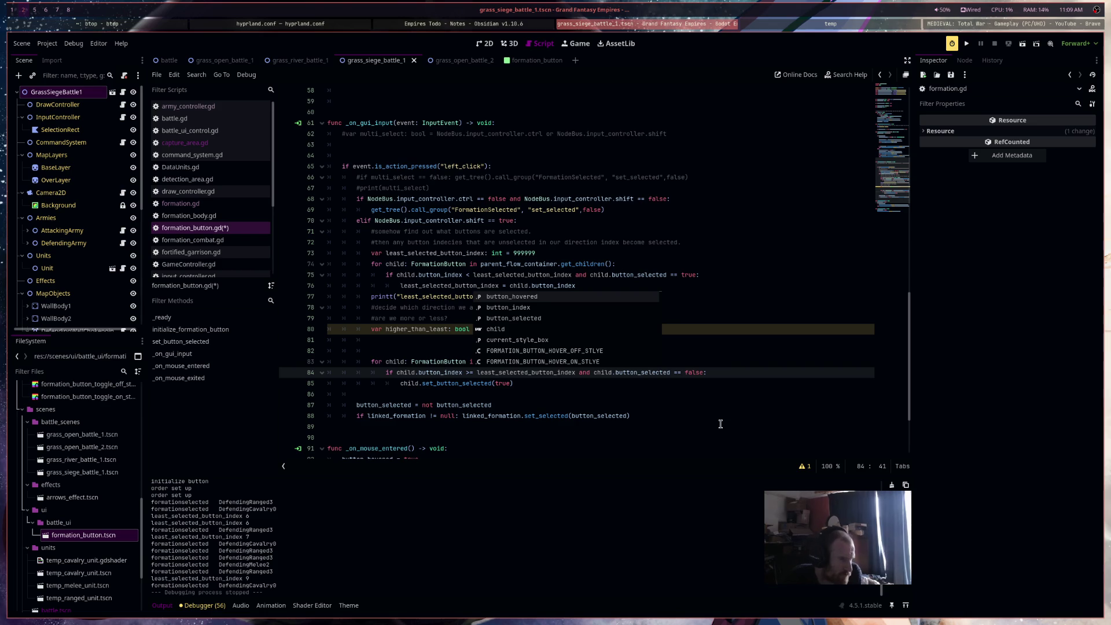
{"action": "left_click", "coordinate": [403, 349]}
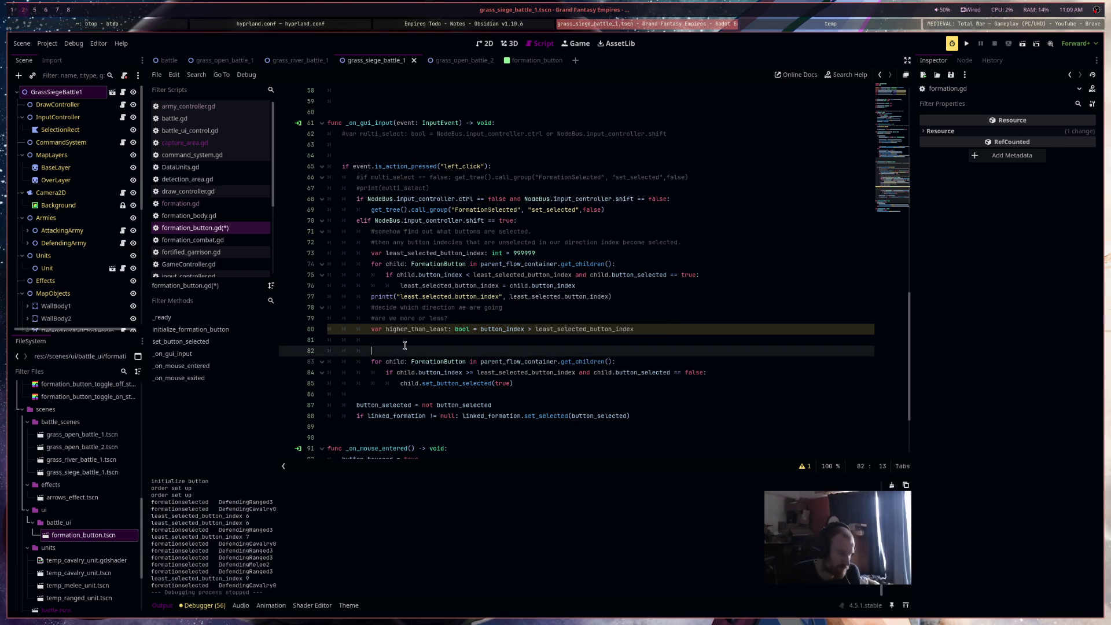
{"action": "type", "text": "if higher_than_least"}
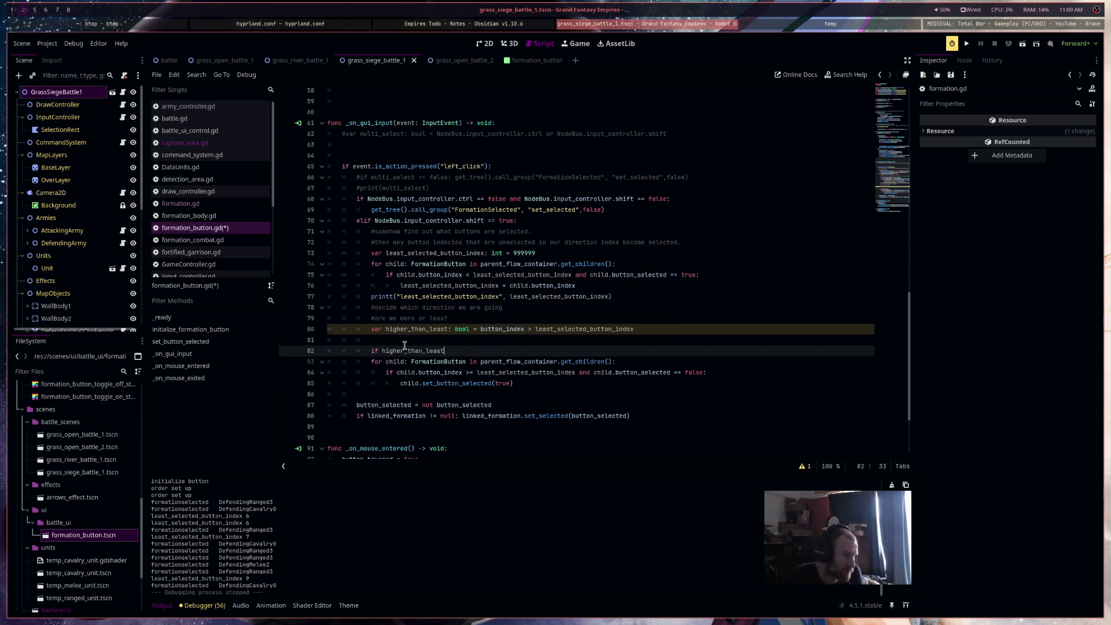
{"action": "mouse_move", "coordinate": [514, 383]}
{"action": "left_mouse_down"}
{"action": "mouse_move", "coordinate": [324, 374]}
{"action": "mouse_move", "coordinate": [302, 357]}
{"action": "left_mouse_up"}
{"action": "key", "text": "Tab"}
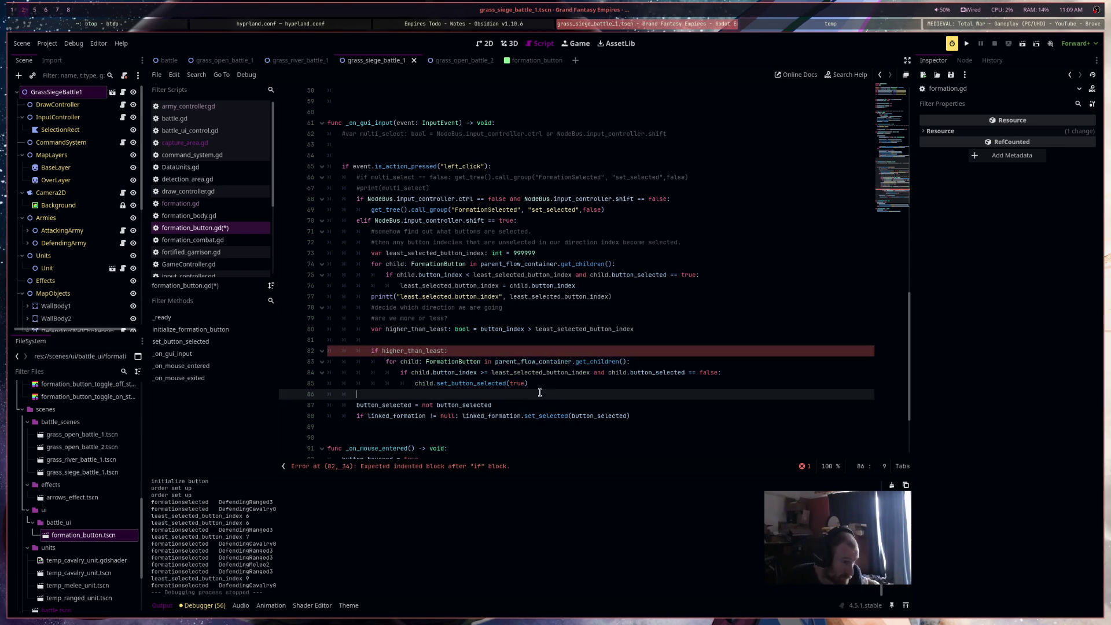
Add an else: branch containing a copy of the selection loop.
{"action": "left_click", "coordinate": [552, 383]}
{"action": "type", "text": ")"}
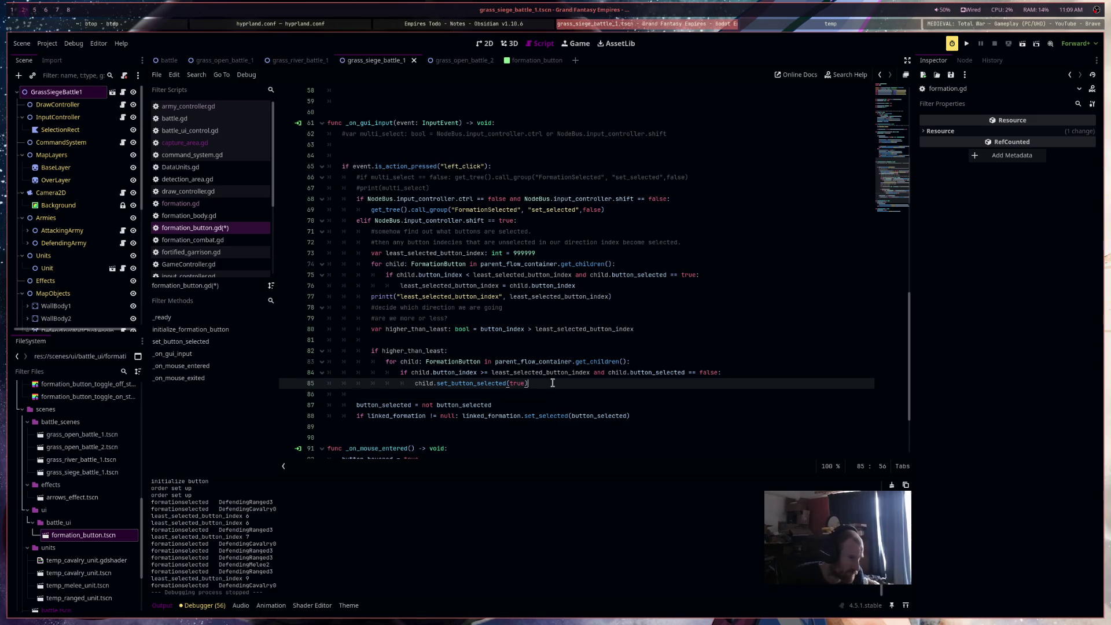
{"action": "key", "text": "Return"}
{"action": "type", "text": "else:"}
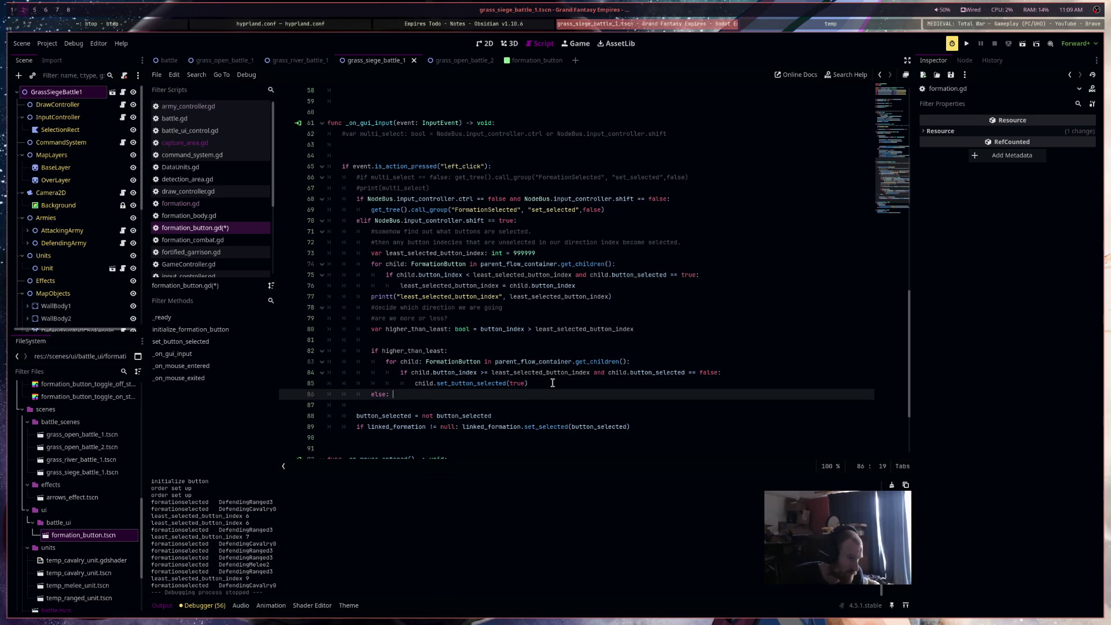
{"action": "left_click_drag", "start_coordinate": [552, 383], "coordinate": [294, 363]}
{"action": "key", "text": "ctrl+c"}
{"action": "left_click", "coordinate": [432, 405]}
{"action": "key", "text": "ctrl+v"}
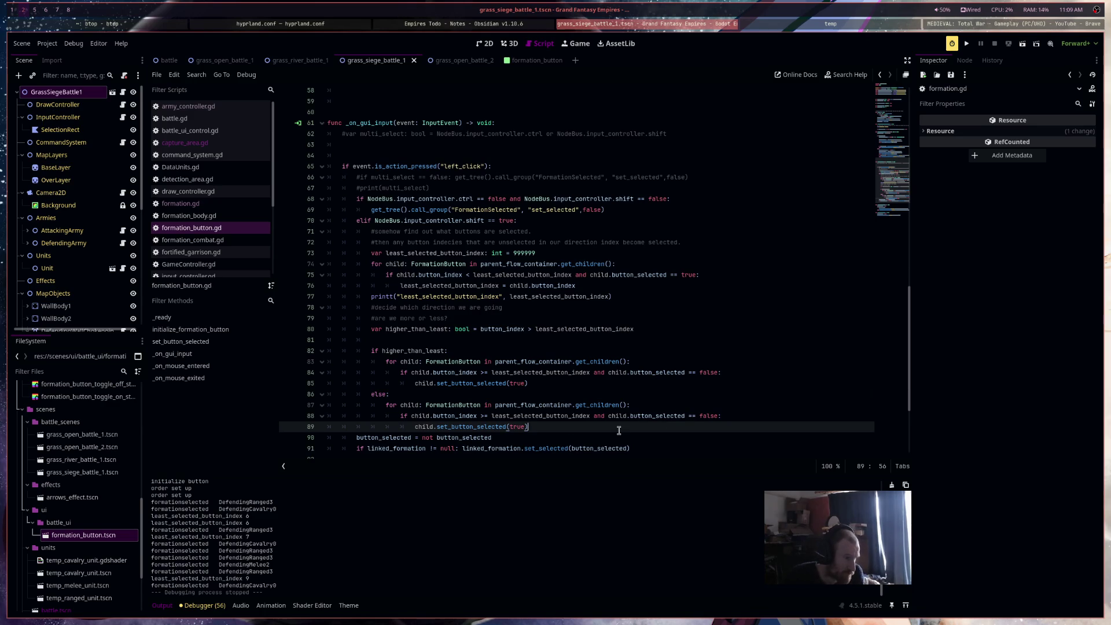
Save formation_button.gd and rerun the siege battle scene.
{"action": "key", "text": "Return"}
{"action": "key", "text": "ctrl+s"}
{"action": "key", "text": "BackSpace"}
{"action": "key", "text": "BackSpace"}
{"action": "key", "text": "BackSpace"}
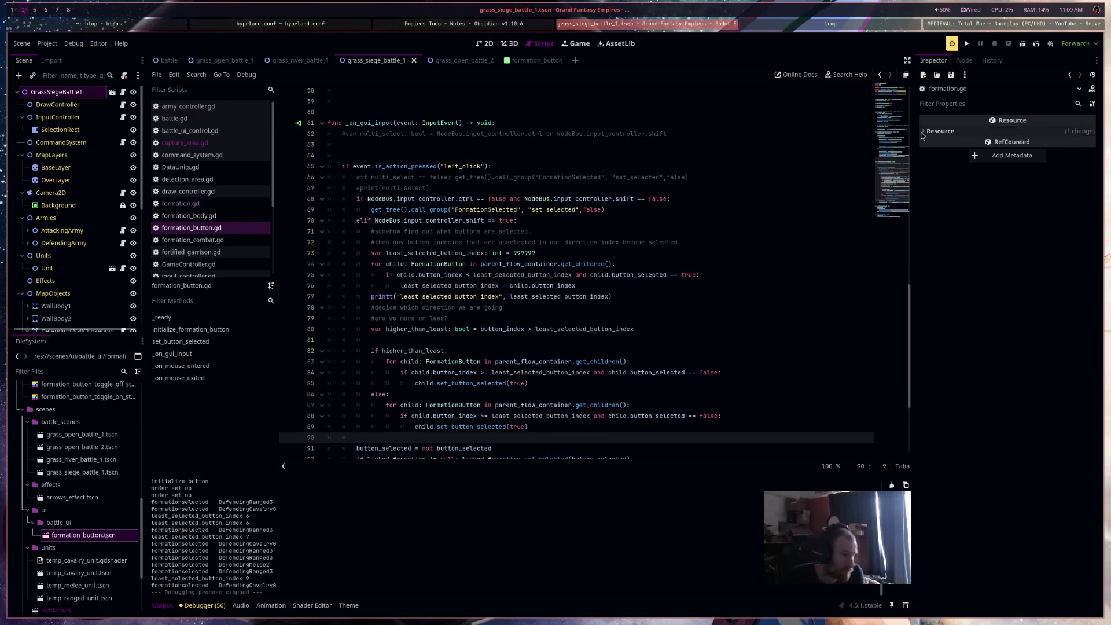
{"action": "left_click", "coordinate": [1021, 46]}
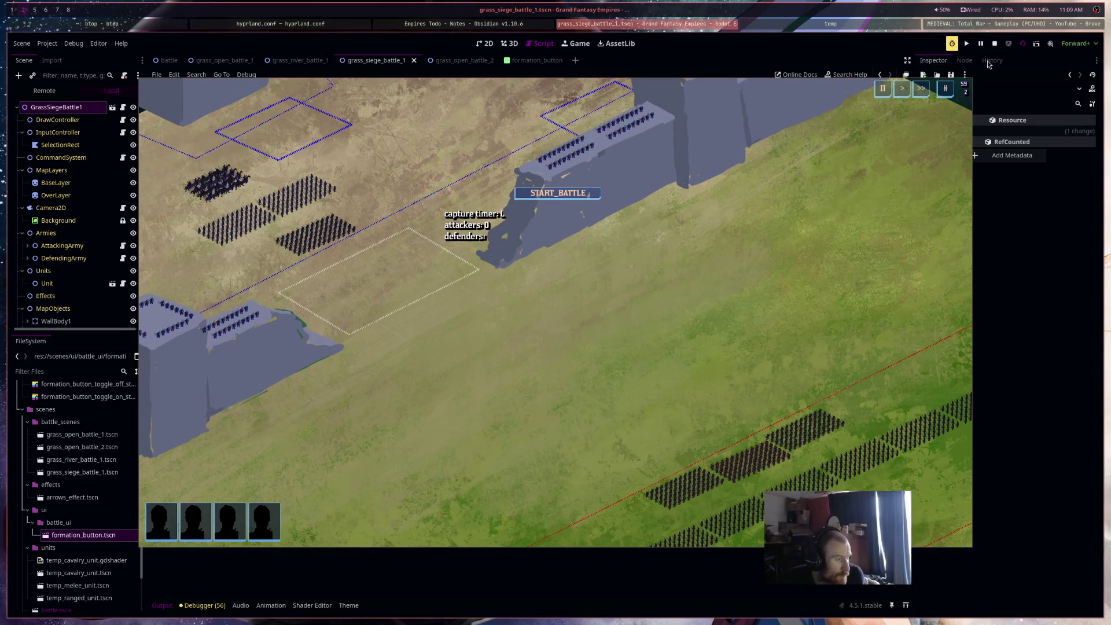
Click the fourth formation portrait repeatedly in the running battle, then stop the game.
{"action": "left_click", "coordinate": [264, 521]}
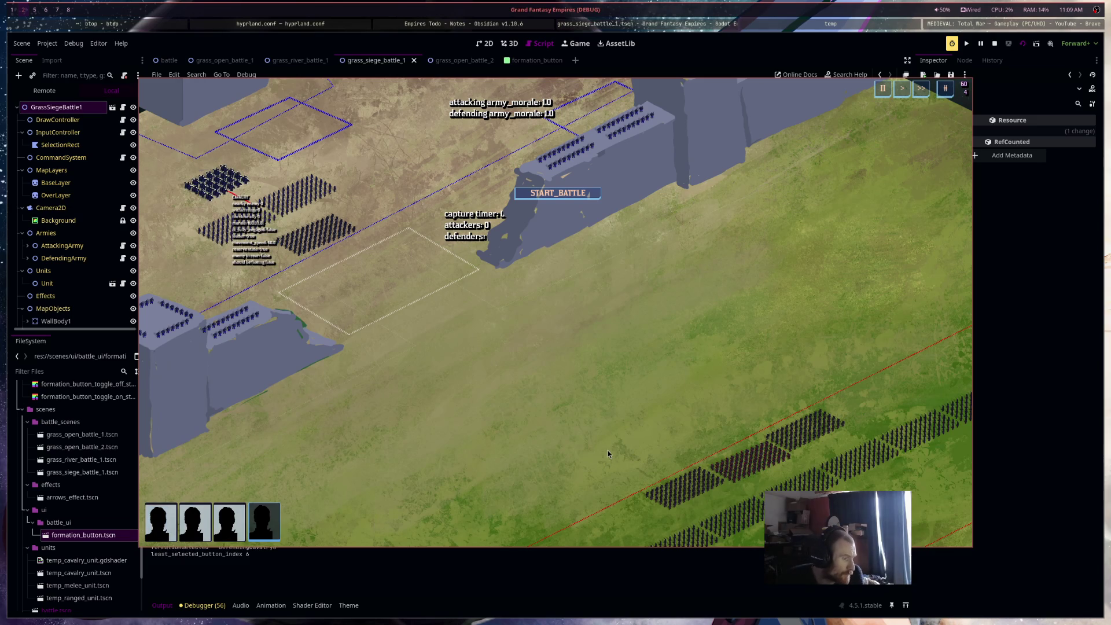
{"action": "left_click", "coordinate": [264, 520]}
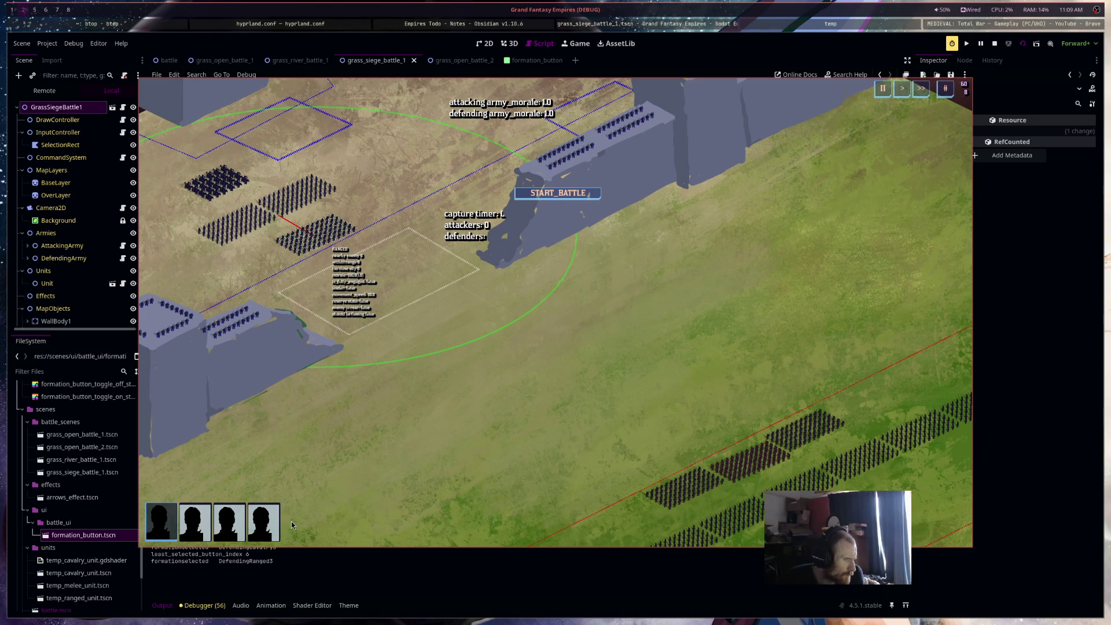
{"action": "left_click", "coordinate": [266, 525]}
{"action": "left_click", "coordinate": [267, 526]}
{"action": "left_click", "coordinate": [267, 526]}
{"action": "left_click", "coordinate": [268, 526]}
{"action": "left_click", "coordinate": [268, 527]}
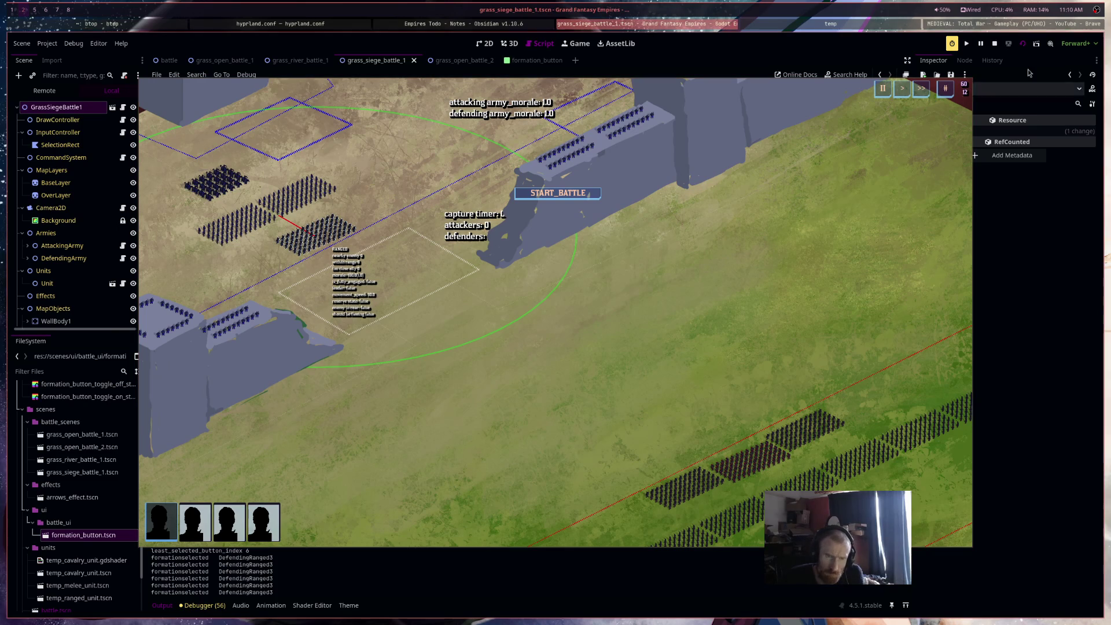
{"action": "left_click", "coordinate": [994, 43]}
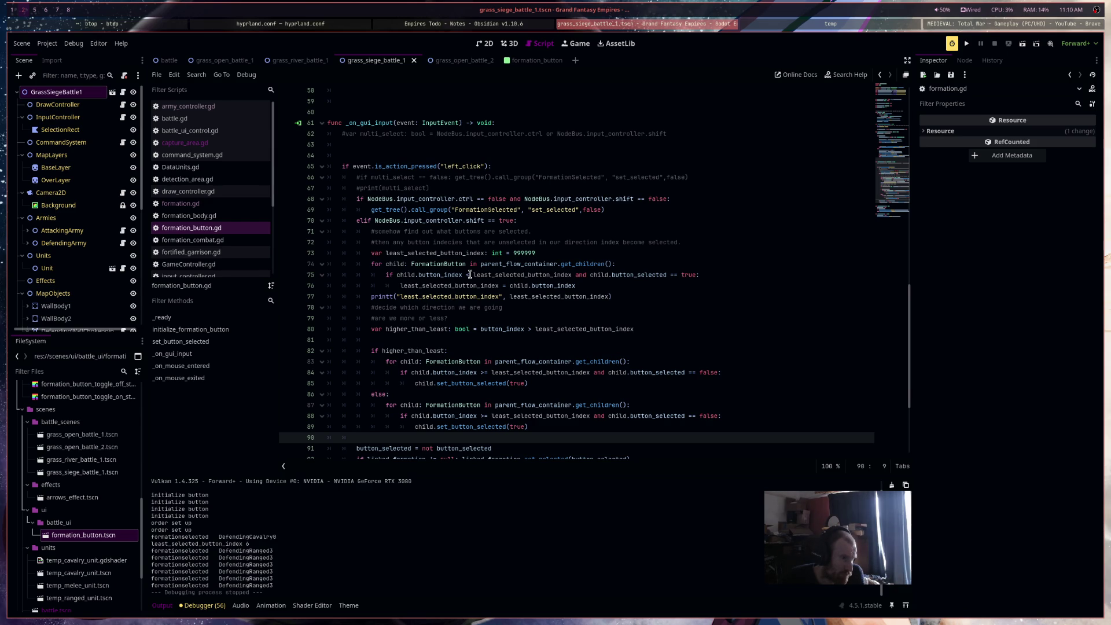
Add print("unselect") on a new line after the deselect call on line 69.
{"action": "scroll", "coordinate": [470, 275], "scroll_direction": "down", "scroll_amount": 2}
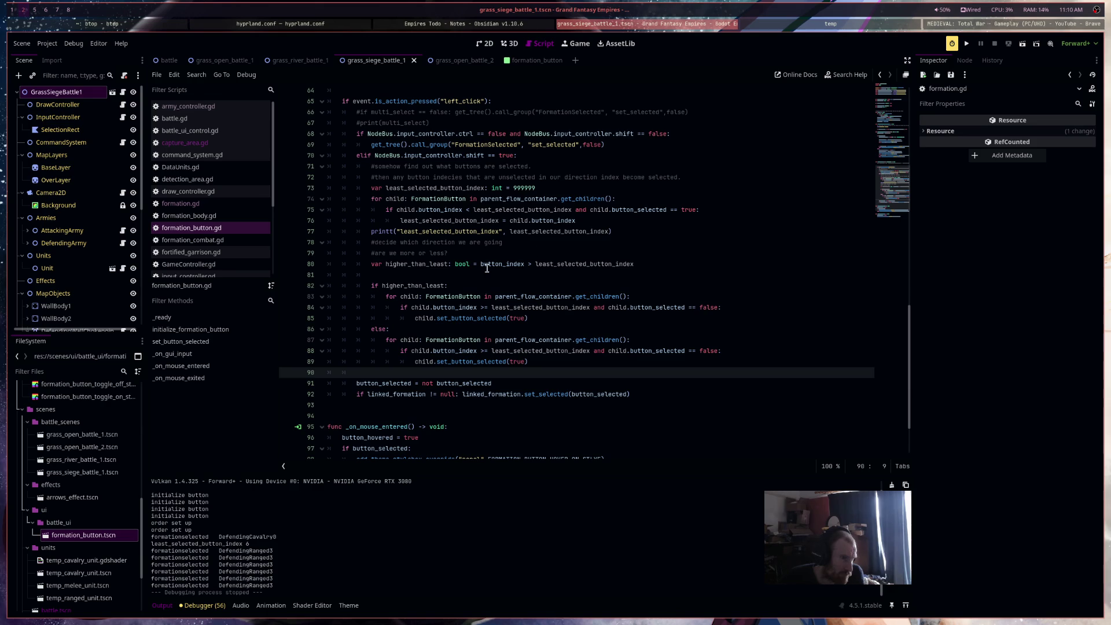
{"action": "left_click", "coordinate": [658, 153]}
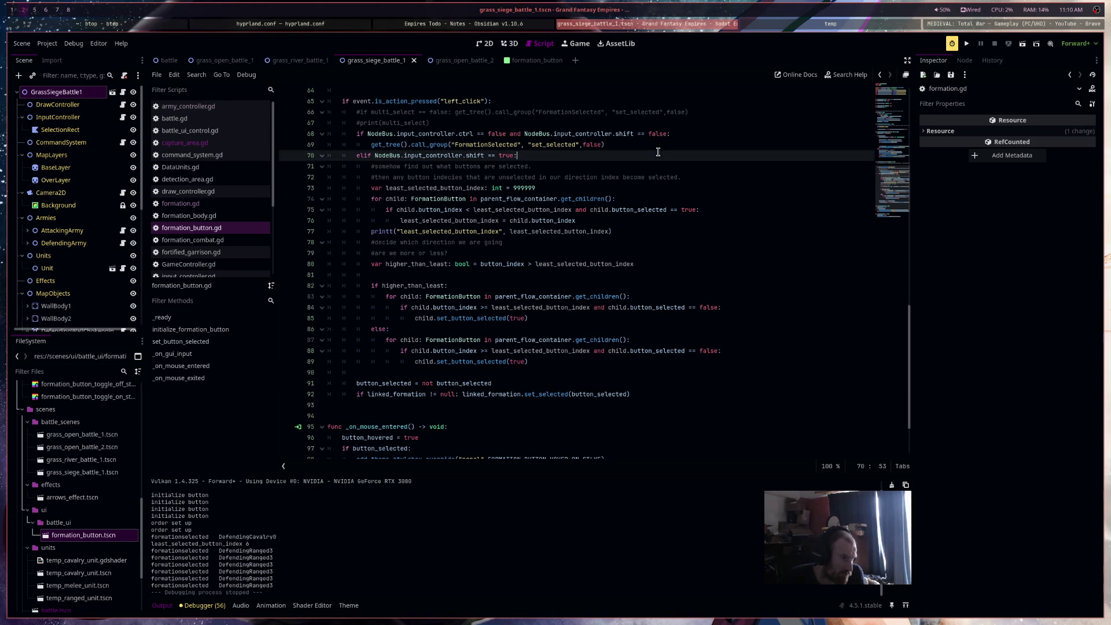
{"action": "left_click", "coordinate": [670, 142]}
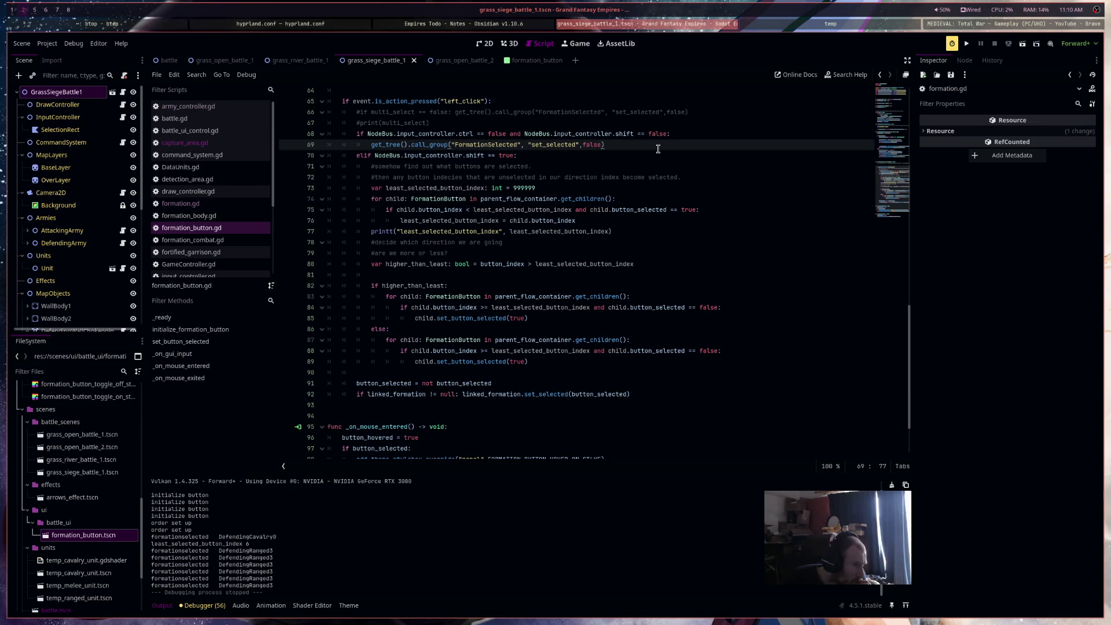
{"action": "scroll", "coordinate": [671, 226], "scroll_direction": "up", "scroll_amount": 4}
{"action": "scroll", "coordinate": [664, 363], "scroll_direction": "up", "scroll_amount": 2}
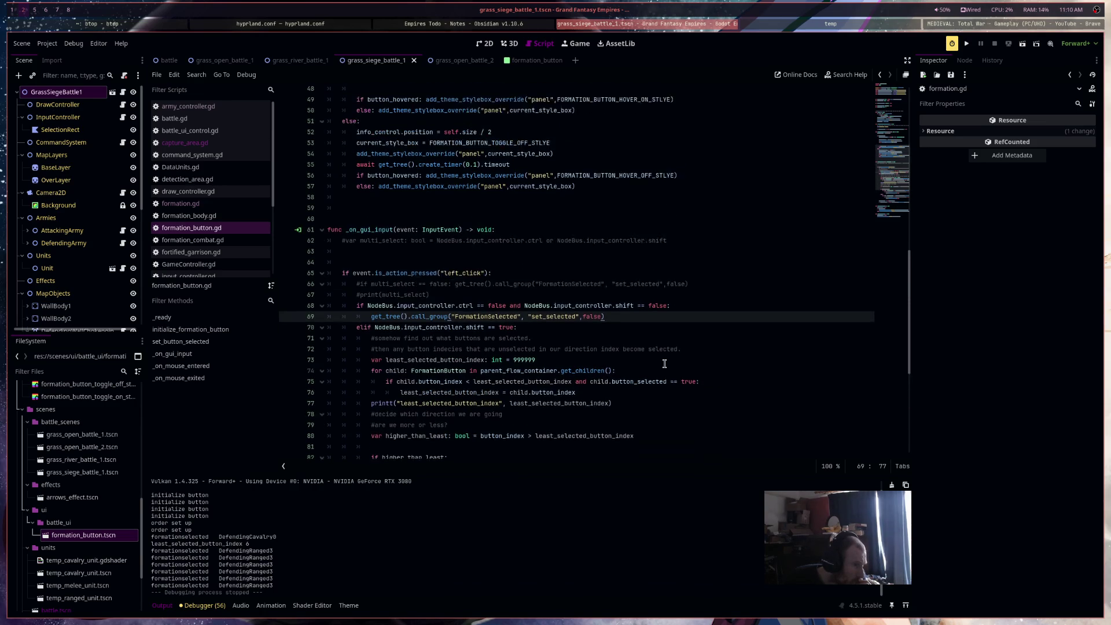
{"action": "scroll", "coordinate": [665, 363], "scroll_direction": "down", "scroll_amount": 4}
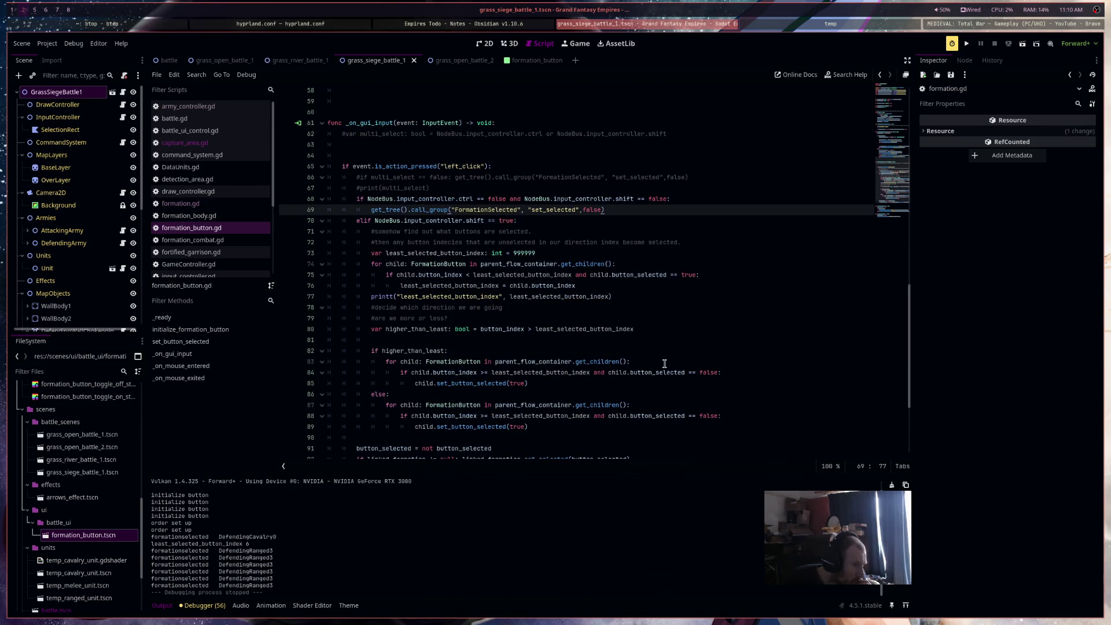
{"action": "key", "text": "Return"}
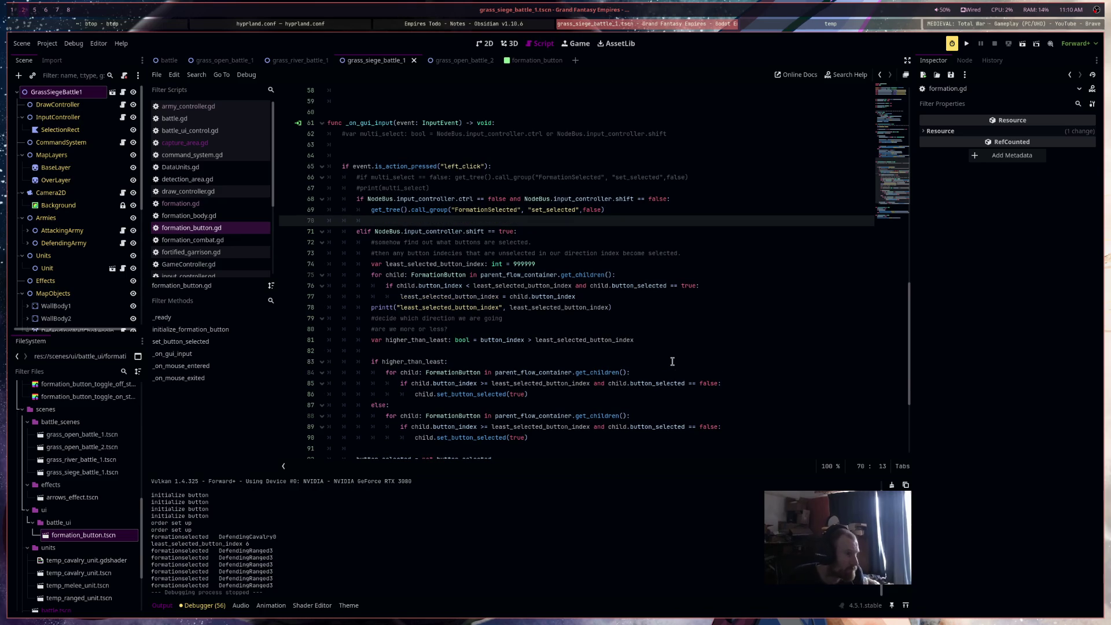
{"action": "type", "text": "print()\""}
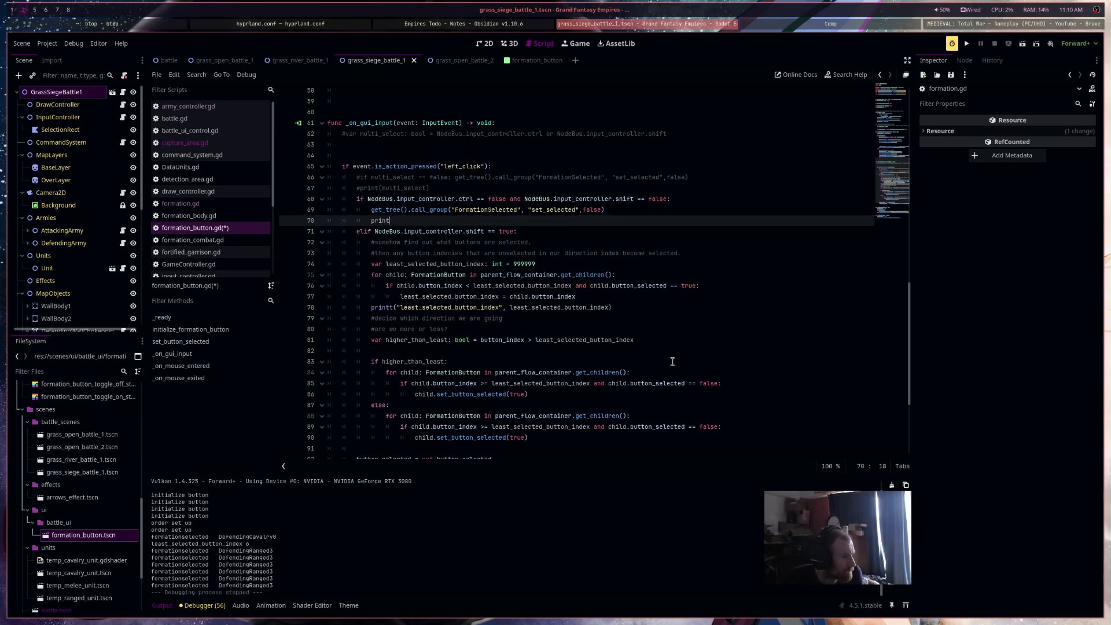
{"action": "type", "text": "\"un"}
{"action": "type", "text": "select"}
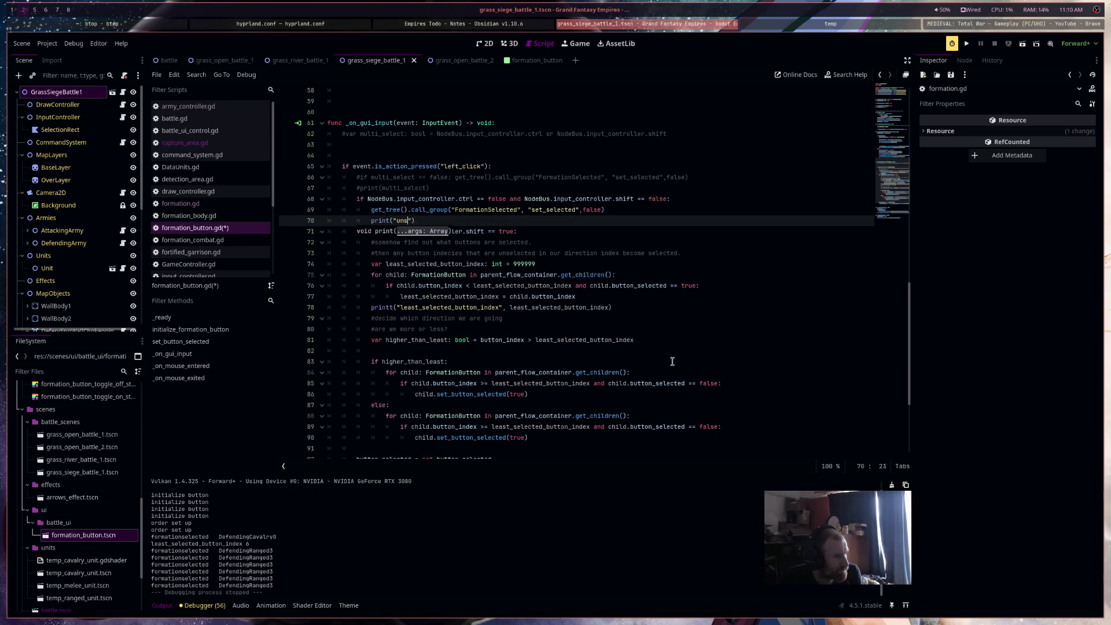
Save the script, launch the current scene with F6, and click the fourth formation.
{"action": "key", "text": "ctrl+s"}
{"action": "key", "text": "F6"}
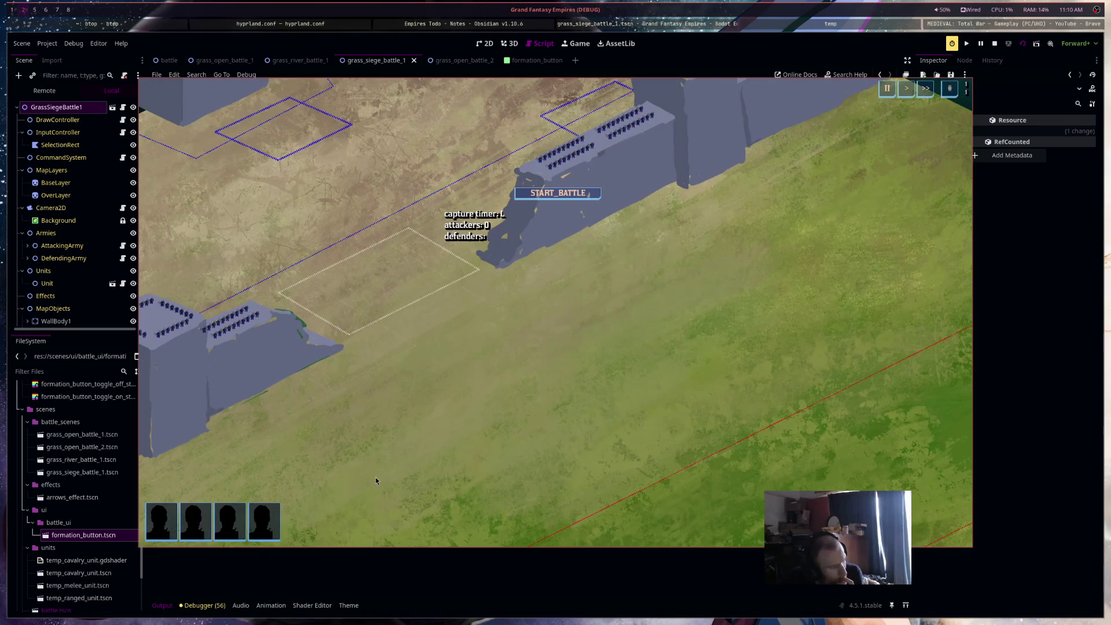
{"action": "left_click", "coordinate": [264, 520]}
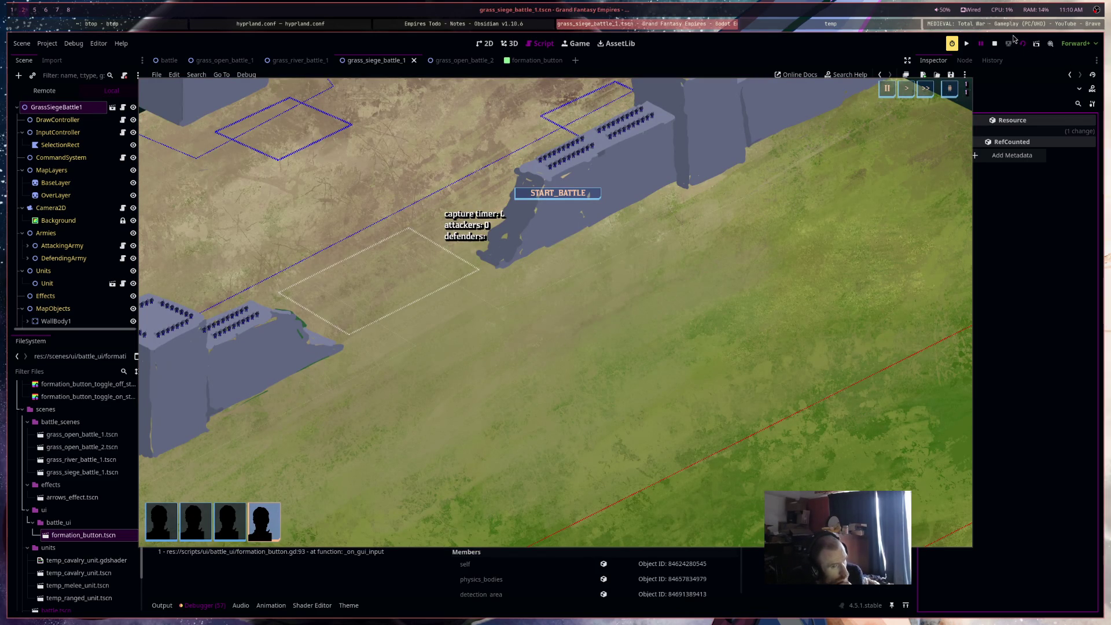
Stop the broken battle run, relaunch it, stop it again, and relaunch the scene.
{"action": "left_click", "coordinate": [994, 43]}
{"action": "left_click", "coordinate": [1023, 44]}
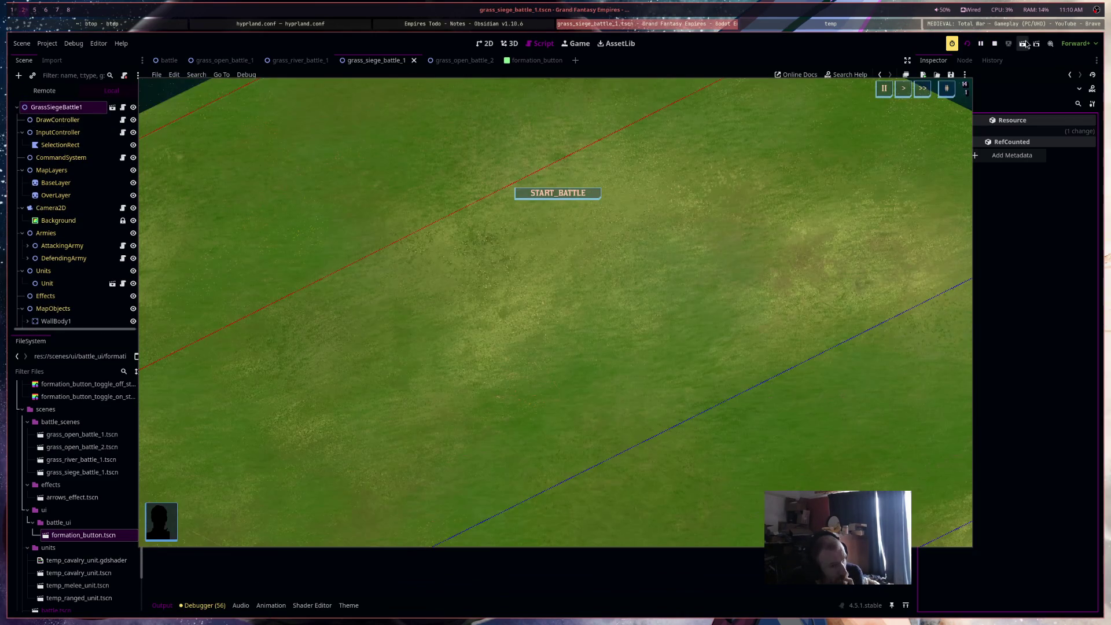
{"action": "left_click", "coordinate": [995, 45]}
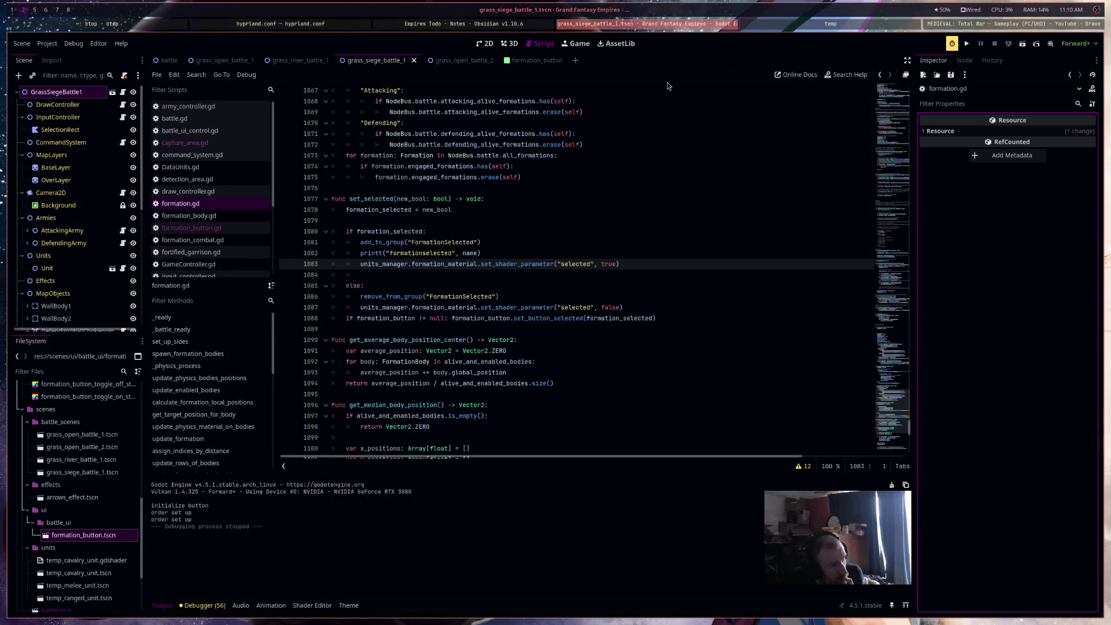
{"action": "left_click", "coordinate": [1016, 47]}
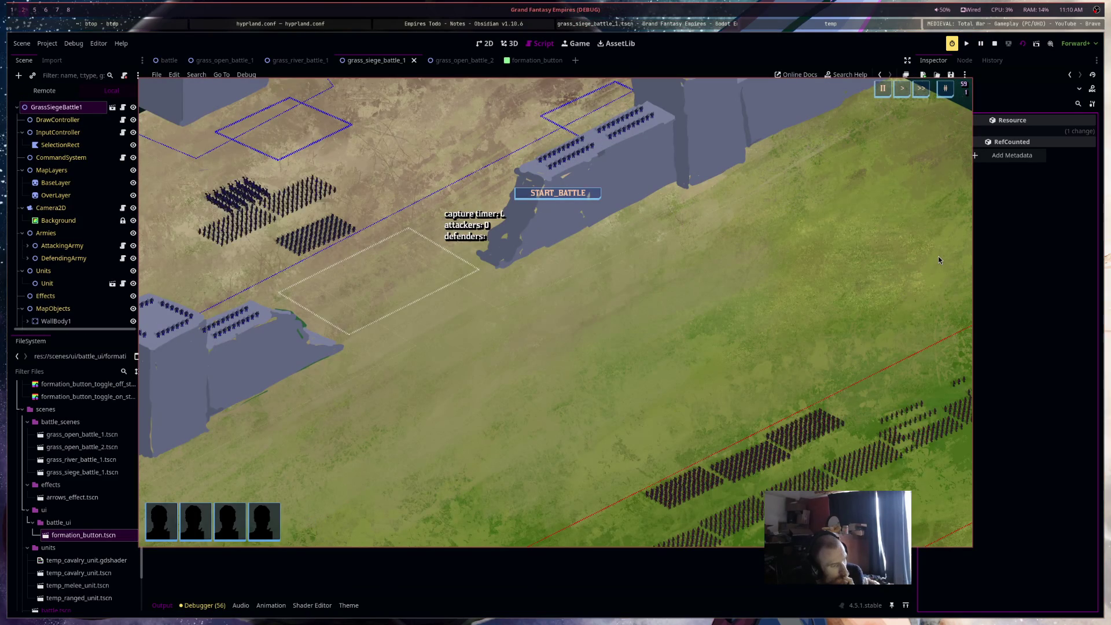
Test single and range selections across the first through fourth formation portraits.
{"action": "left_click", "coordinate": [273, 532]}
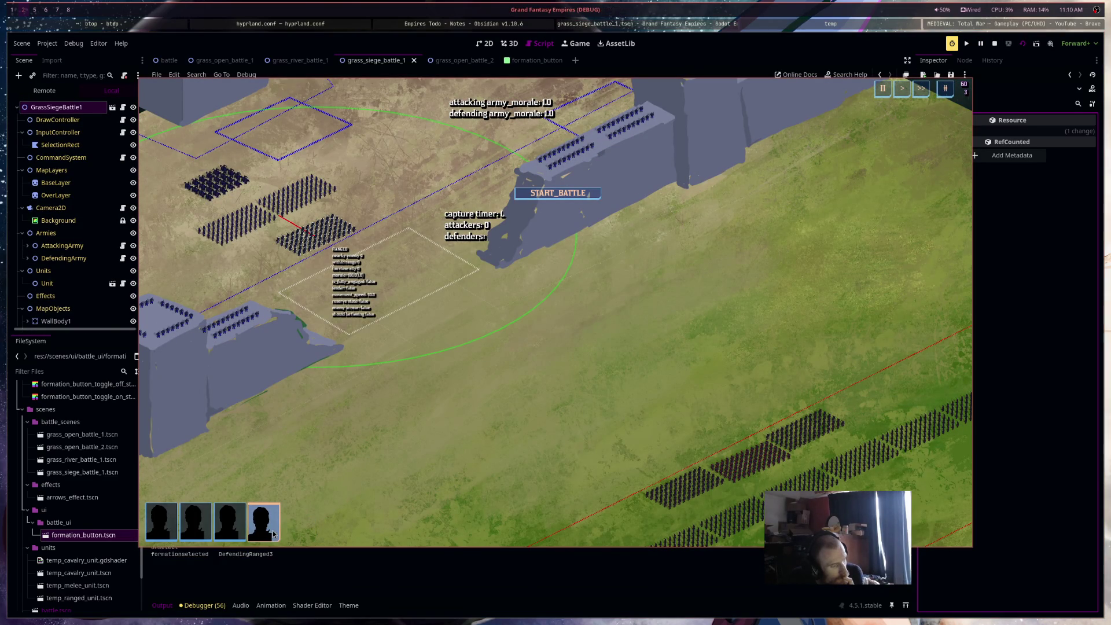
{"action": "key", "text": "a"}
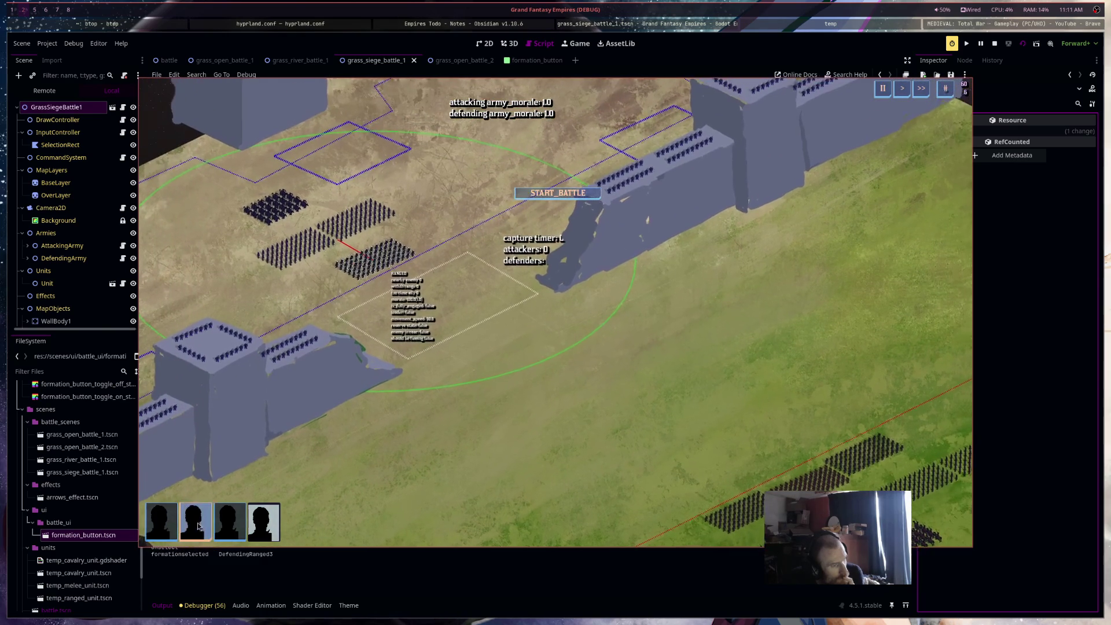
{"action": "left_click", "coordinate": [197, 527]}
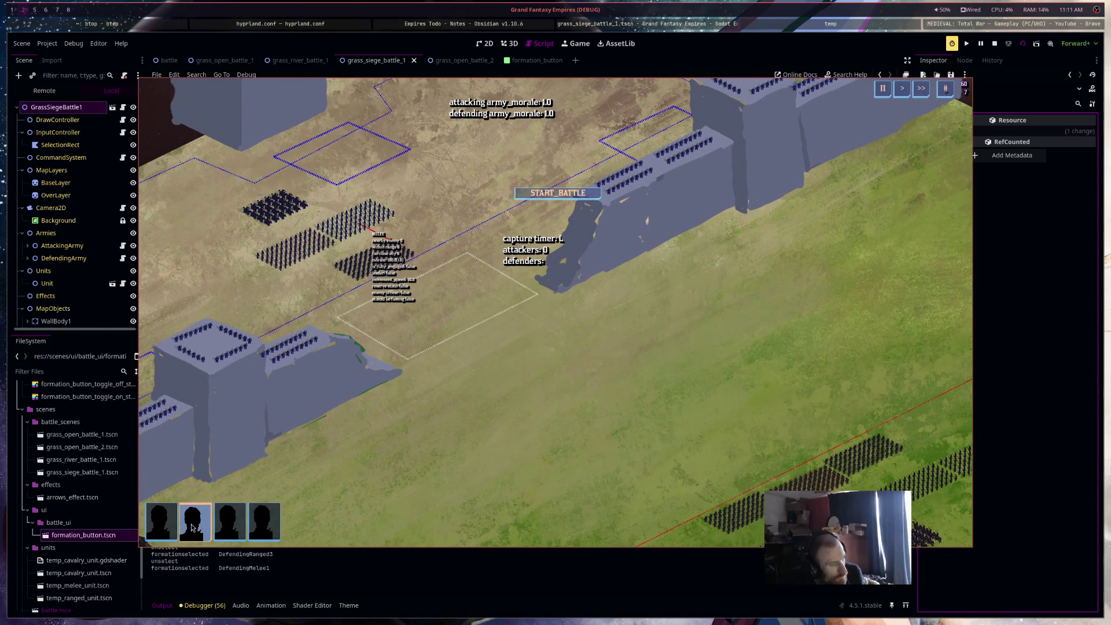
{"action": "left_click", "coordinate": [223, 530]}
{"action": "left_click", "coordinate": [264, 523]}
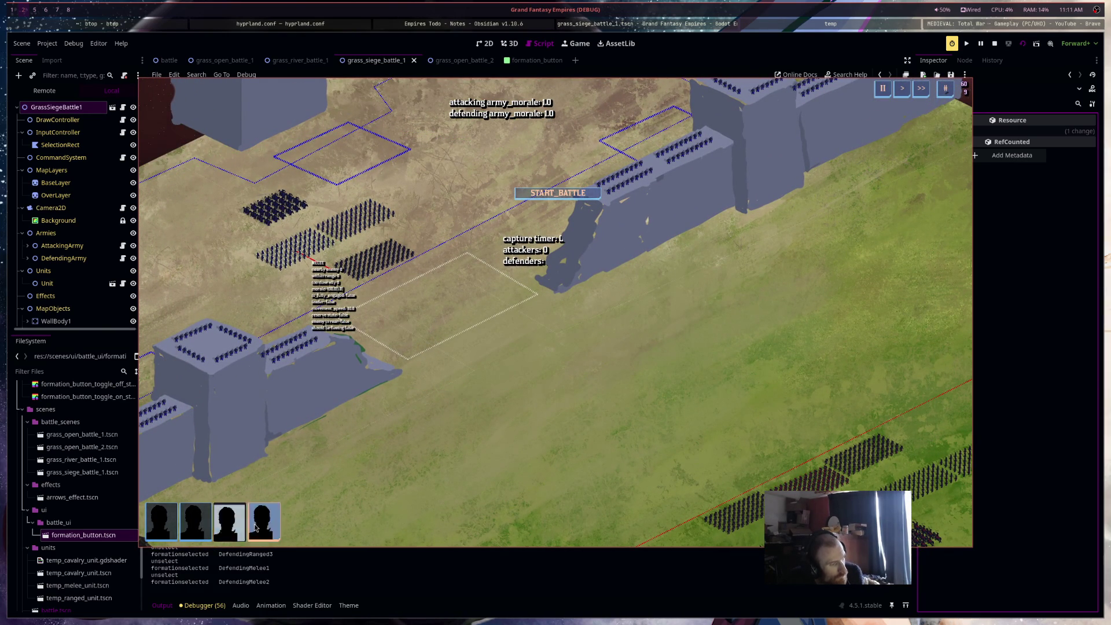
{"action": "left_click", "coordinate": [199, 529], "text": "shift"}
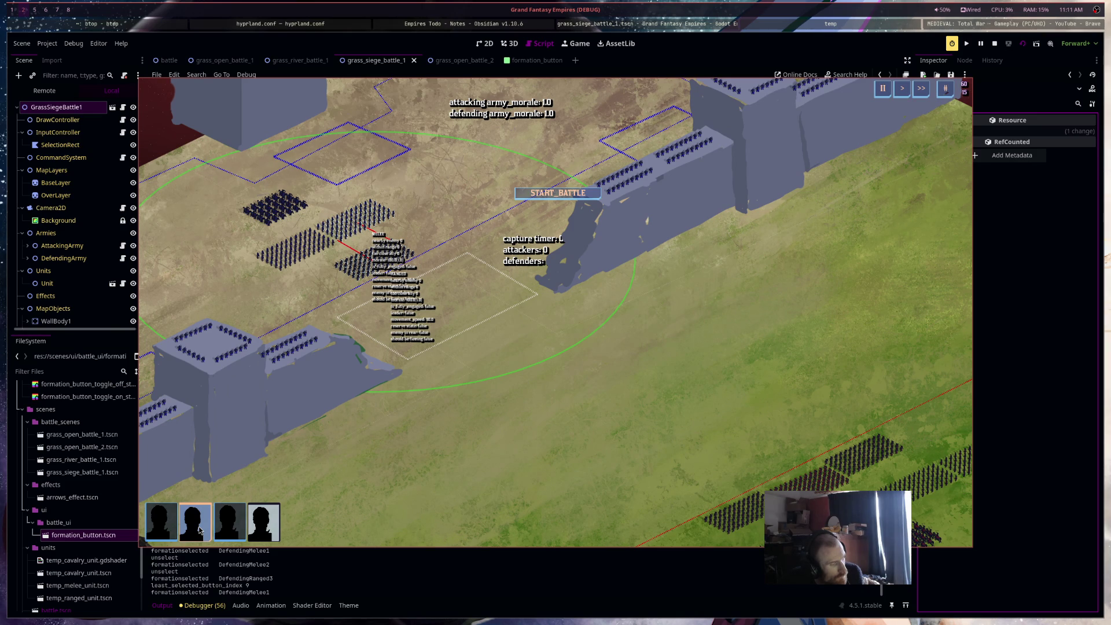
{"action": "left_click", "coordinate": [230, 531]}
{"action": "left_click", "coordinate": [263, 524]}
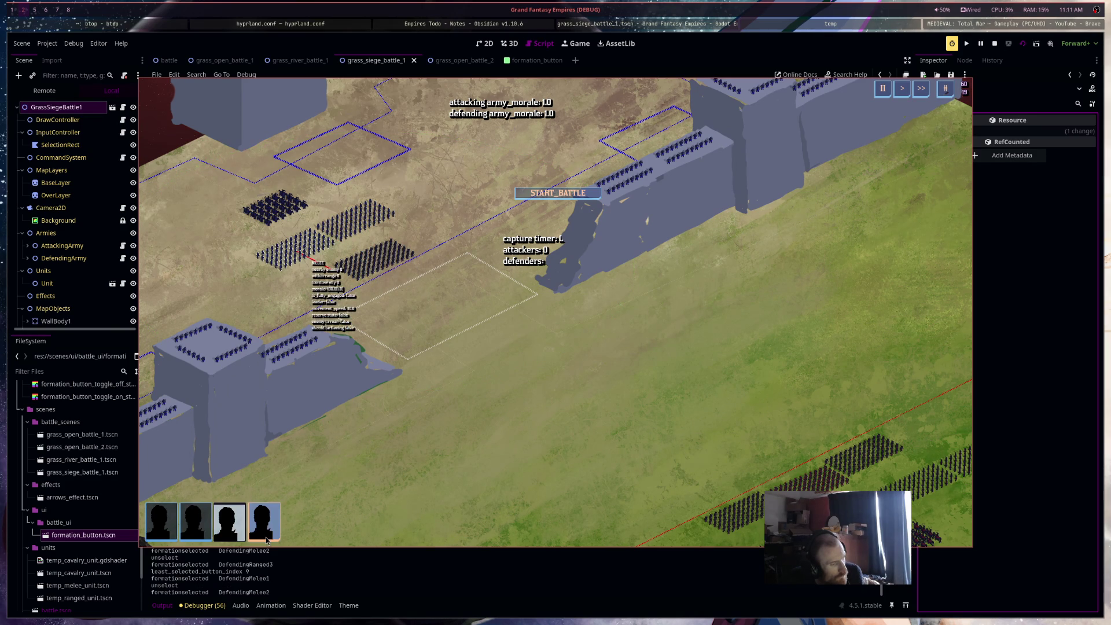
{"action": "left_click", "coordinate": [168, 536], "text": "shift"}
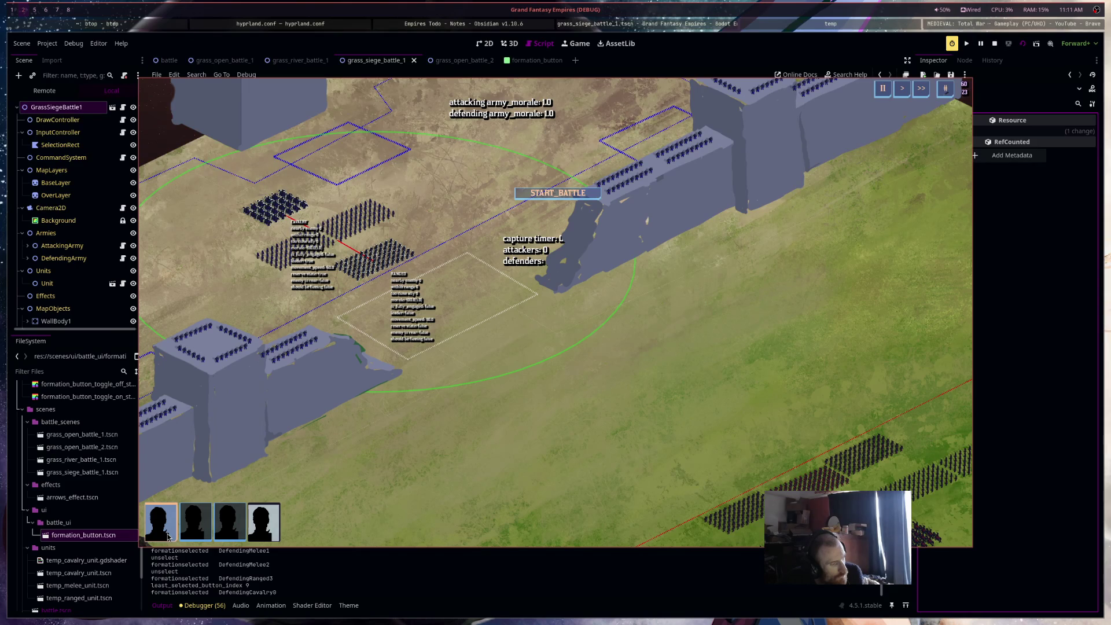
{"action": "left_click", "coordinate": [269, 537]}
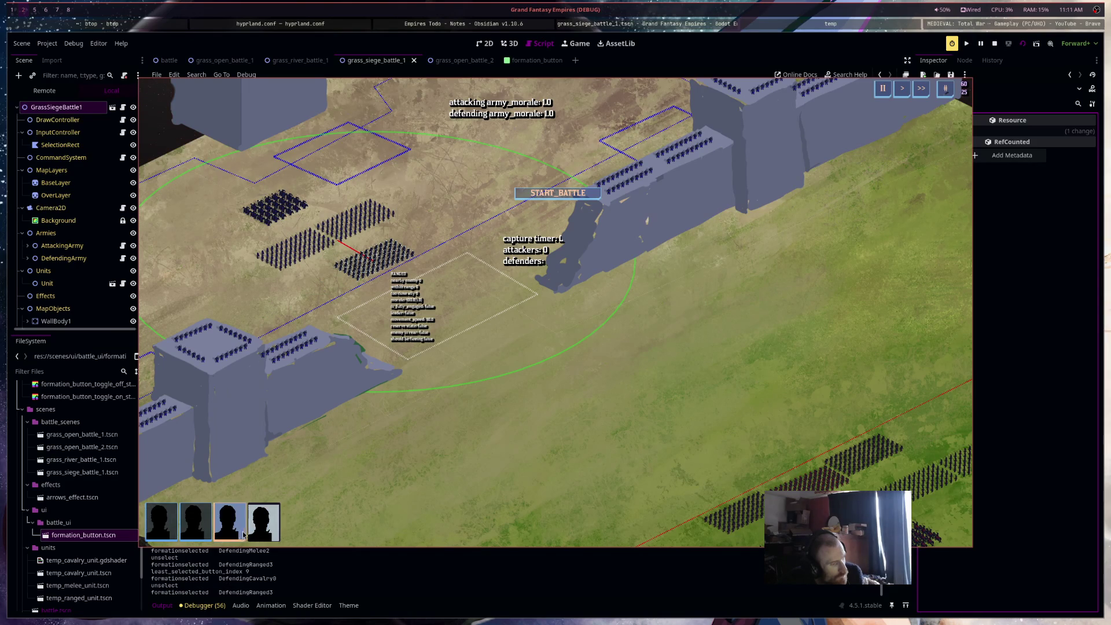
{"action": "left_click", "coordinate": [236, 535]}
{"action": "left_click", "coordinate": [263, 532]}
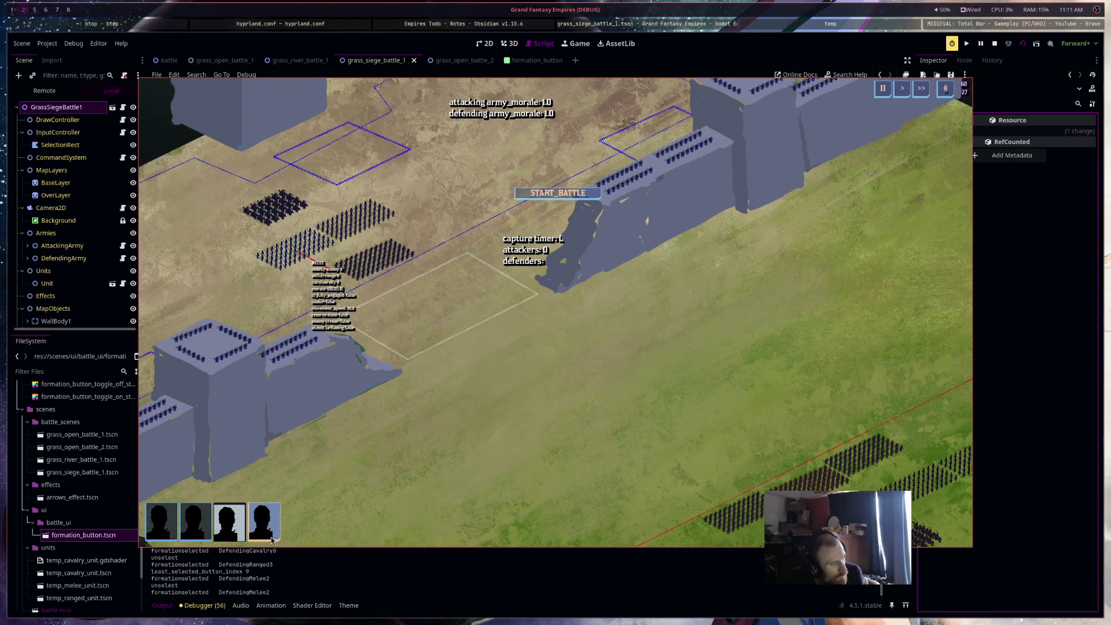
{"action": "left_click", "coordinate": [168, 535]}
{"action": "left_click", "coordinate": [273, 533]}
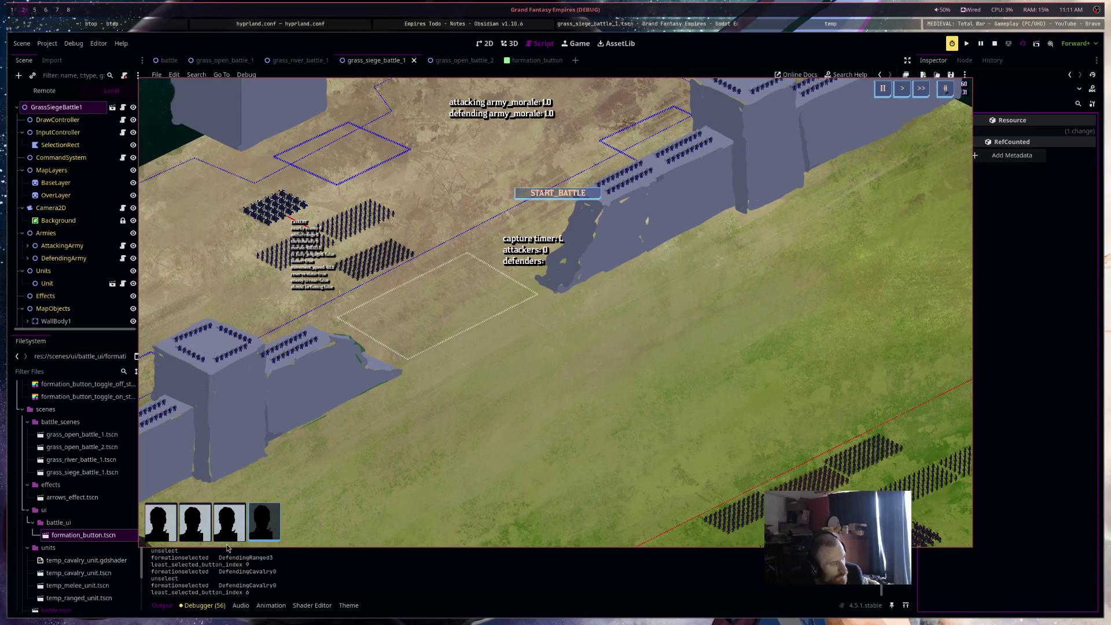
{"action": "left_click", "coordinate": [272, 525]}
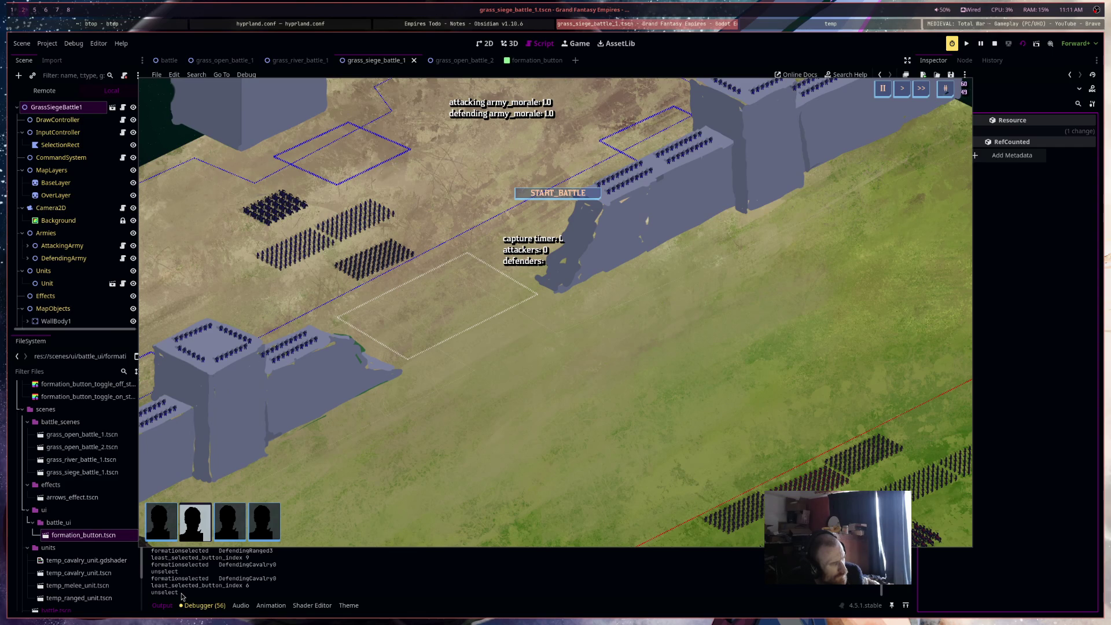
Select the third, second, fourth, cavalry and Melee1 formations in turn, then stop the game.
{"action": "left_click", "coordinate": [229, 521]}
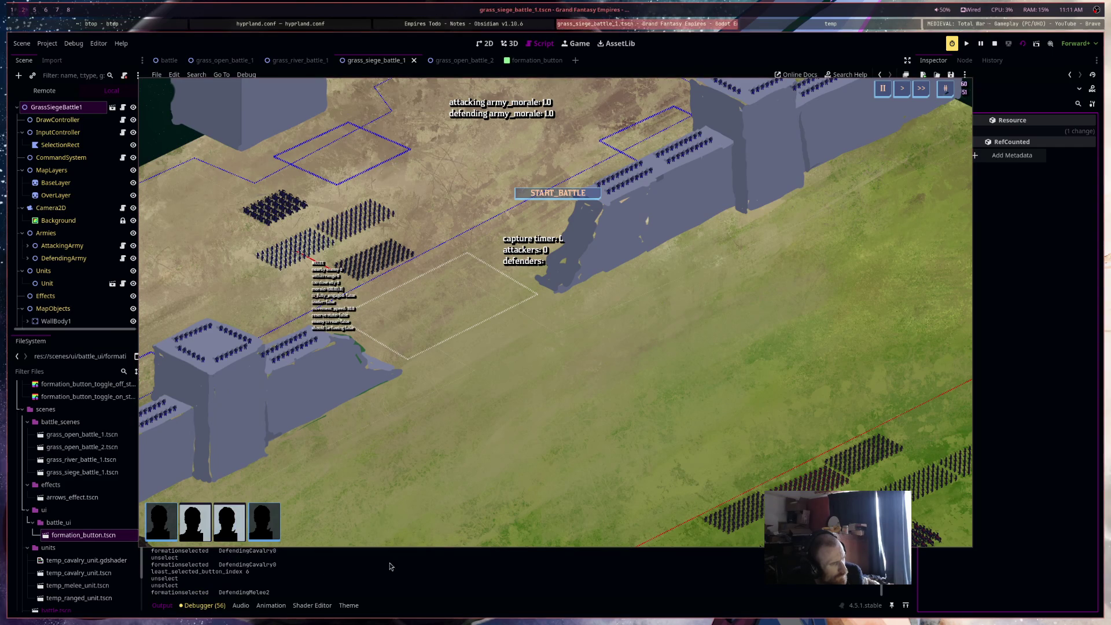
{"action": "left_click", "coordinate": [203, 533]}
{"action": "left_click", "coordinate": [237, 538]}
{"action": "left_click", "coordinate": [258, 537]}
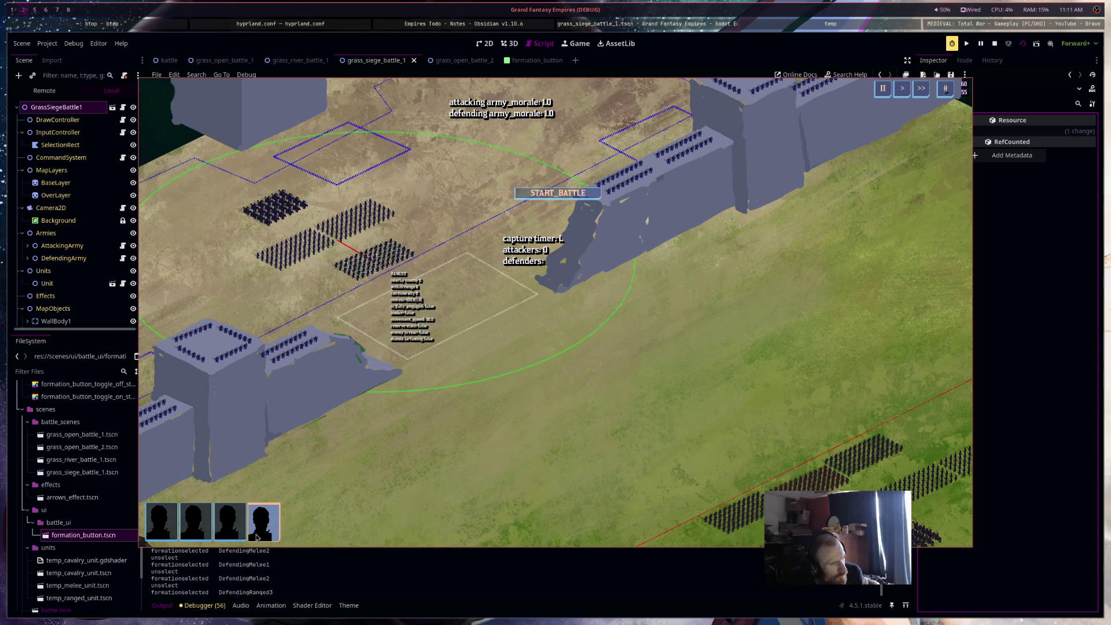
{"action": "left_click", "coordinate": [162, 523]}
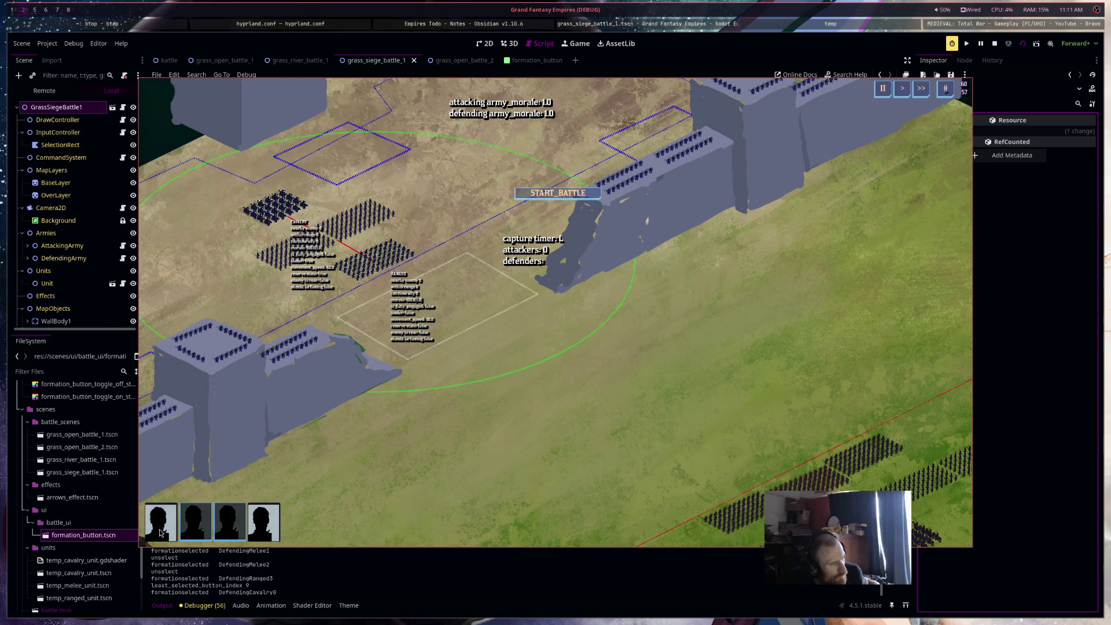
{"action": "left_click", "coordinate": [200, 533]}
{"action": "left_click", "coordinate": [226, 536]}
{"action": "left_click", "coordinate": [263, 524]}
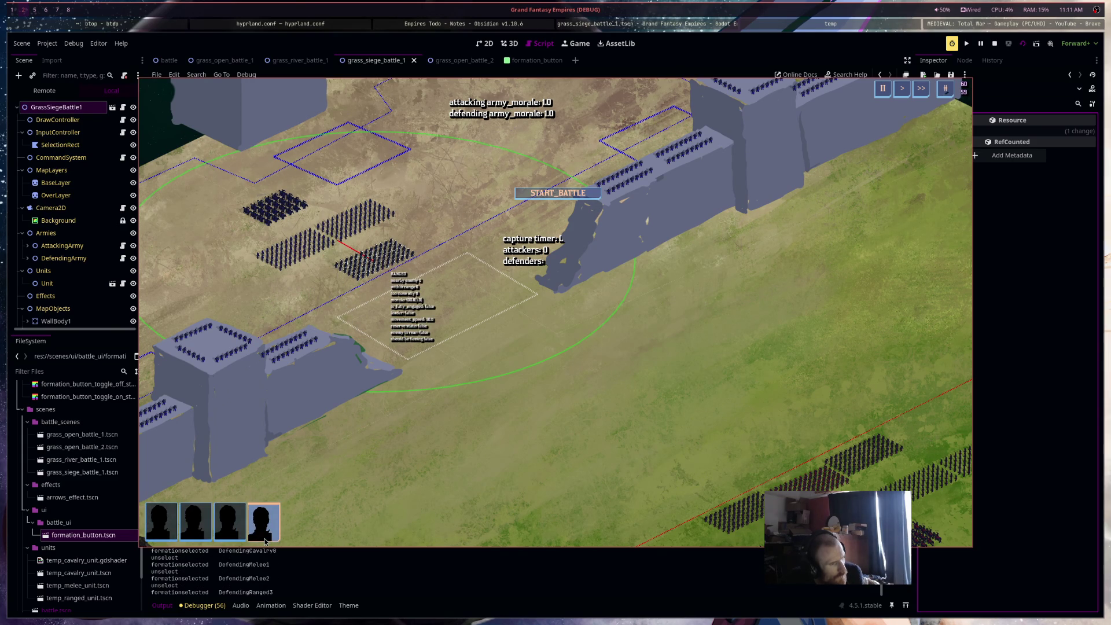
{"action": "left_click", "coordinate": [994, 44]}
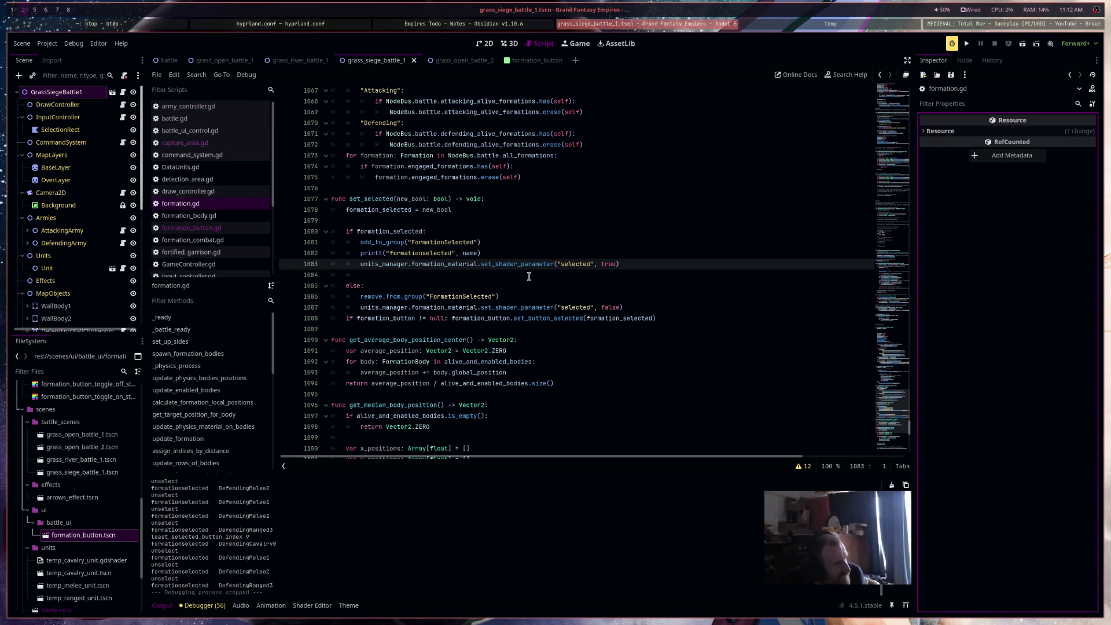
In formation_button.gd, change the line 89 comparison from >= to <=.
{"action": "left_click", "coordinate": [191, 228]}
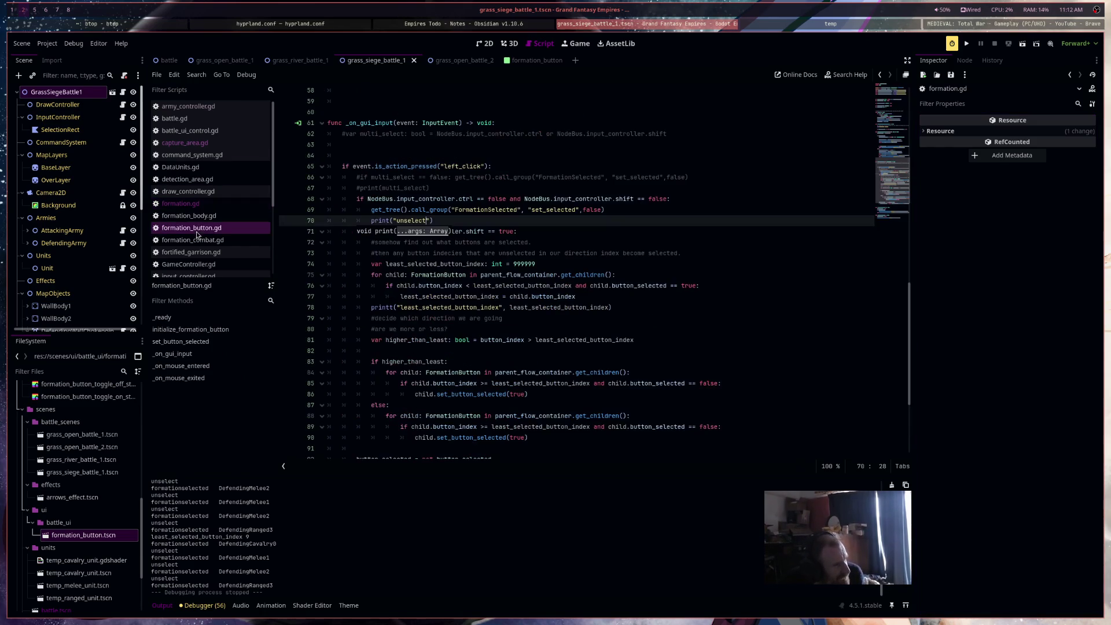
{"action": "left_click", "coordinate": [572, 308]}
{"action": "left_click", "coordinate": [621, 219]}
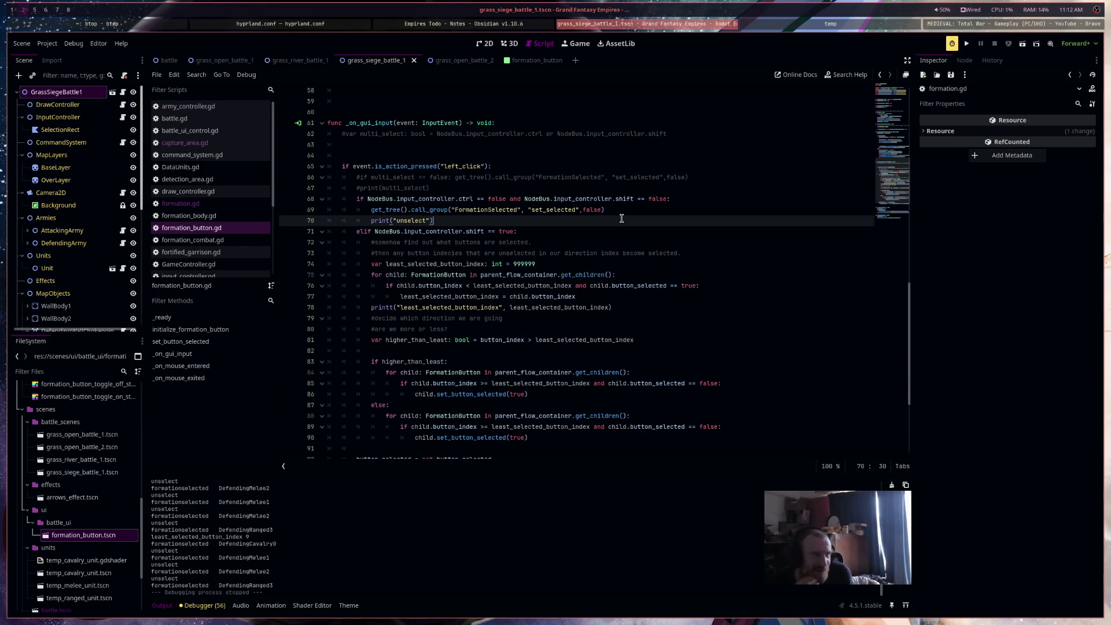
{"action": "scroll", "coordinate": [621, 218], "scroll_direction": "down", "scroll_amount": 3}
{"action": "mouse_move", "coordinate": [618, 218]}
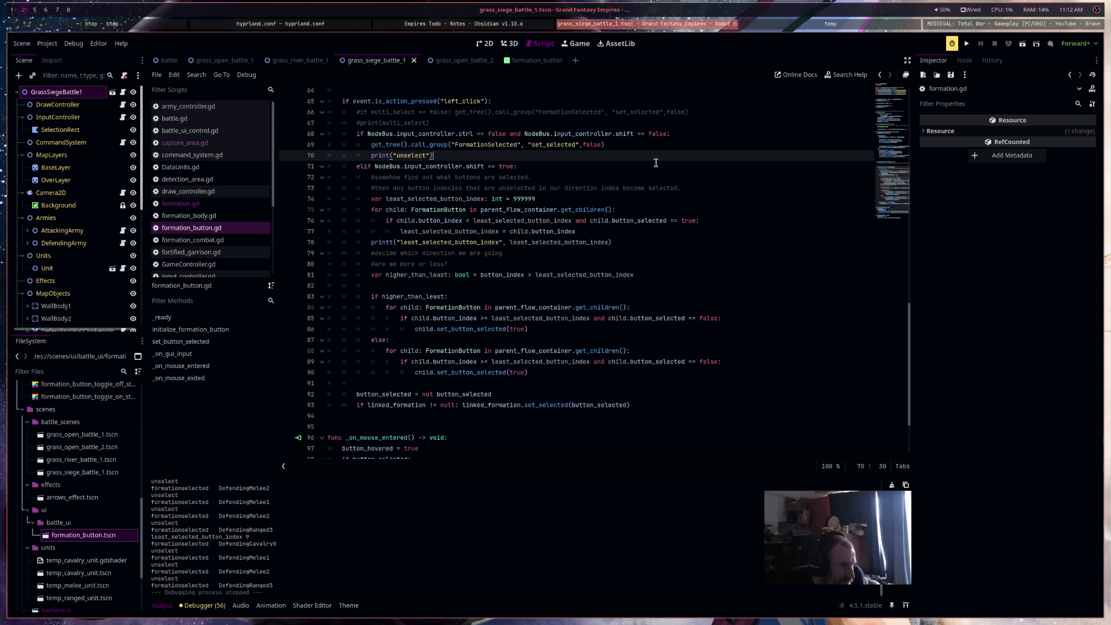
{"action": "left_click_drag", "start_coordinate": [626, 144], "coordinate": [370, 145]}
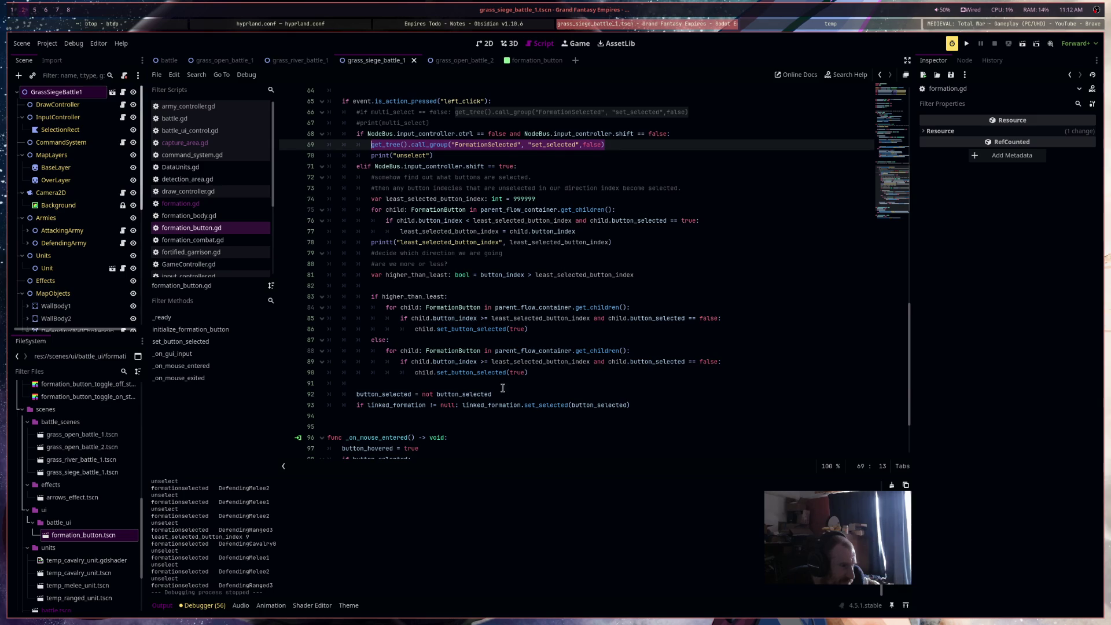
{"action": "left_click", "coordinate": [484, 363]}
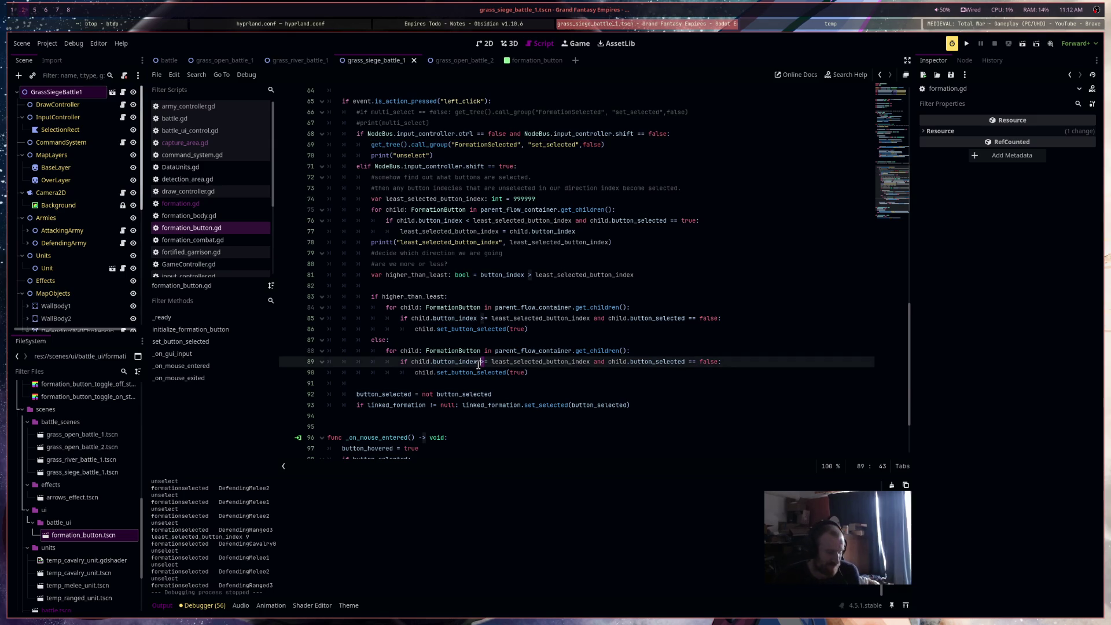
{"action": "key", "text": "BackSpace"}
{"action": "type", "text": "<"}
Copy the unselect-all call_group line to a new line 74, then run the scene.
{"action": "left_click_drag", "start_coordinate": [605, 144], "coordinate": [372, 144]}
{"action": "key", "text": "ctrl+c"}
{"action": "left_click", "coordinate": [721, 188]}
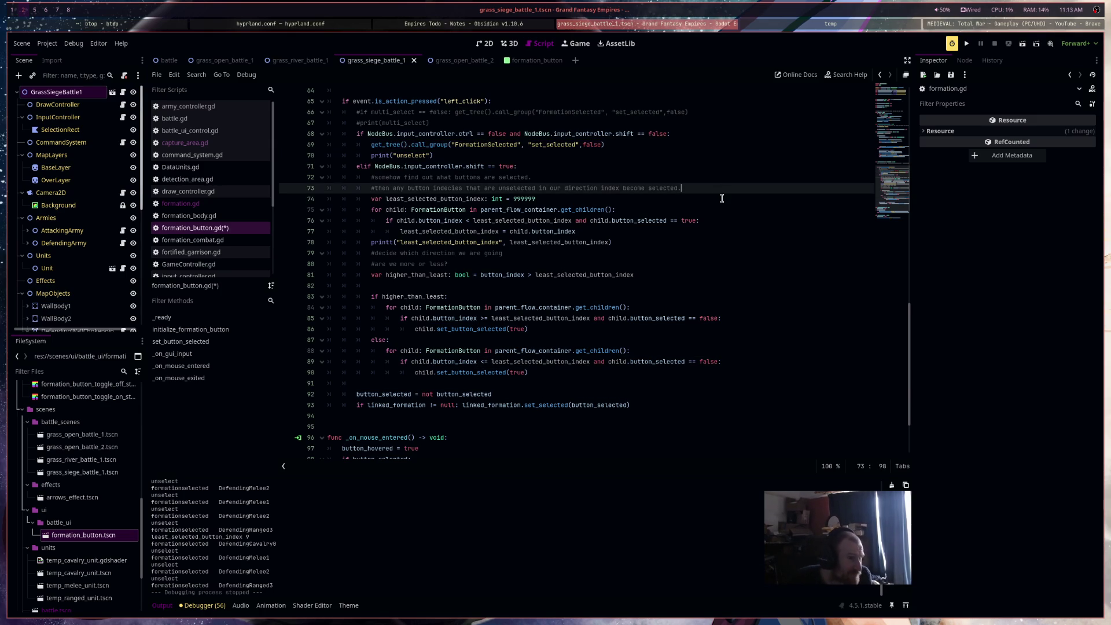
{"action": "key", "text": "Return"}
{"action": "key", "text": "ctrl+v"}
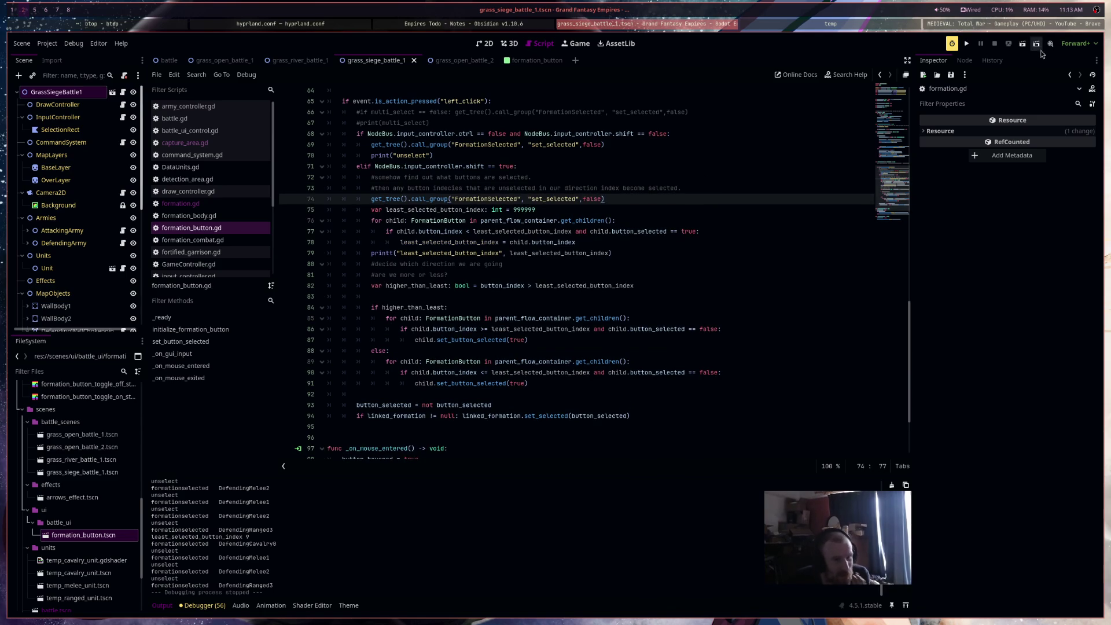
{"action": "left_click", "coordinate": [1023, 50]}
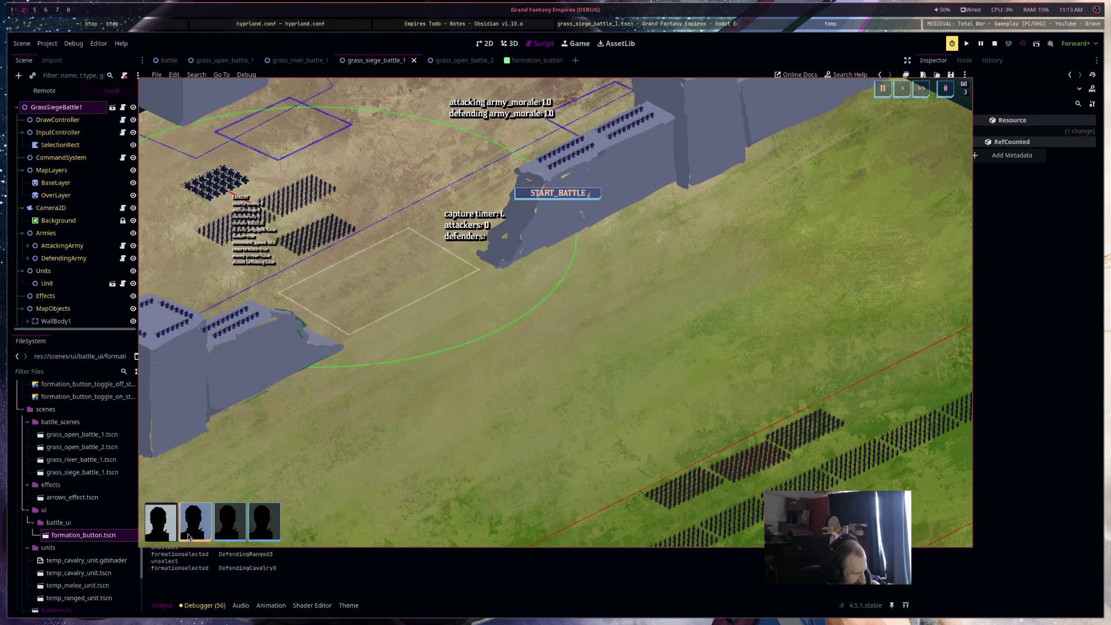
Click and range-select the cavalry, Melee and Ranged formation portraits, then stop the game with F8.
{"action": "left_click_drag", "start_coordinate": [195, 530], "coordinate": [264, 538]}
{"action": "left_click", "coordinate": [264, 538]}
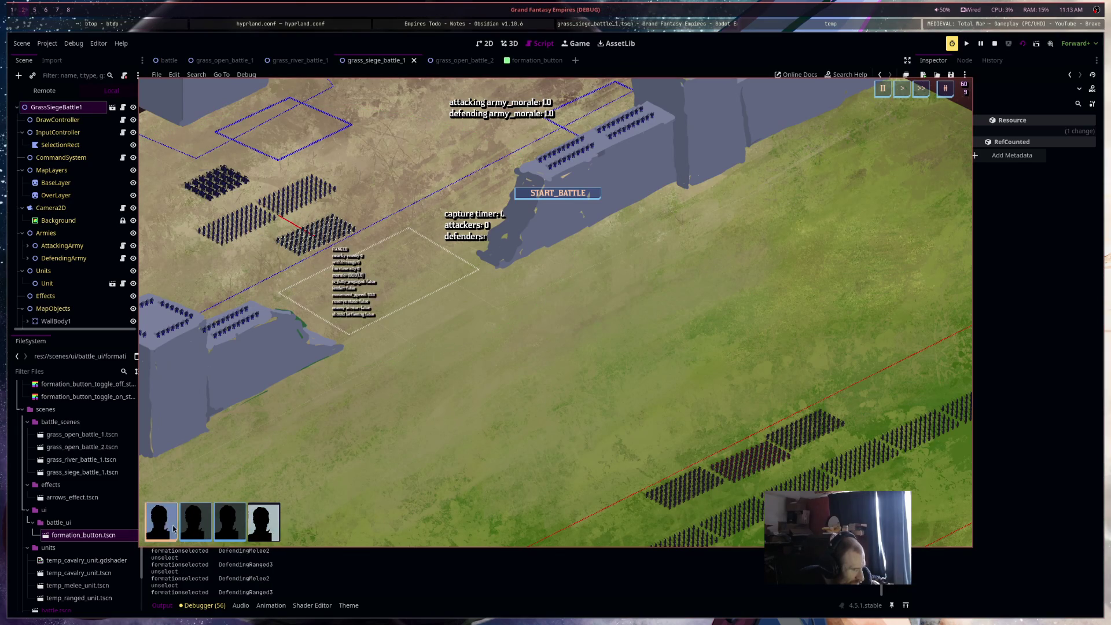
{"action": "left_click_drag", "start_coordinate": [160, 524], "coordinate": [268, 552]}
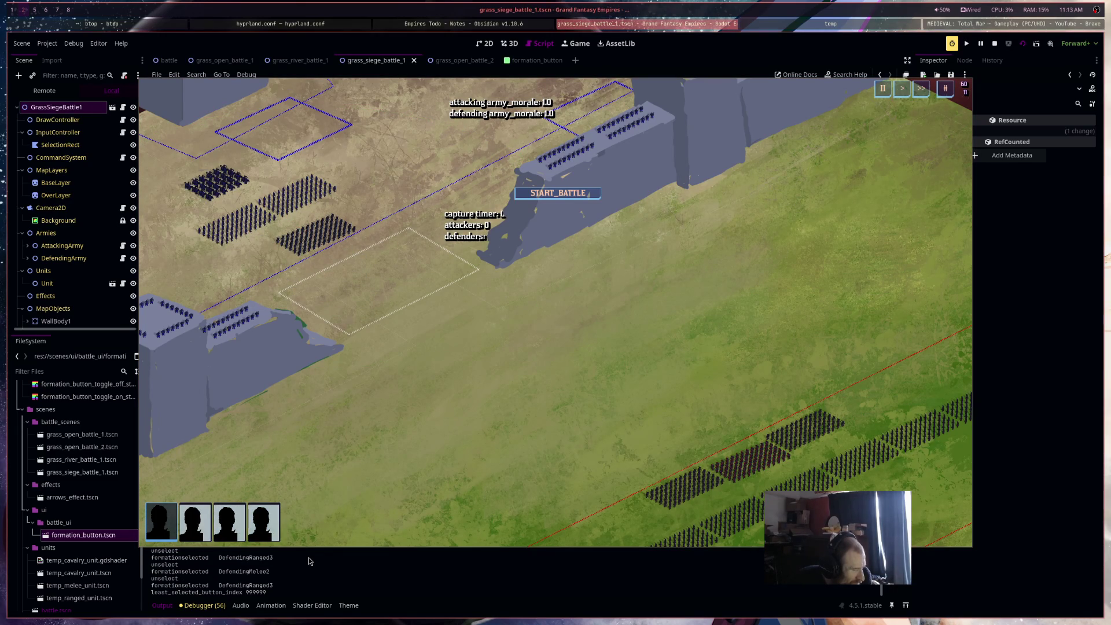
{"action": "left_click", "coordinate": [161, 521]}
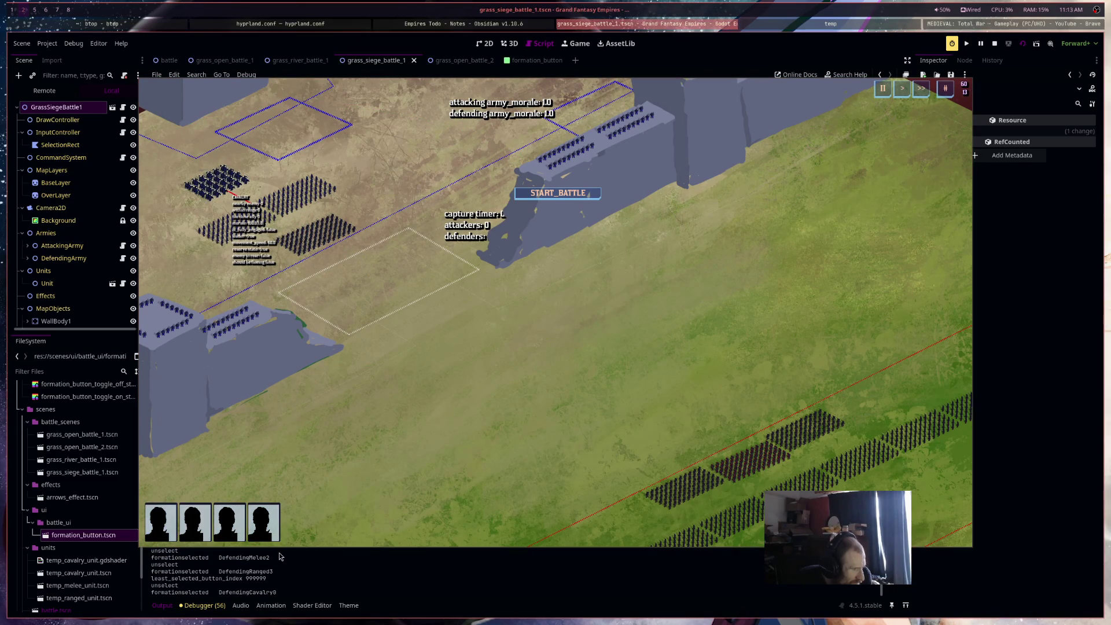
{"action": "left_click", "coordinate": [197, 538]}
{"action": "mouse_move", "coordinate": [197, 540]}
{"action": "left_mouse_down"}
{"action": "mouse_move", "coordinate": [263, 526]}
{"action": "mouse_move", "coordinate": [227, 553]}
{"action": "left_mouse_up"}
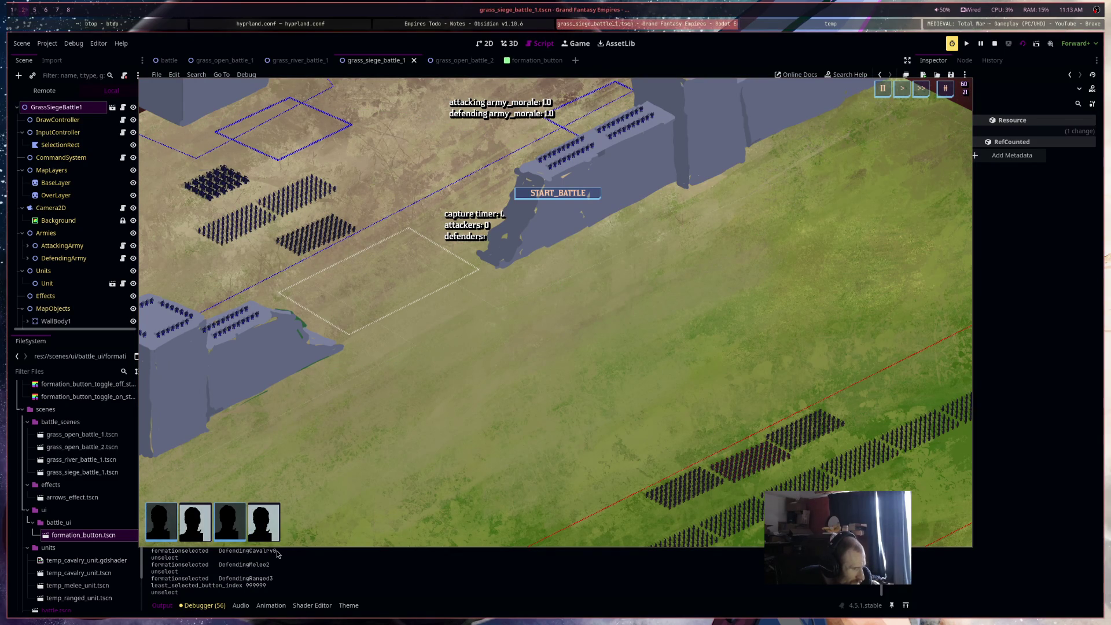
{"action": "key", "text": "F8"}
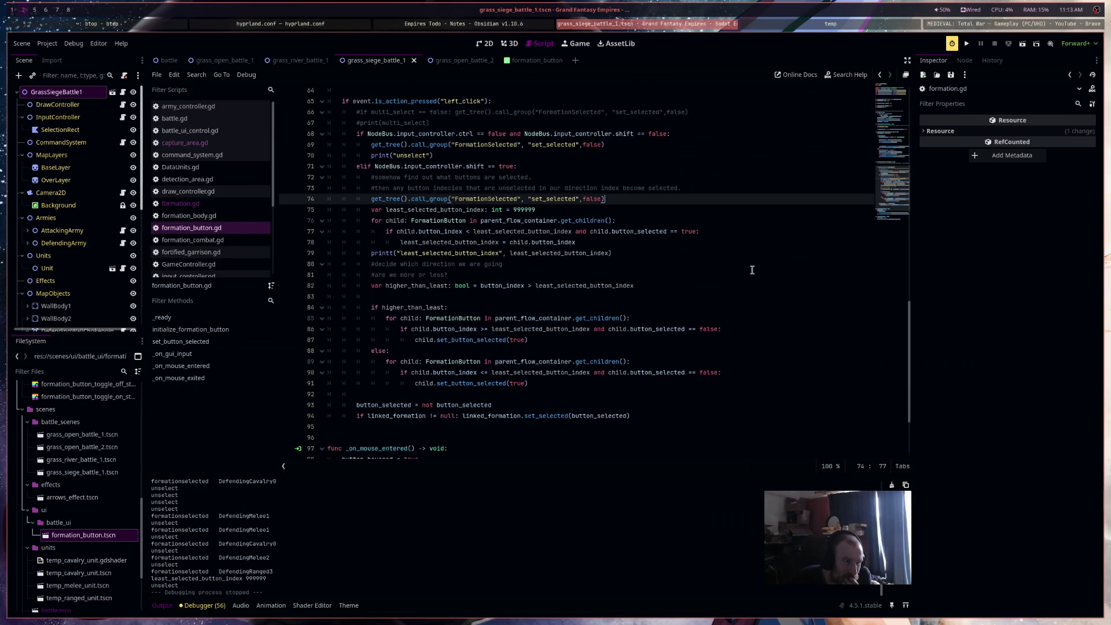
Replace child.set_button_selected(true) with 'button_selected = true' on lines 87 and 91.
{"action": "scroll", "coordinate": [752, 270], "scroll_direction": "down", "scroll_amount": 1}
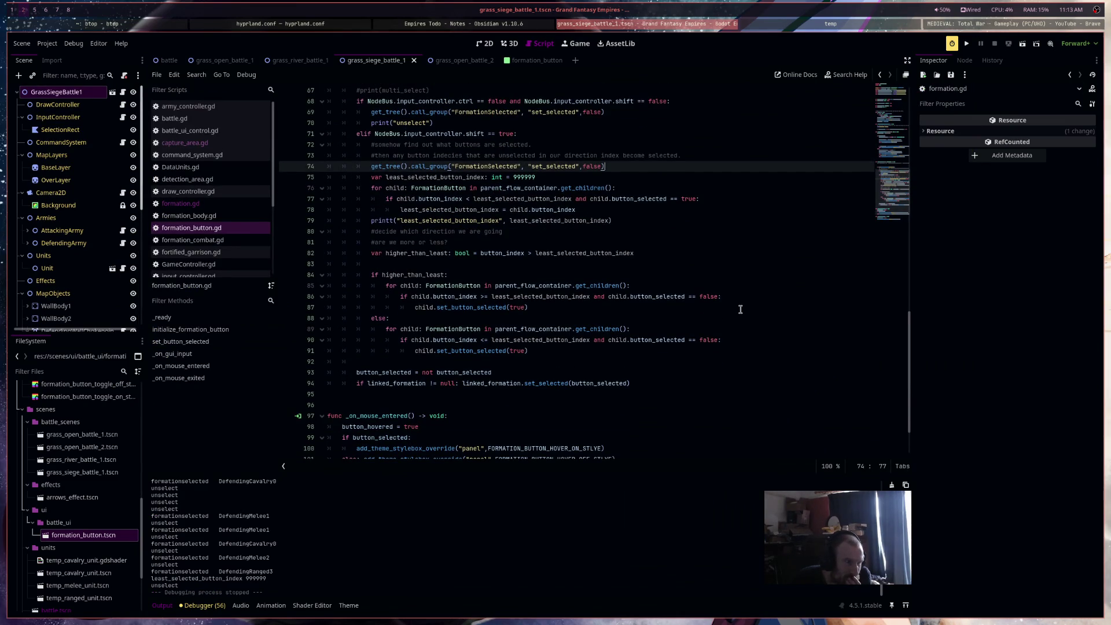
{"action": "scroll", "coordinate": [740, 310], "scroll_direction": "down", "scroll_amount": 1}
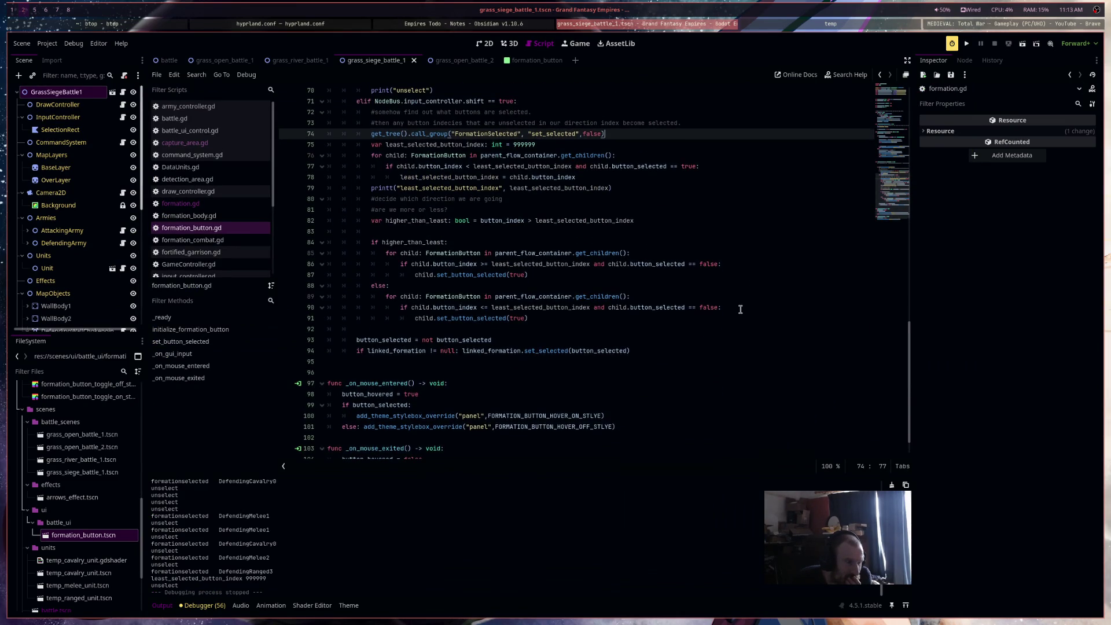
{"action": "scroll", "coordinate": [740, 310], "scroll_direction": "up", "scroll_amount": 1}
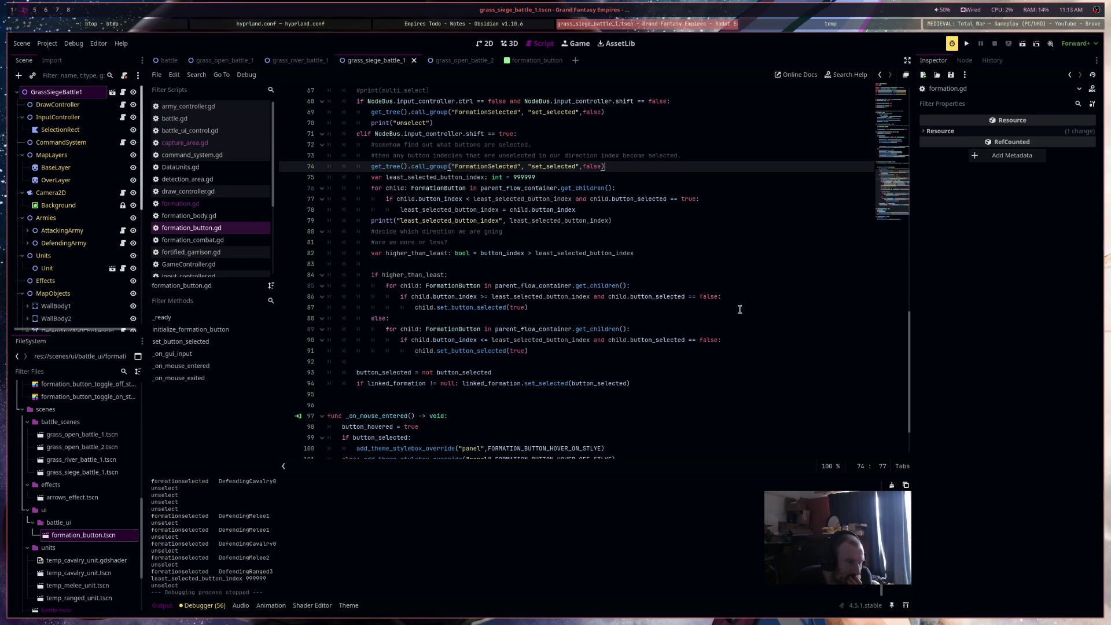
{"action": "left_click", "coordinate": [686, 383]}
{"action": "left_click_drag", "start_coordinate": [463, 383], "coordinate": [566, 383]}
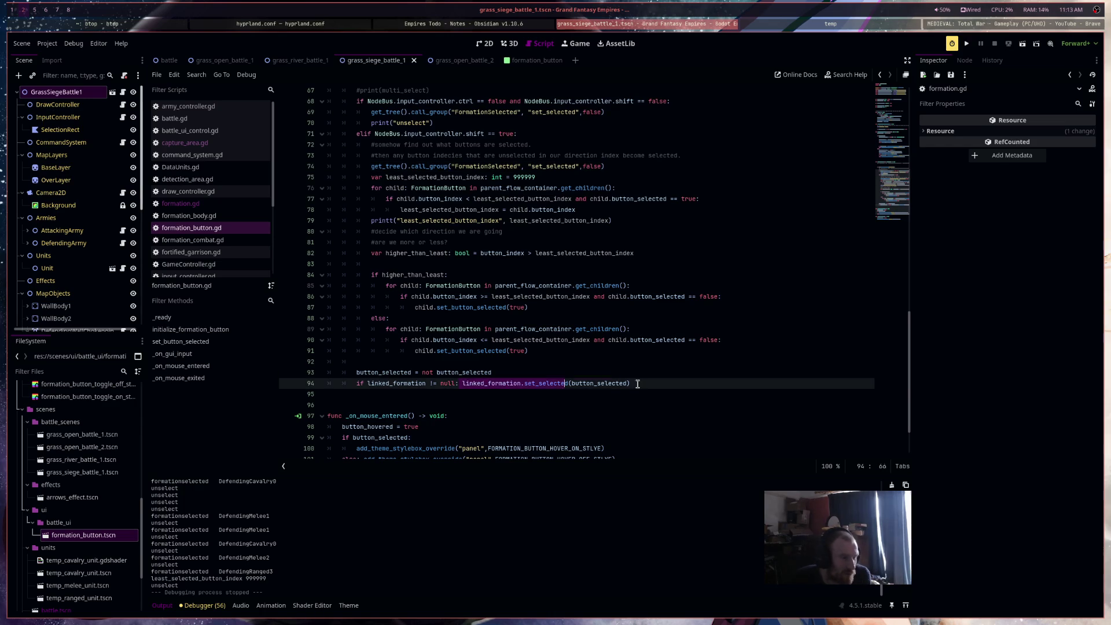
{"action": "left_click", "coordinate": [545, 312]}
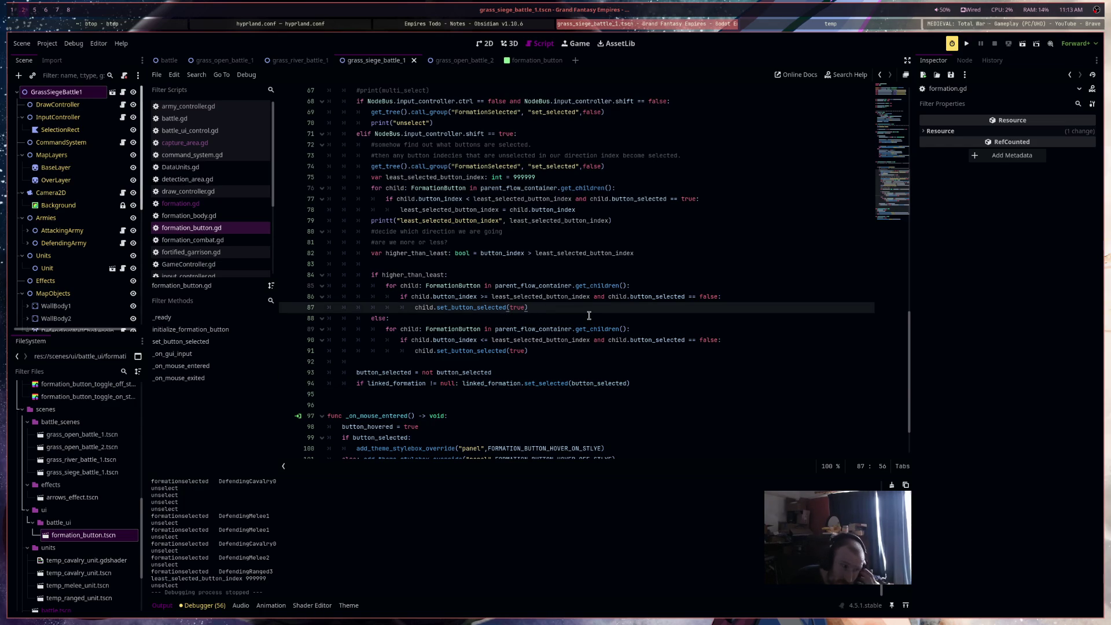
{"action": "mouse_move", "coordinate": [567, 314]}
{"action": "left_mouse_down"}
{"action": "mouse_move", "coordinate": [415, 309]}
{"action": "mouse_move", "coordinate": [576, 307]}
{"action": "left_mouse_up"}
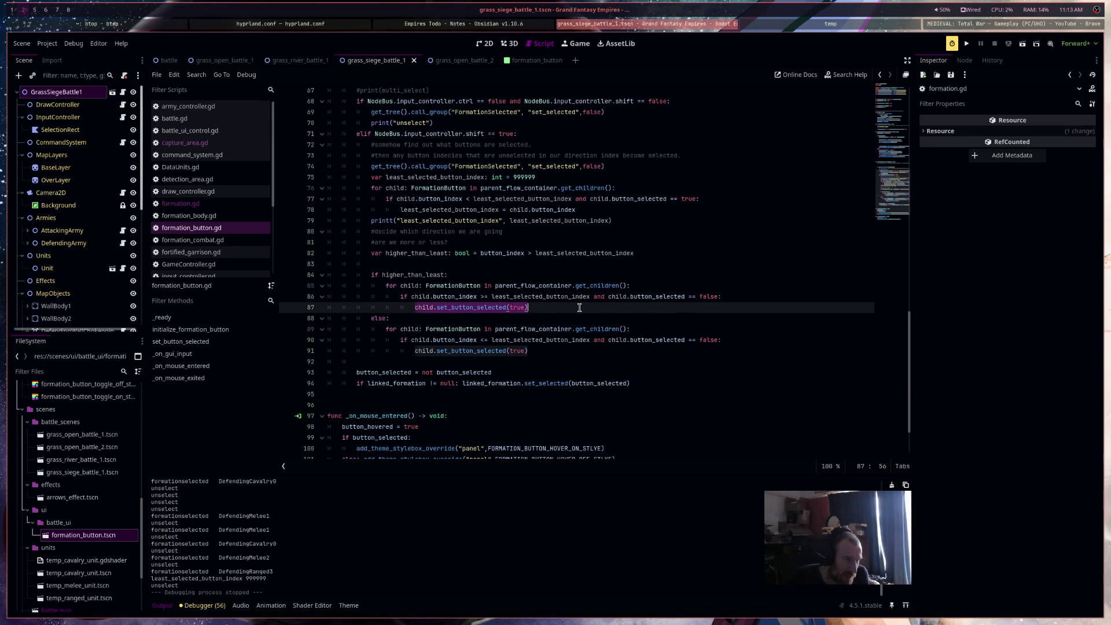
{"action": "type", "text": "button_selected ="}
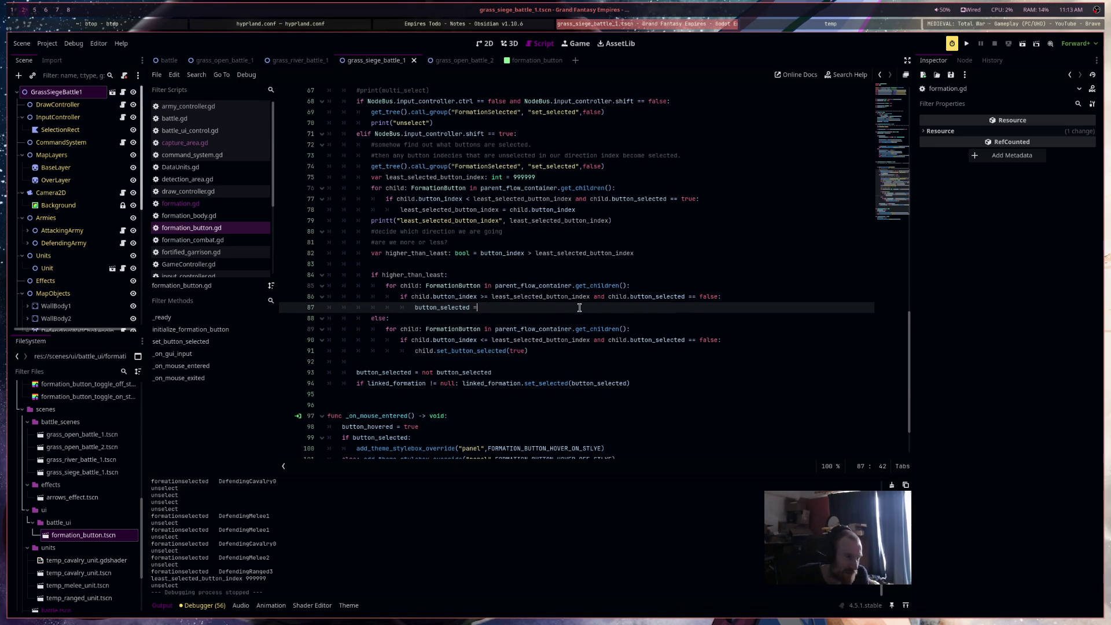
{"action": "key", "text": "ctrl+z"}
{"action": "key", "text": "ctrl+shift+z"}
{"action": "left_click_drag", "start_coordinate": [529, 350], "coordinate": [415, 351]}
{"action": "type", "text": "button_selected = true"}
Add linked_formation.set_selected(button_selected) below each assignment, save, and run the scene.
{"action": "left_click", "coordinate": [540, 311]}
{"action": "key", "text": "Return"}
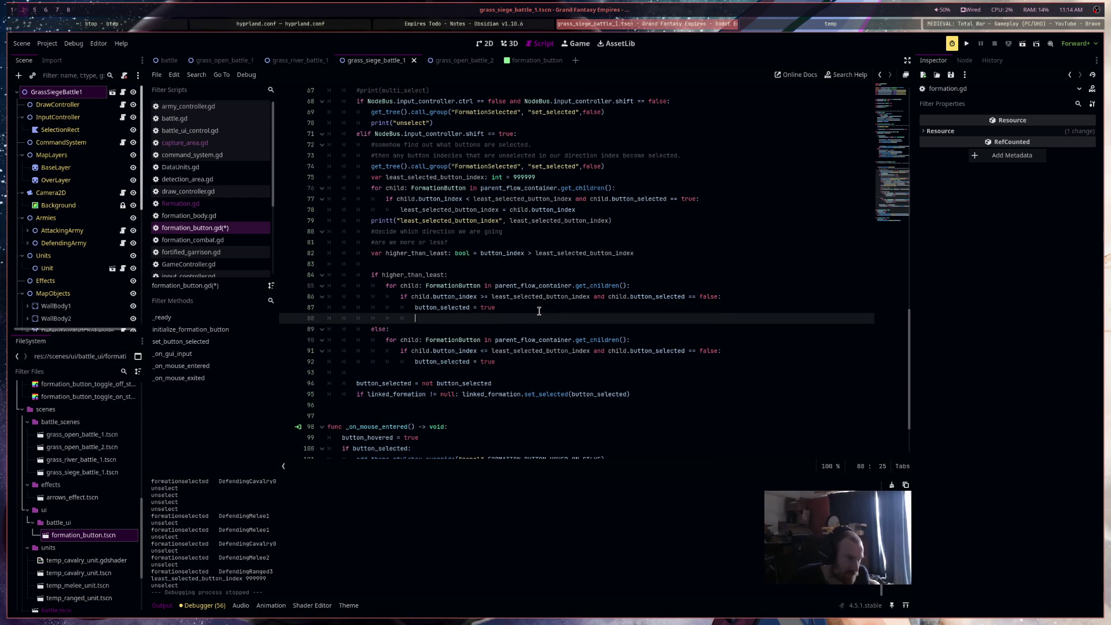
{"action": "left_click_drag", "start_coordinate": [631, 394], "coordinate": [462, 394]}
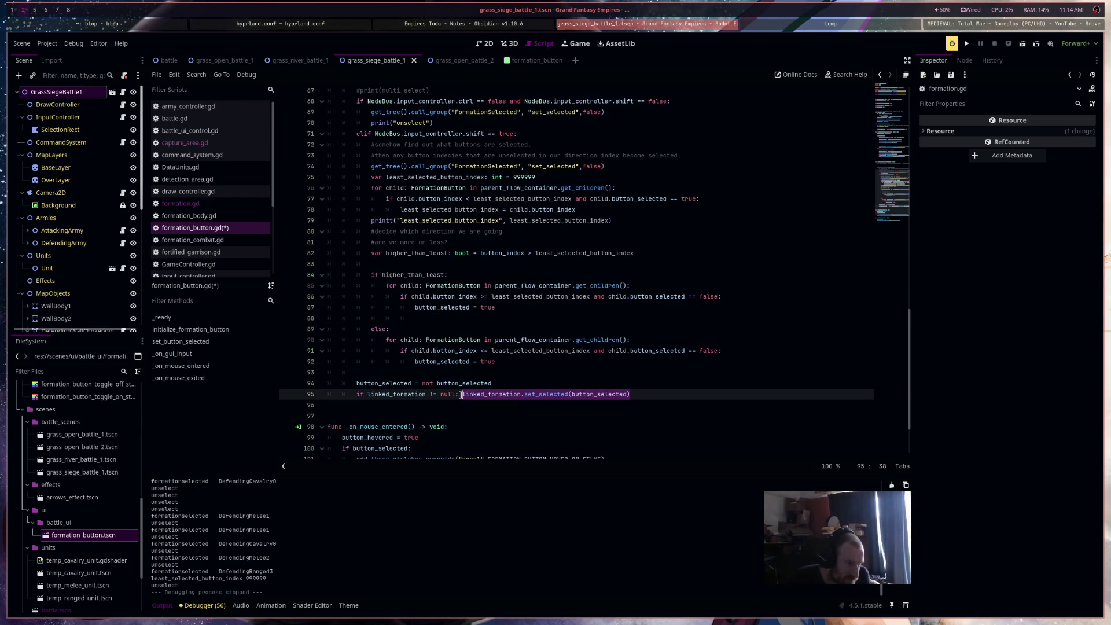
{"action": "key", "text": "ctrl+c"}
{"action": "left_click", "coordinate": [451, 318]}
{"action": "key", "text": "ctrl+v"}
{"action": "left_click", "coordinate": [517, 362]}
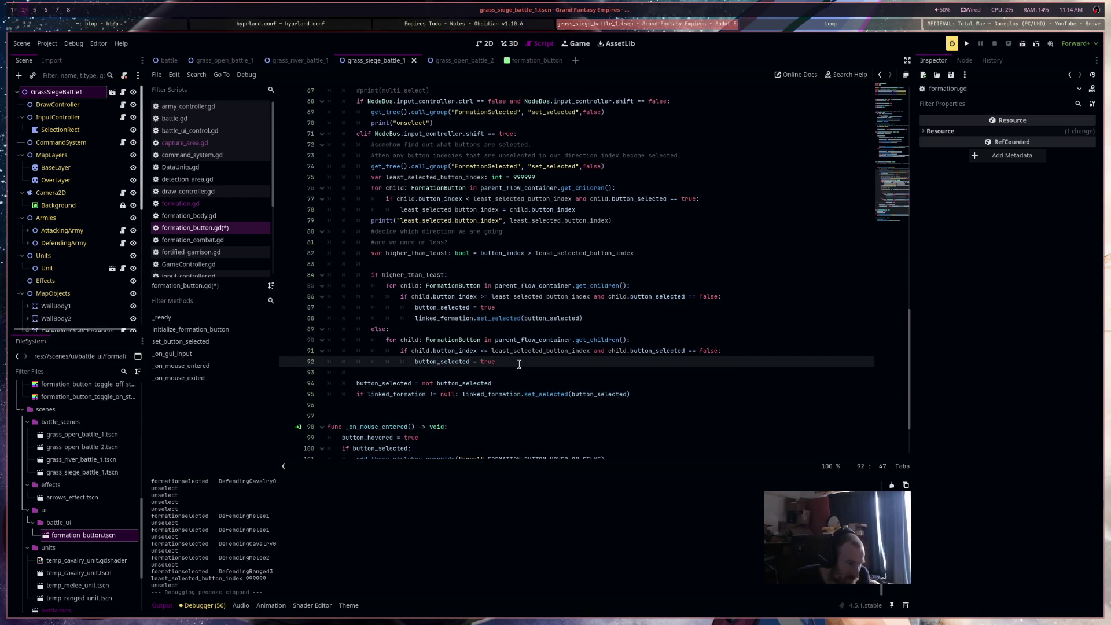
{"action": "key", "text": "Return"}
{"action": "key", "text": "ctrl+v"}
{"action": "key", "text": "ctrl+s"}
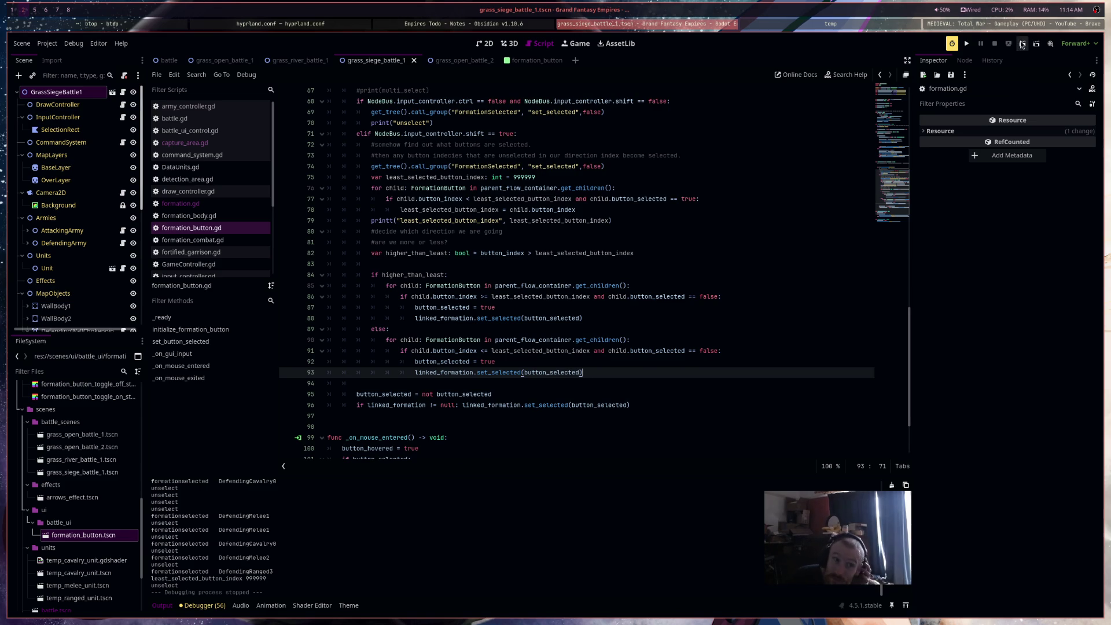
{"action": "left_click", "coordinate": [1022, 45]}
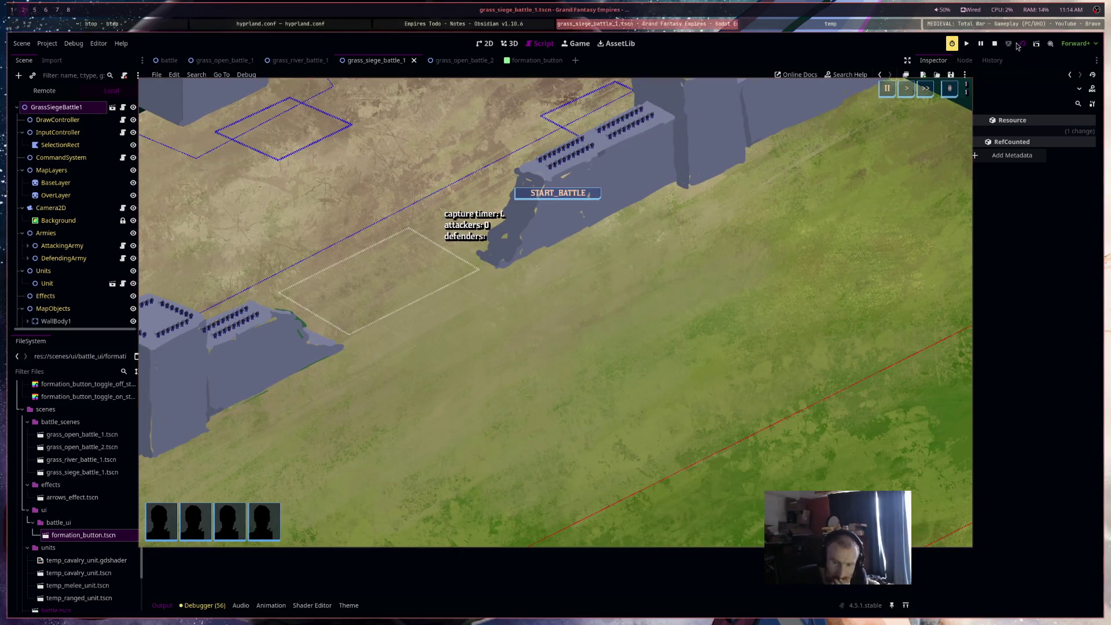
Click and shift-click the defending formation buttons to range-select the melee, ranged and cavalry formations.
{"action": "left_click", "coordinate": [235, 533]}
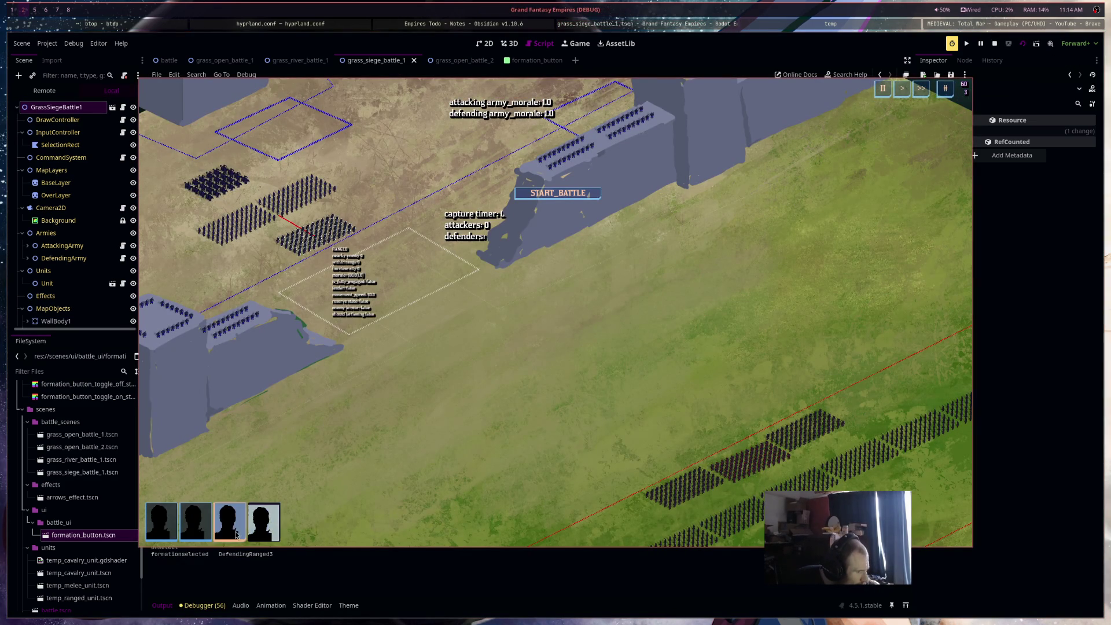
{"action": "left_click", "coordinate": [195, 529]}
{"action": "left_click", "coordinate": [161, 529]}
{"action": "left_click", "coordinate": [264, 533]}
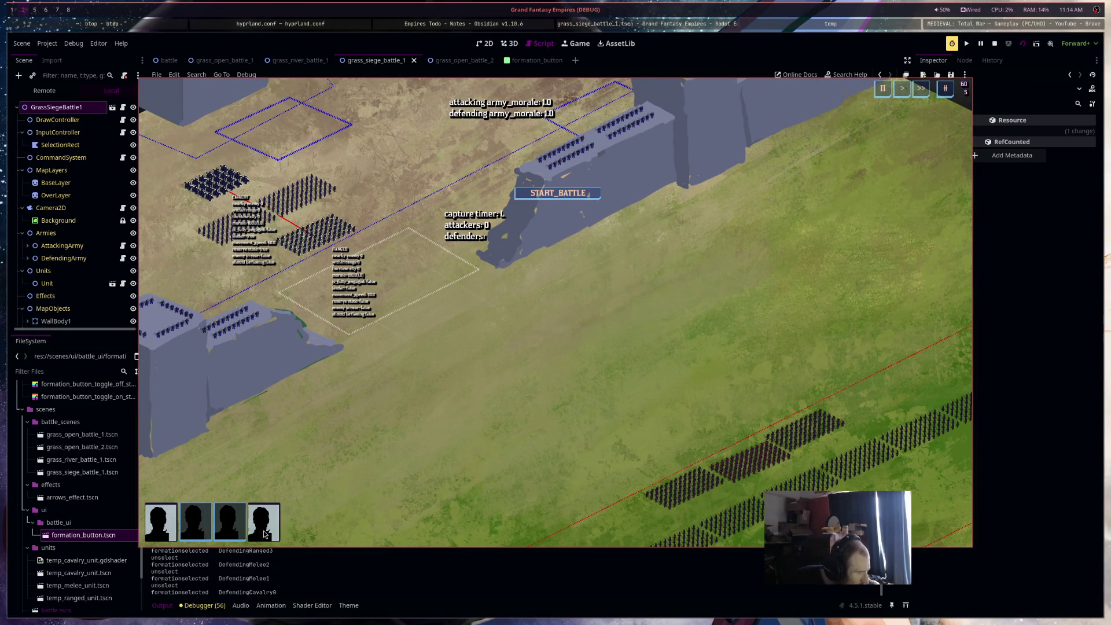
{"action": "left_click", "coordinate": [230, 529]}
{"action": "left_click", "coordinate": [196, 529]}
{"action": "left_click", "coordinate": [161, 531]}
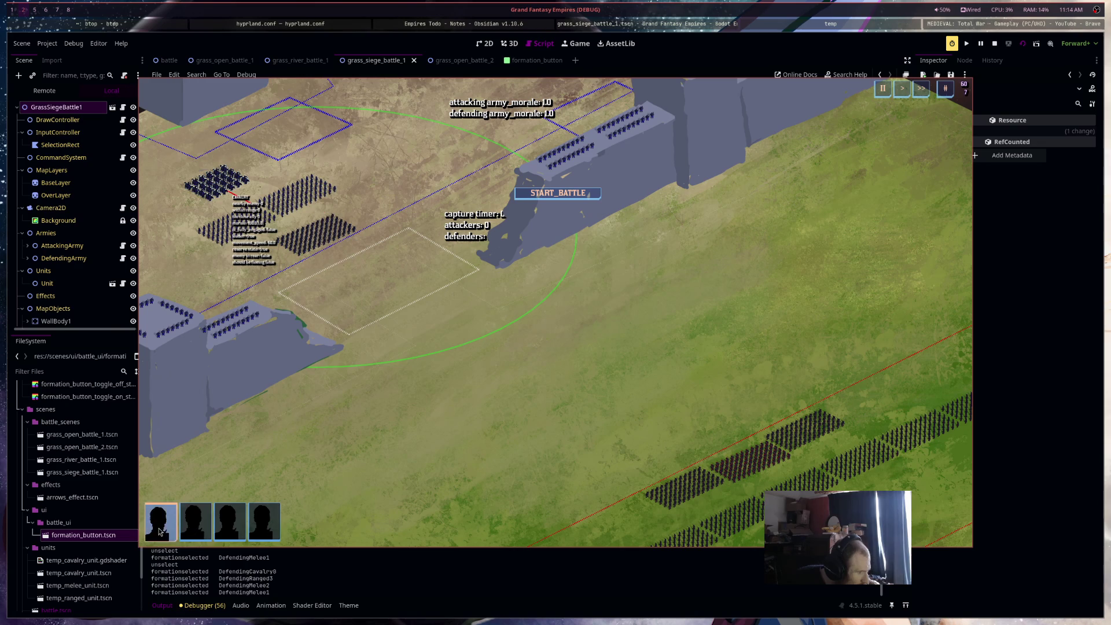
Toggle the first formation and the cavalry formation off and on, then stop the game.
{"action": "left_click", "coordinate": [161, 531]}
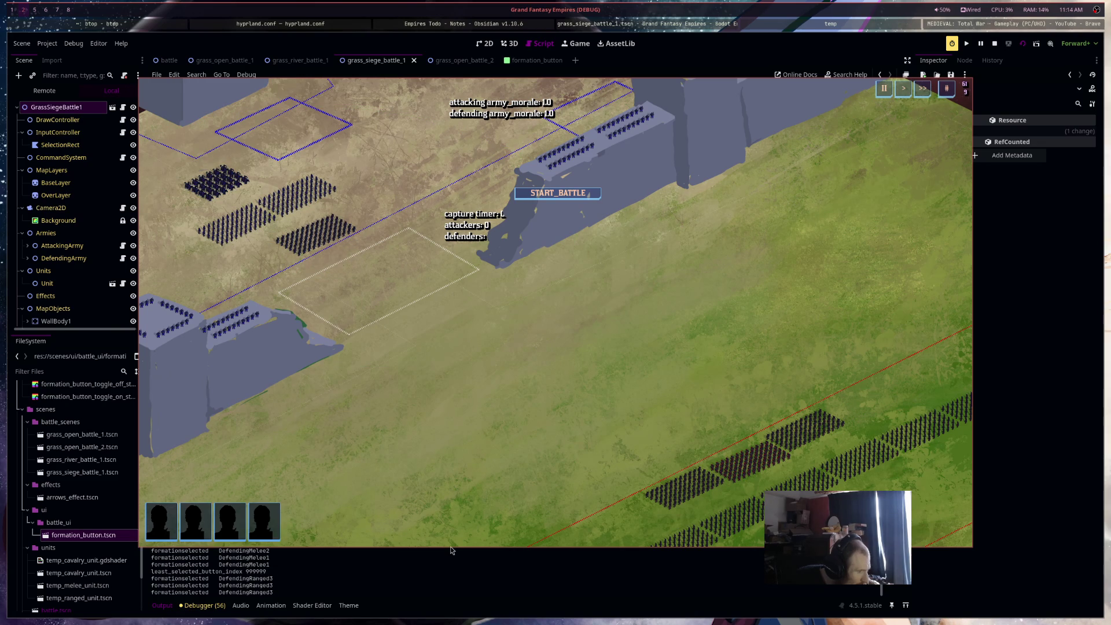
{"action": "left_click", "coordinate": [174, 528]}
{"action": "left_click", "coordinate": [173, 528]}
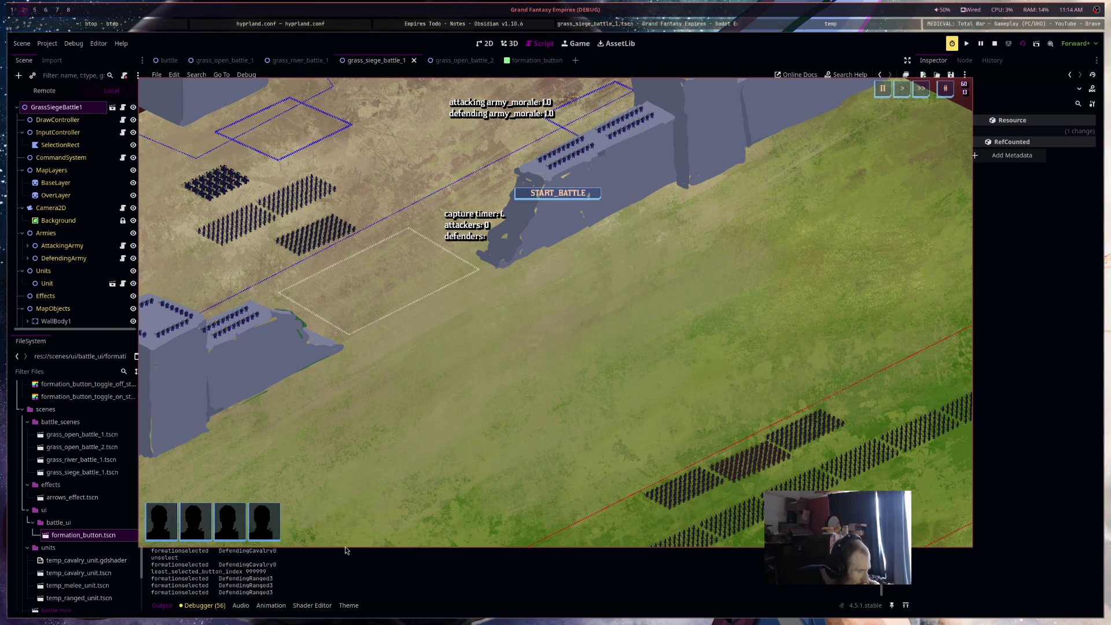
{"action": "left_click", "coordinate": [995, 44]}
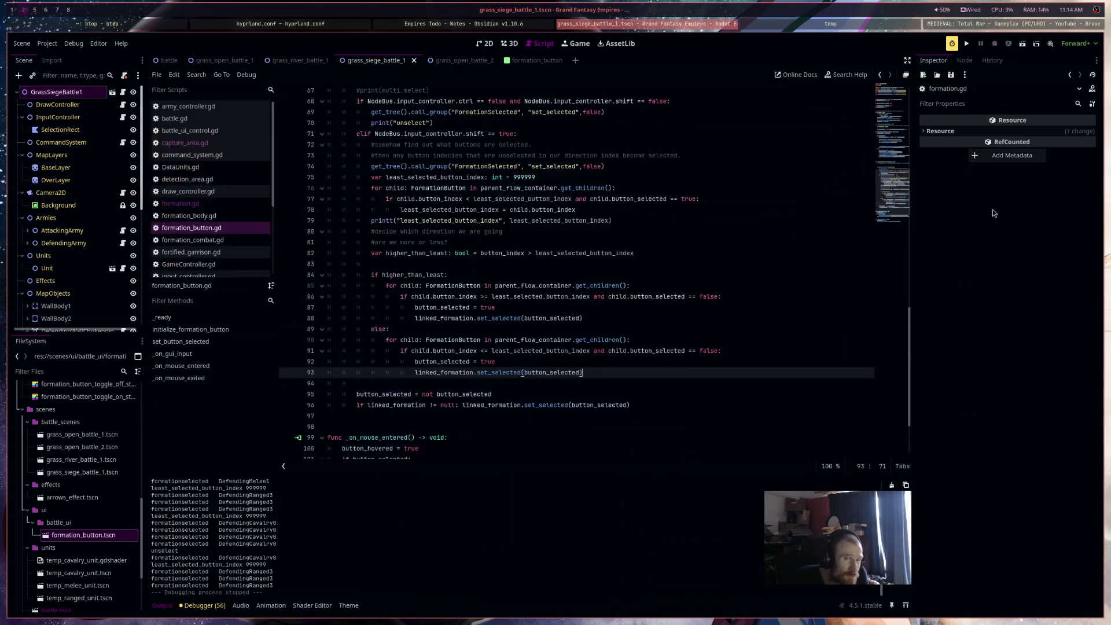
Comment out line 74's group-clearing set_selected(false) call and run the siege battle scene.
{"action": "left_click", "coordinate": [754, 359]}
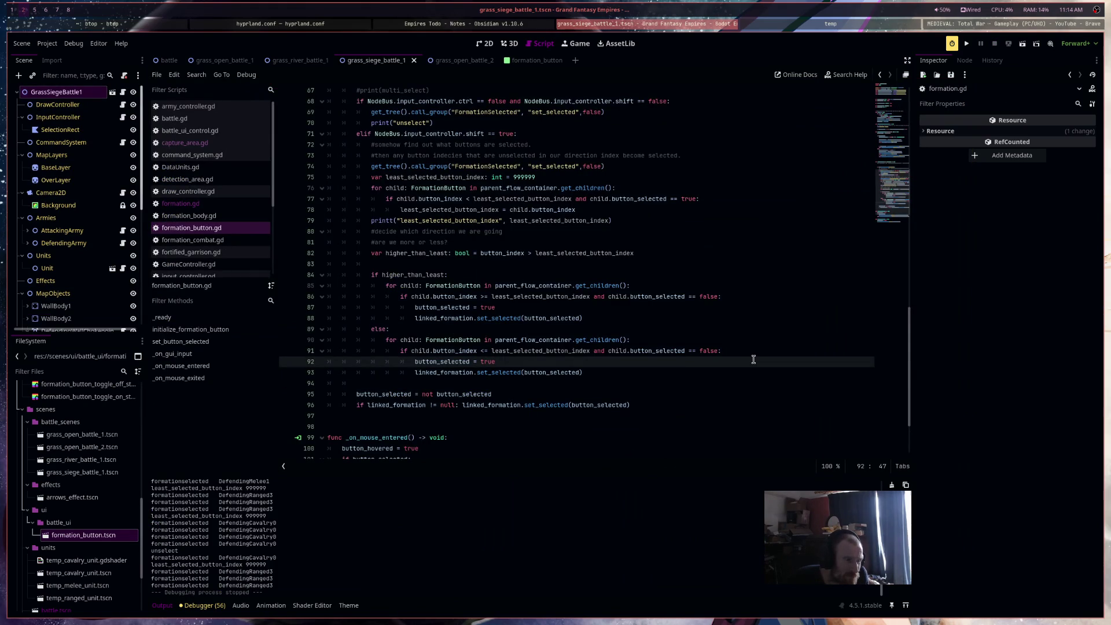
{"action": "left_click", "coordinate": [738, 277]}
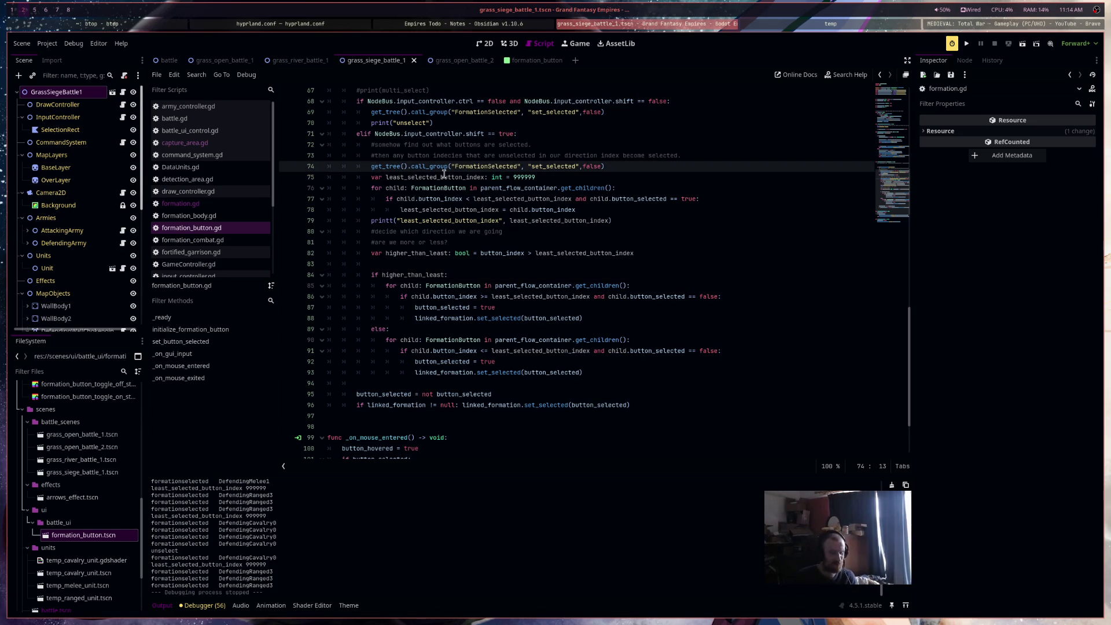
{"action": "type", "text": "#"}
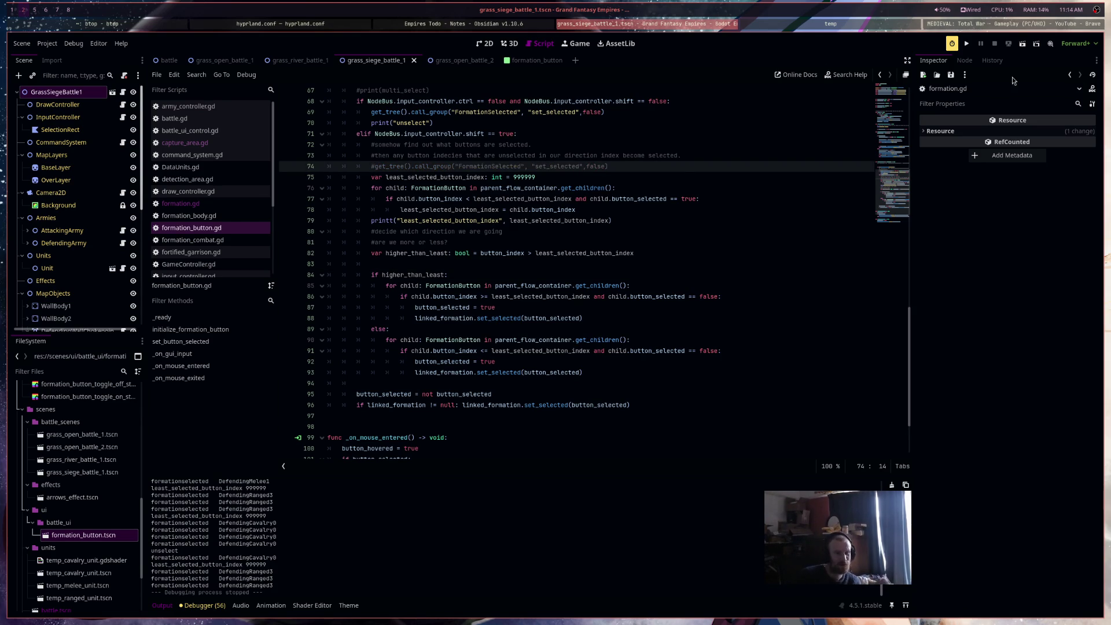
{"action": "left_click", "coordinate": [1008, 45]}
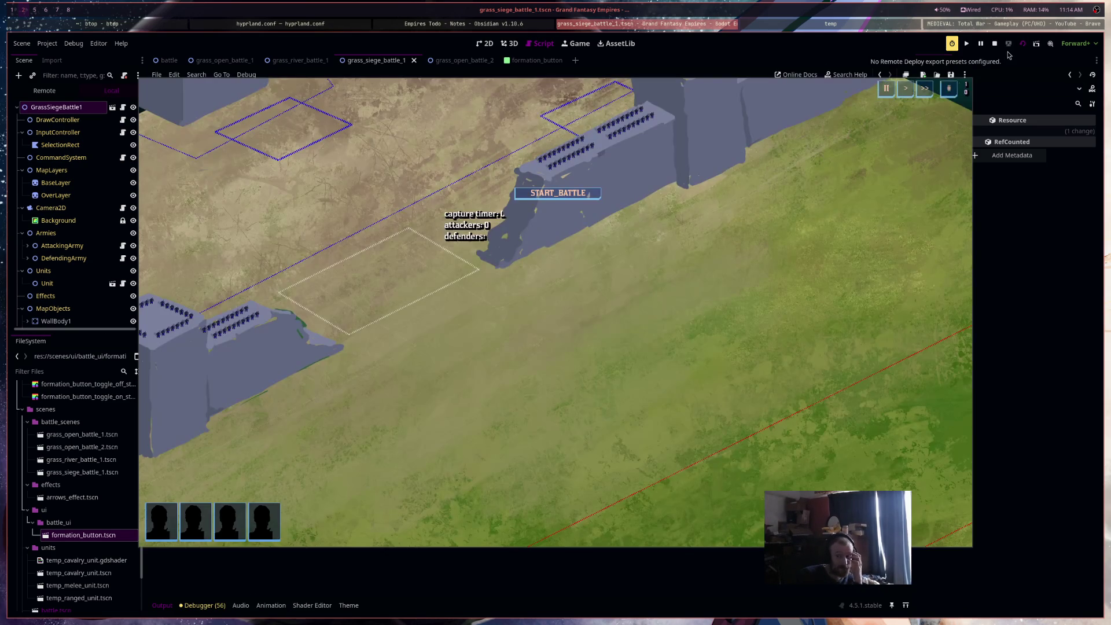
Select the cavalry formation, extend the selection across the formation range, then stop the game.
{"action": "left_click", "coordinate": [156, 528]}
{"action": "left_click", "coordinate": [156, 529]}
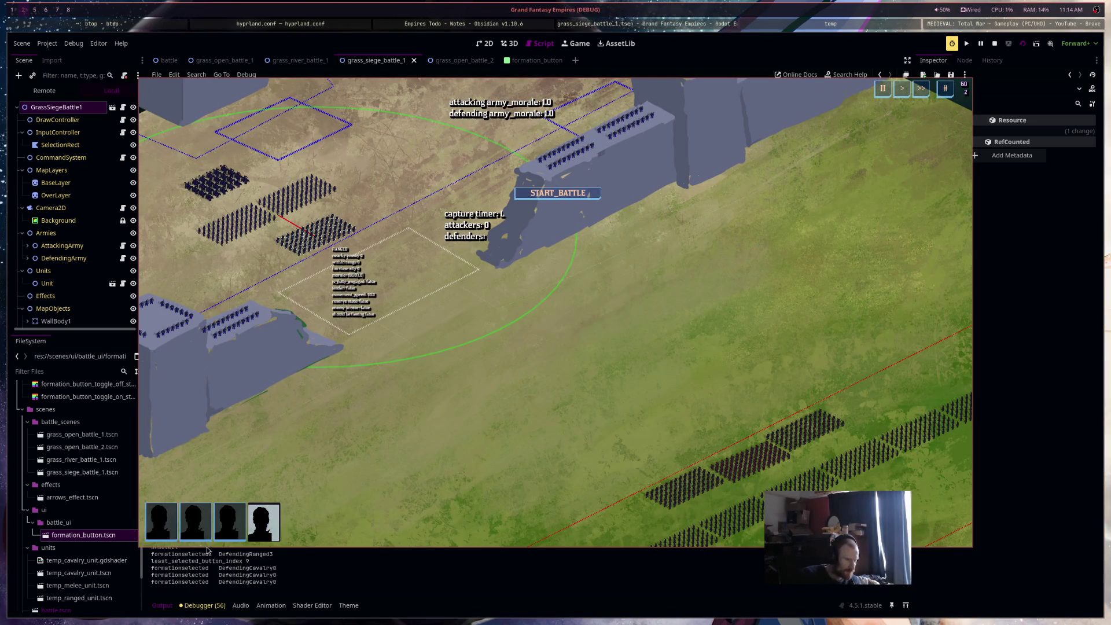
{"action": "left_click", "coordinate": [435, 533]}
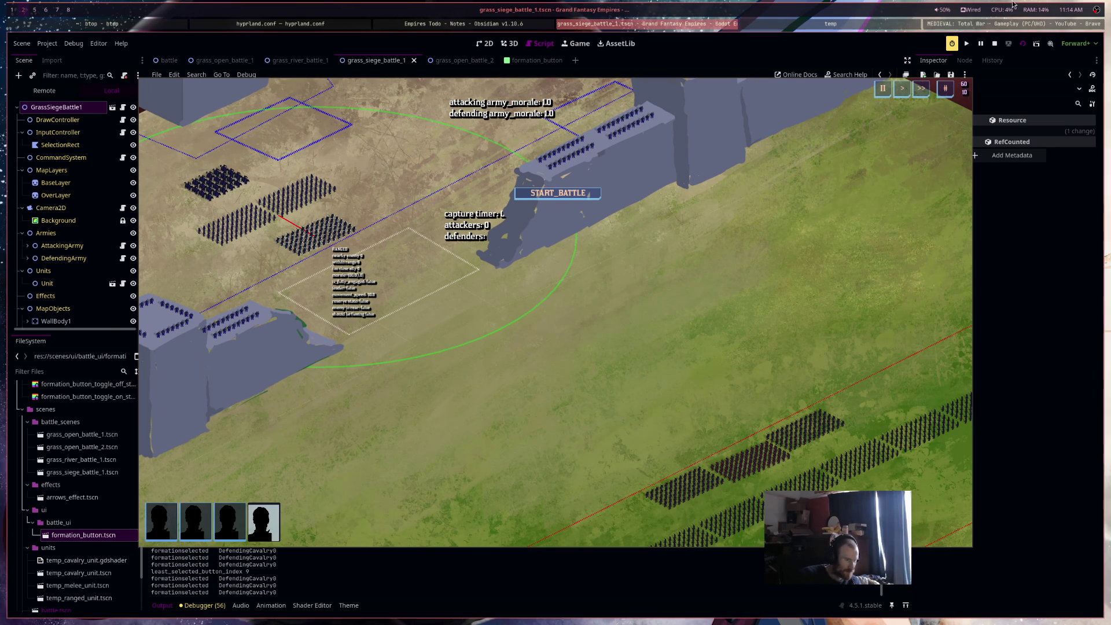
{"action": "left_click", "coordinate": [995, 45]}
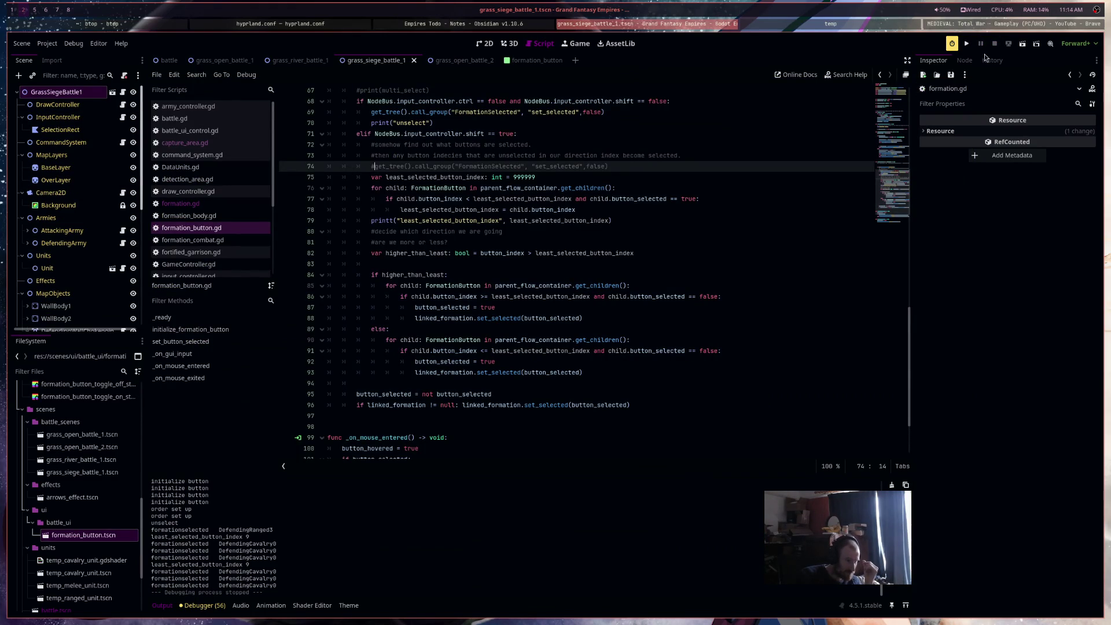
Relaunch the battle, select the fourth formation to test it, then stop the game.
{"action": "left_click", "coordinate": [1021, 44]}
{"action": "left_click", "coordinate": [995, 45]}
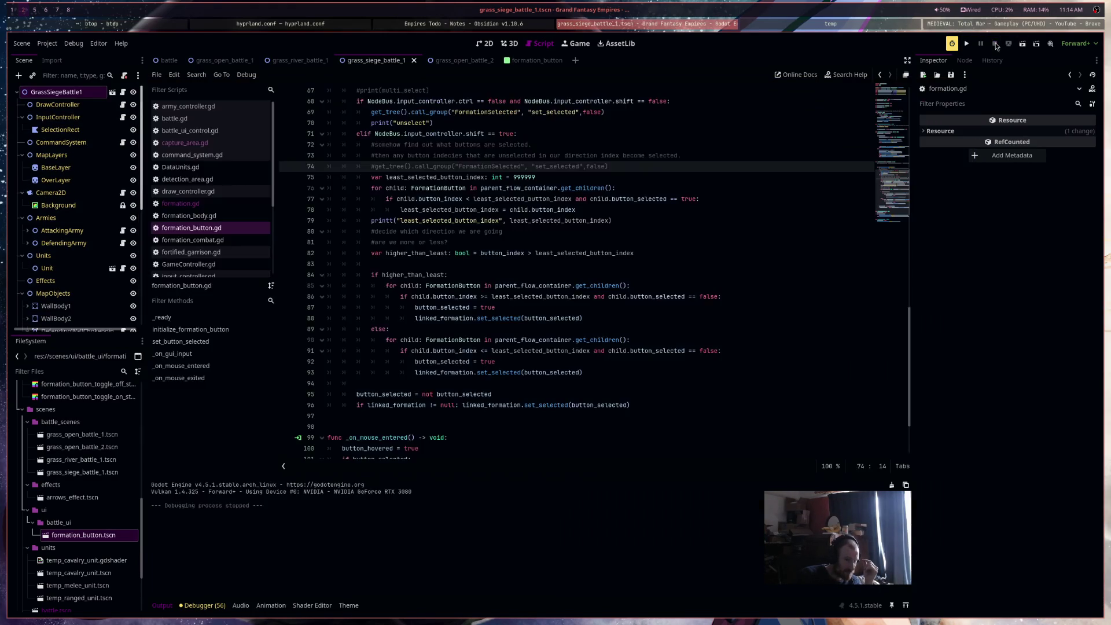
{"action": "left_click", "coordinate": [1022, 44]}
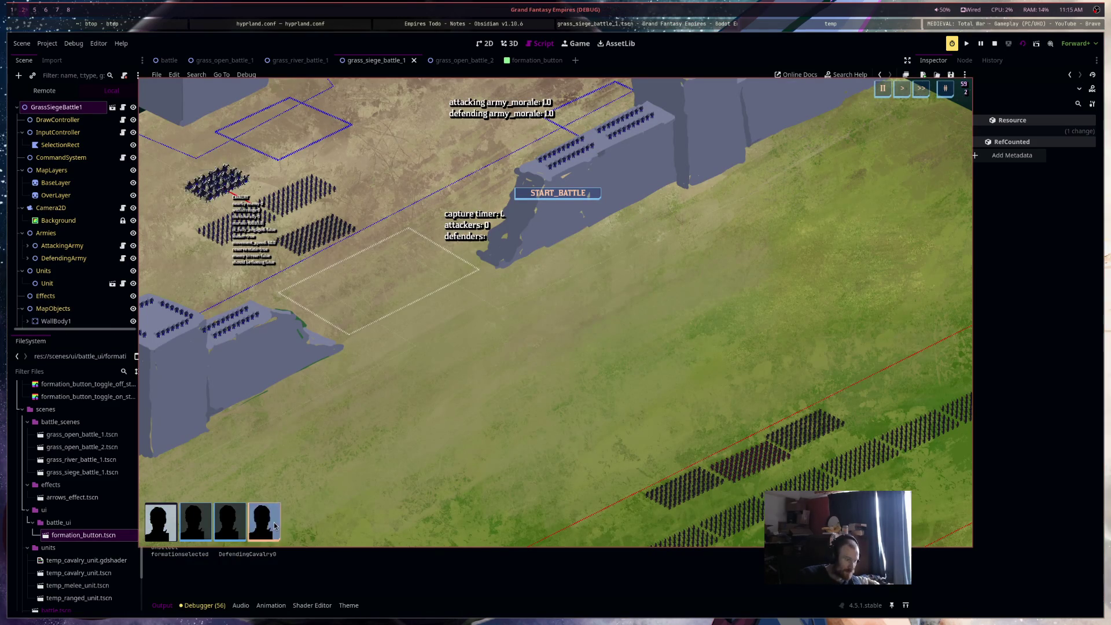
{"action": "left_click", "coordinate": [276, 526]}
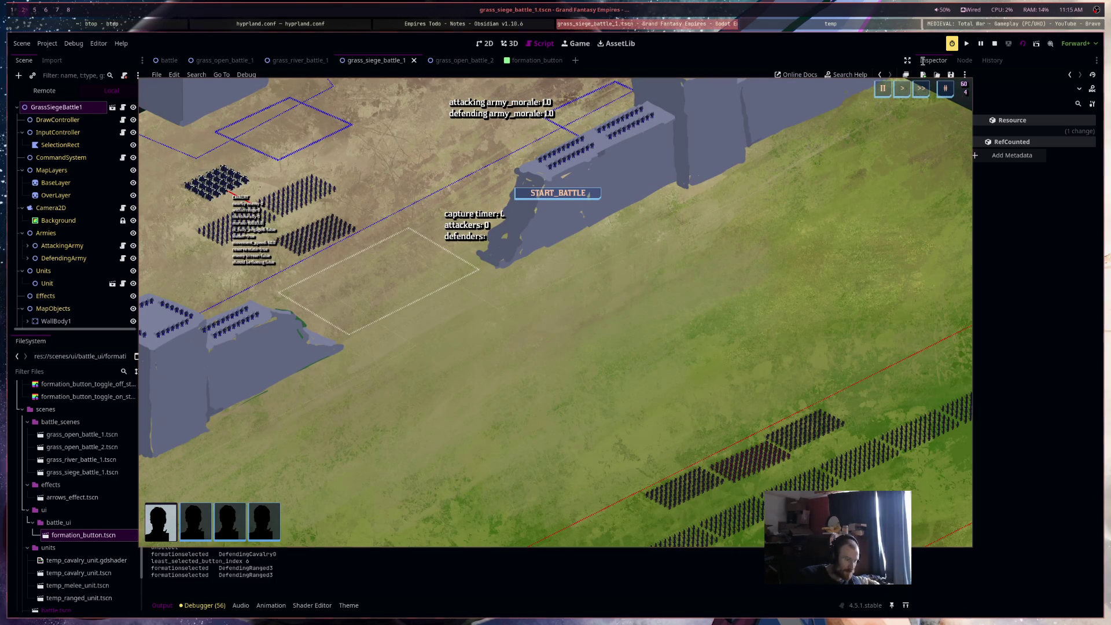
{"action": "left_click", "coordinate": [995, 44]}
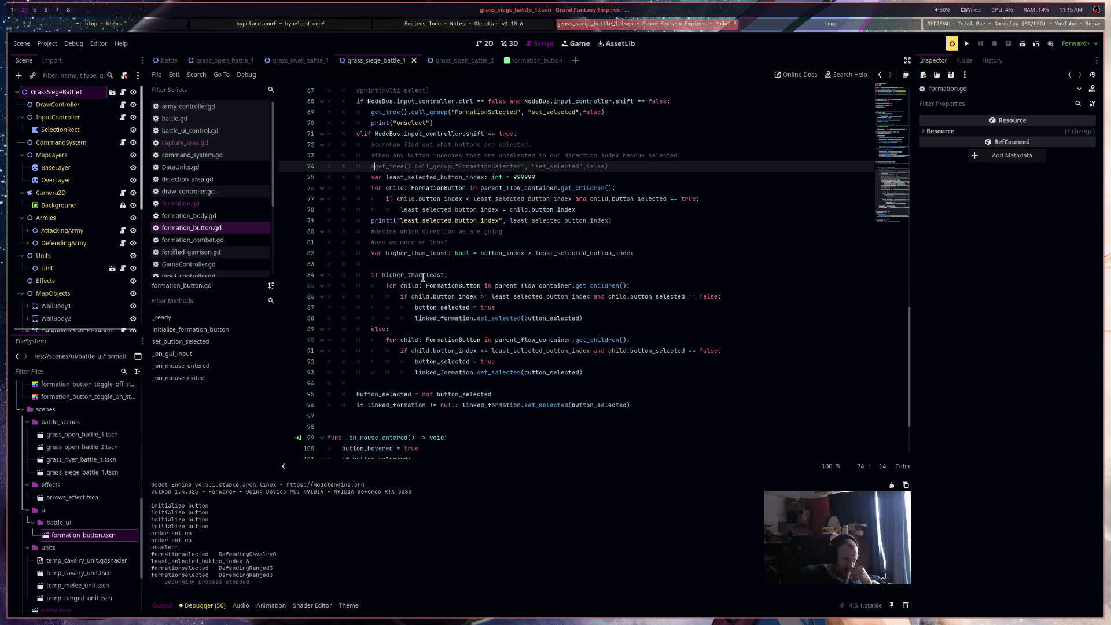
Change line 86's comparison to <= and line 91's comparison to >=.
{"action": "left_click", "coordinate": [481, 296]}
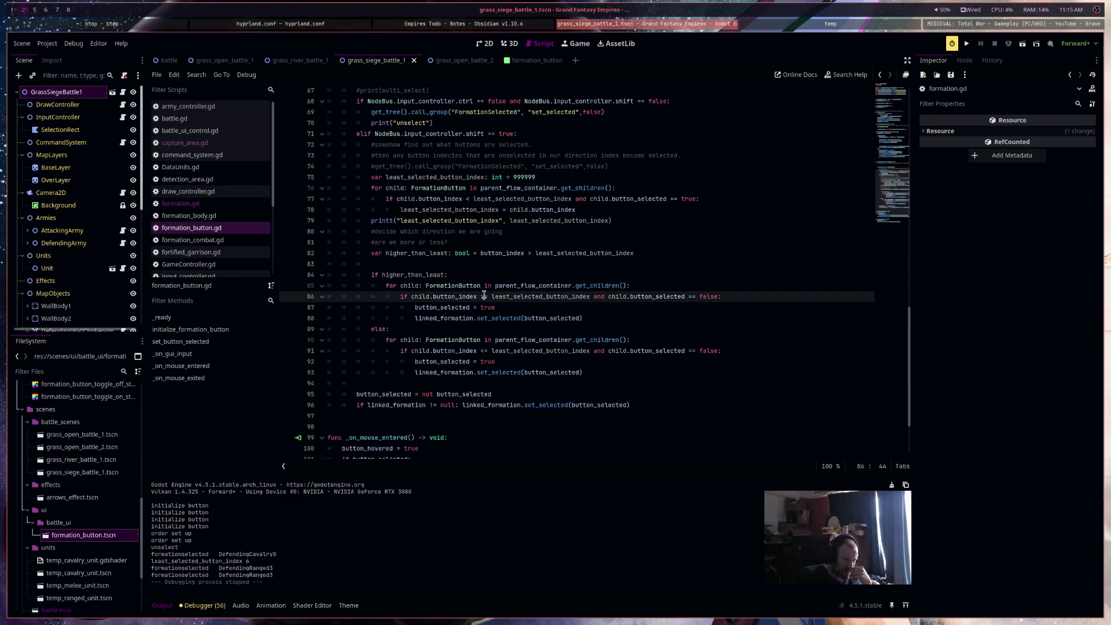
{"action": "type", "text": "<"}
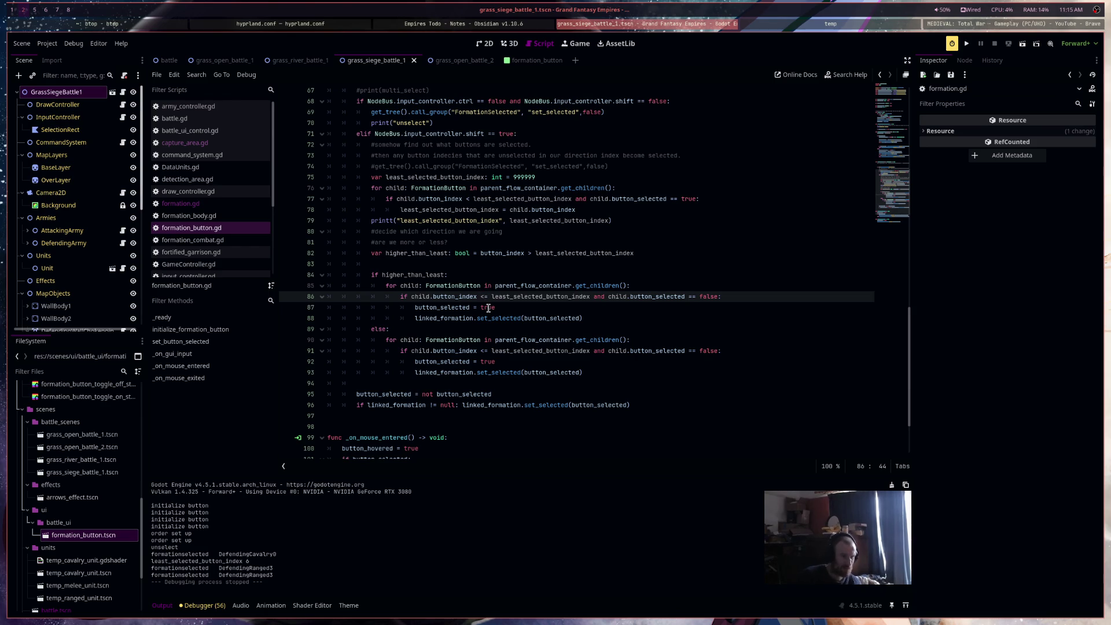
{"action": "left_click", "coordinate": [481, 350]}
{"action": "type", "text": ">"}
Save formation_button.gd and rerun the battle, selecting the fourth formation to test.
{"action": "key", "text": "ctrl+s"}
{"action": "left_click", "coordinate": [1023, 43]}
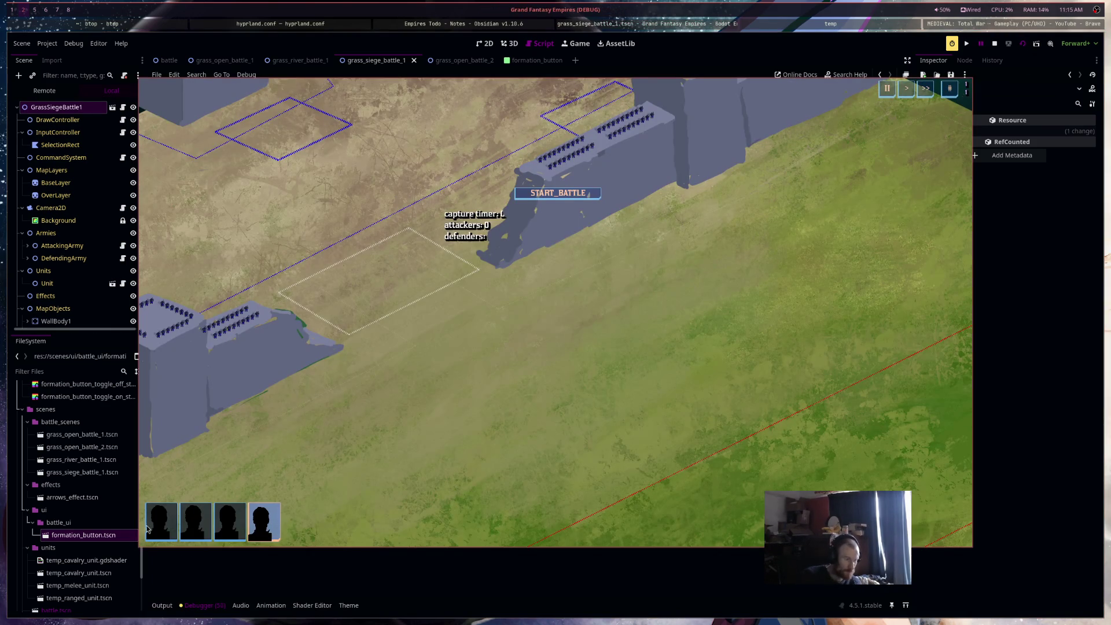
{"action": "left_click", "coordinate": [264, 520]}
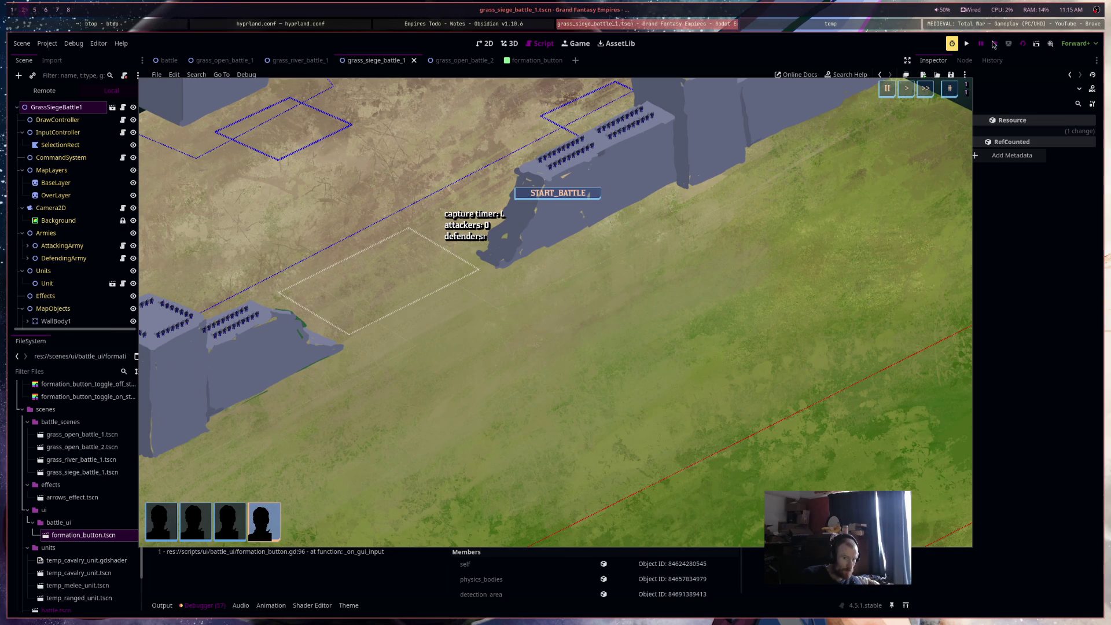
Restart the battle and select the ranged, cavalry and two melee formations.
{"action": "left_click", "coordinate": [1023, 43]}
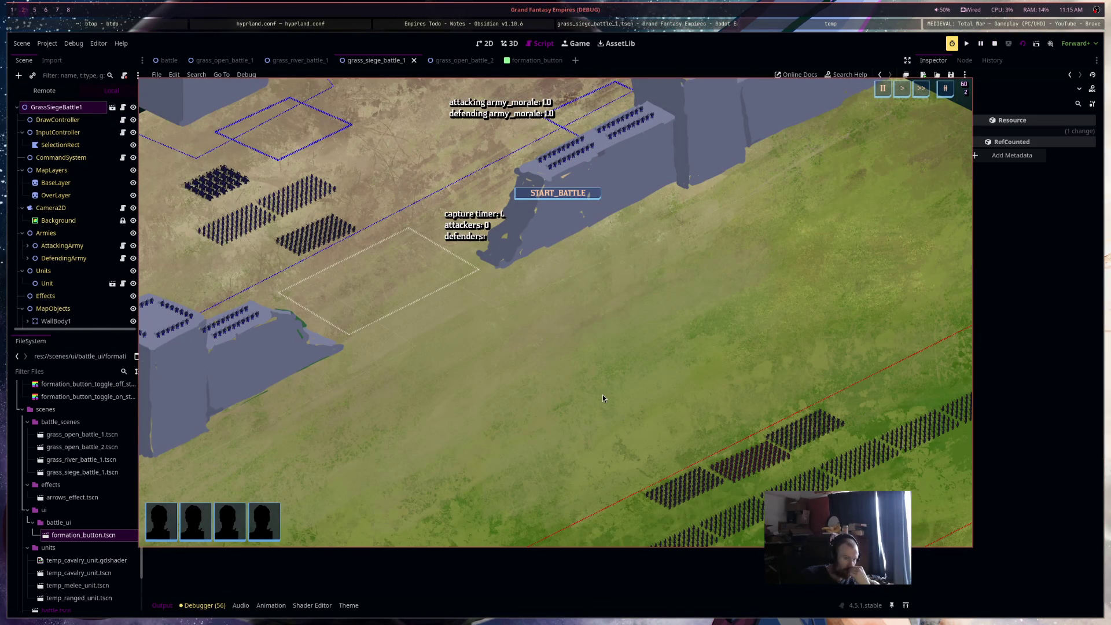
{"action": "left_click", "coordinate": [264, 521]}
{"action": "left_click", "coordinate": [164, 527]}
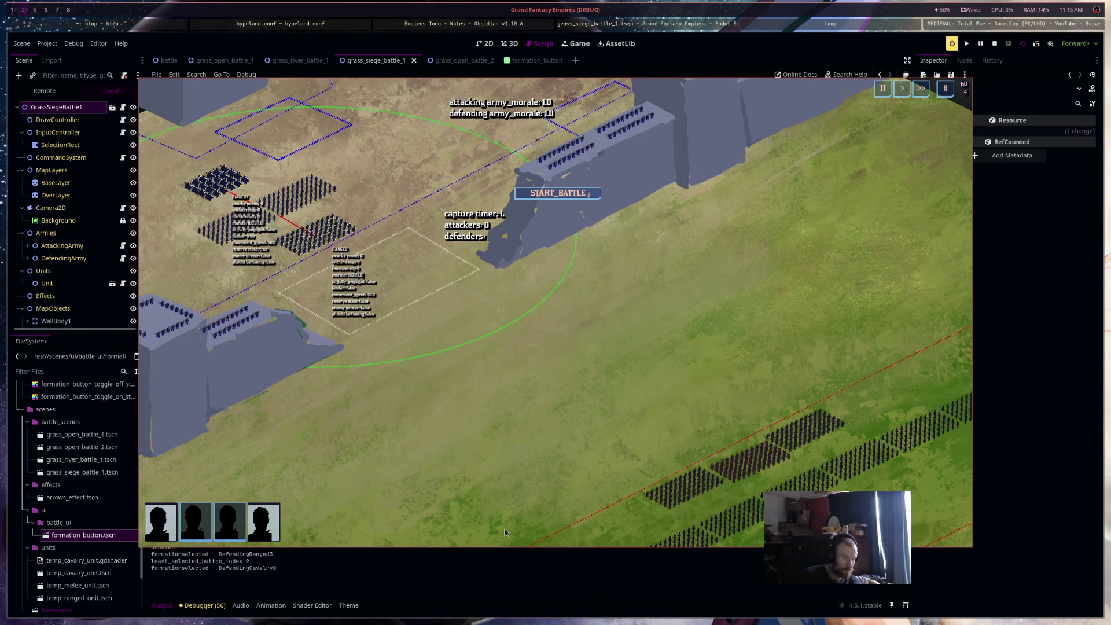
{"action": "left_click", "coordinate": [230, 528]}
{"action": "left_click", "coordinate": [195, 527]}
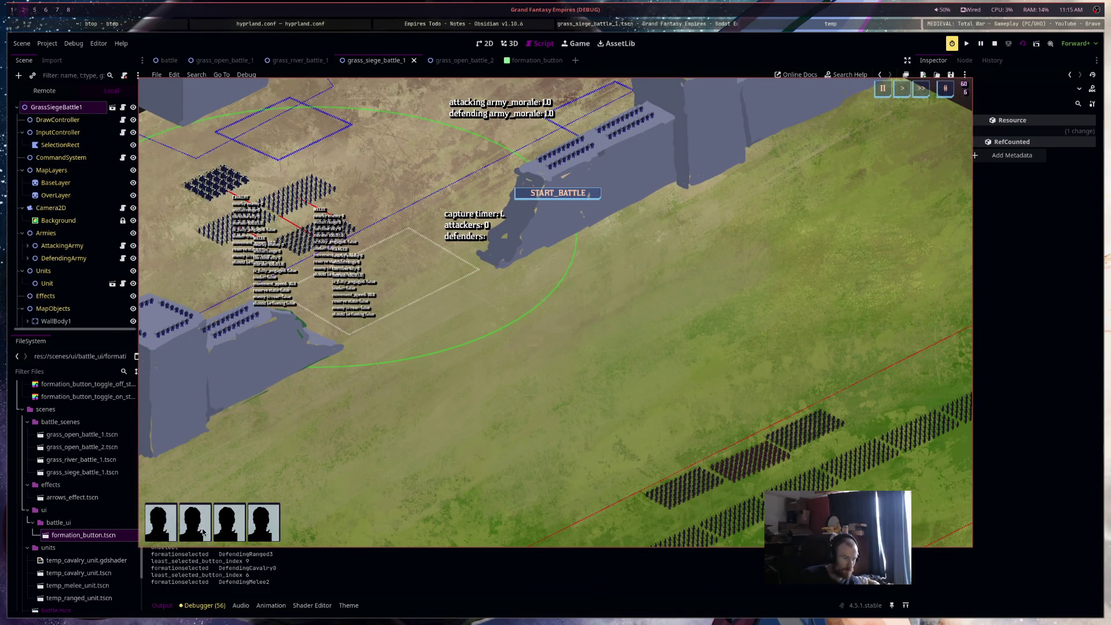
Range-select the formations again, reselect the cavalry, then stop and inspect formation.gd line 1094.
{"action": "left_click", "coordinate": [229, 524]}
{"action": "left_click", "coordinate": [195, 524]}
{"action": "left_click", "coordinate": [161, 523]}
{"action": "left_click", "coordinate": [164, 528]}
{"action": "left_click", "coordinate": [168, 529]}
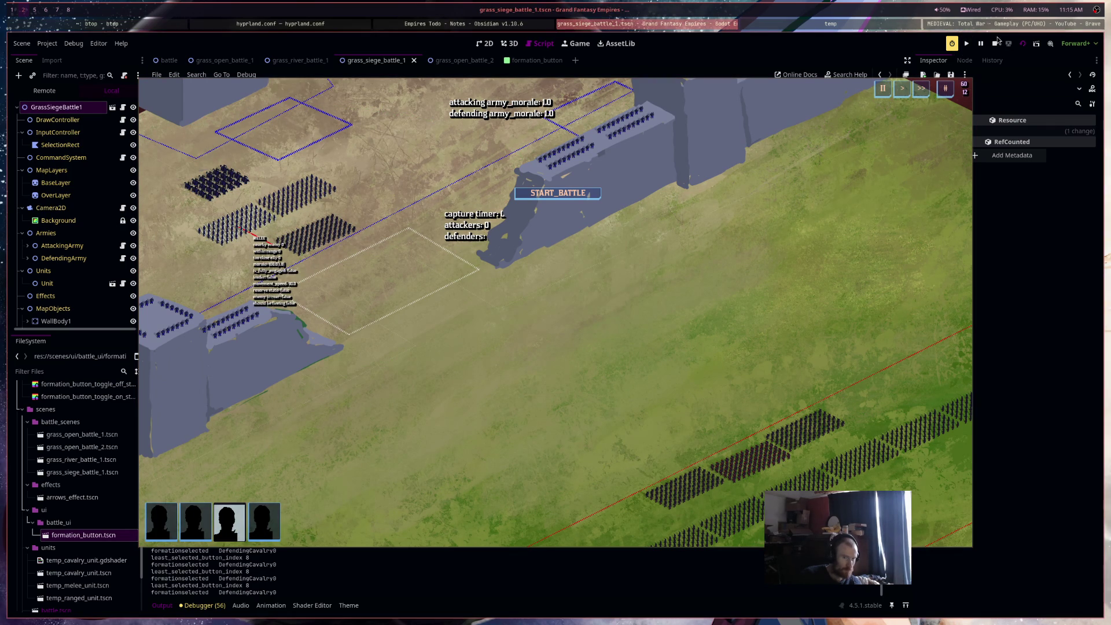
{"action": "left_click", "coordinate": [995, 44]}
{"action": "left_click", "coordinate": [519, 383]}
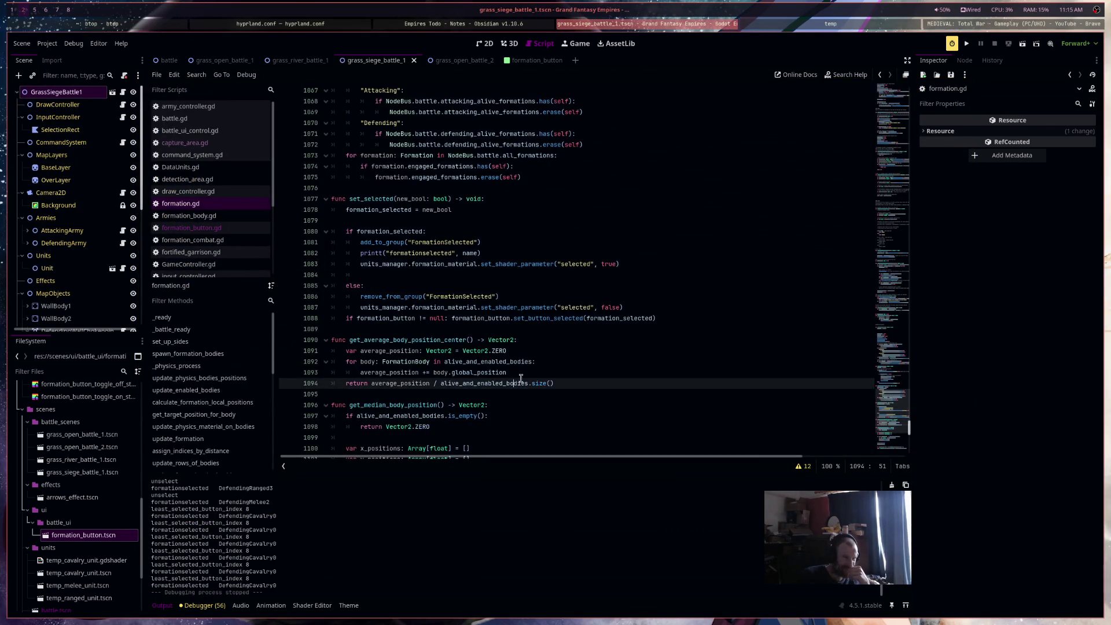
Switch from formation.gd to formation_button.gd and select all of its code.
{"action": "scroll", "coordinate": [520, 378], "scroll_direction": "down", "scroll_amount": 3}
{"action": "scroll", "coordinate": [521, 378], "scroll_direction": "up", "scroll_amount": 10}
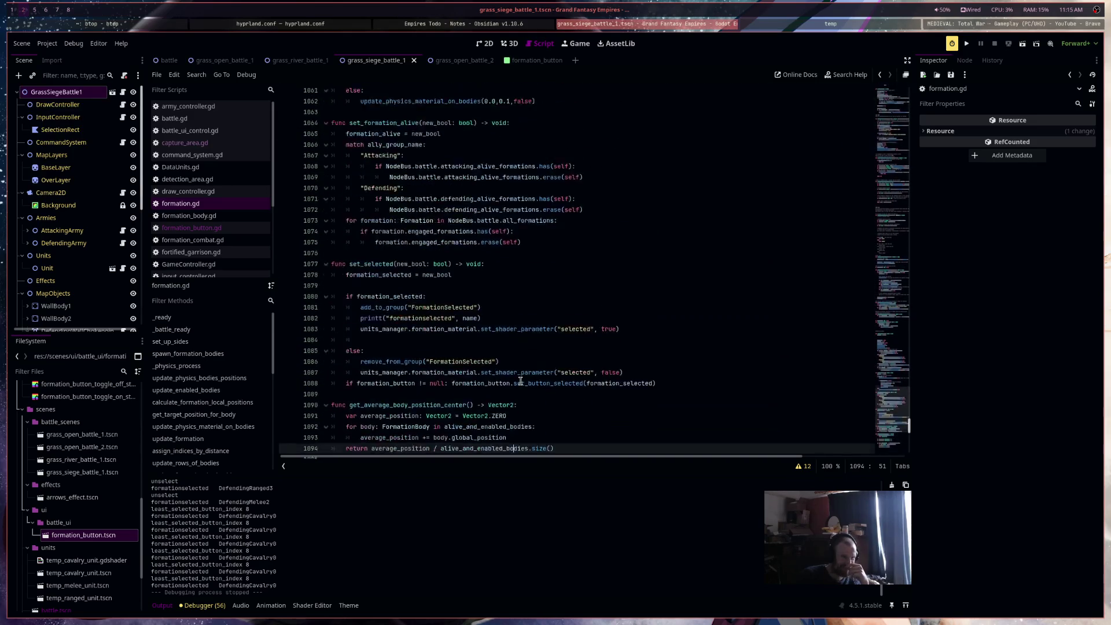
{"action": "scroll", "coordinate": [519, 382], "scroll_direction": "up", "scroll_amount": 3}
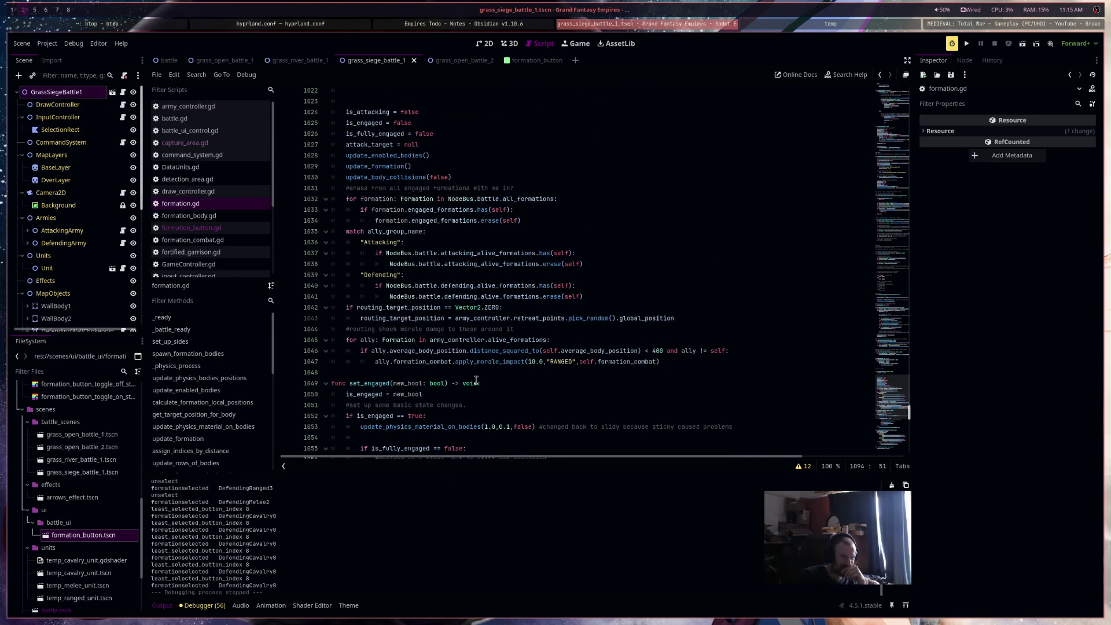
{"action": "scroll", "coordinate": [478, 376], "scroll_direction": "down", "scroll_amount": 1}
{"action": "scroll", "coordinate": [477, 377], "scroll_direction": "up", "scroll_amount": 3}
{"action": "left_click", "coordinate": [202, 231]}
{"action": "left_click", "coordinate": [651, 371]}
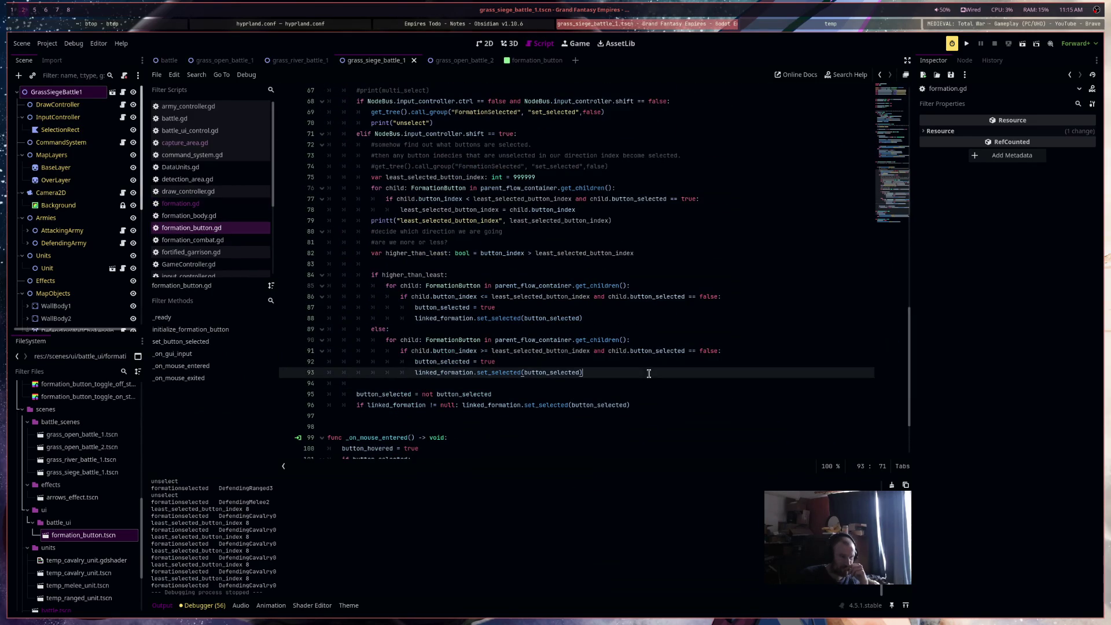
{"action": "key", "text": "ctrl+a"}
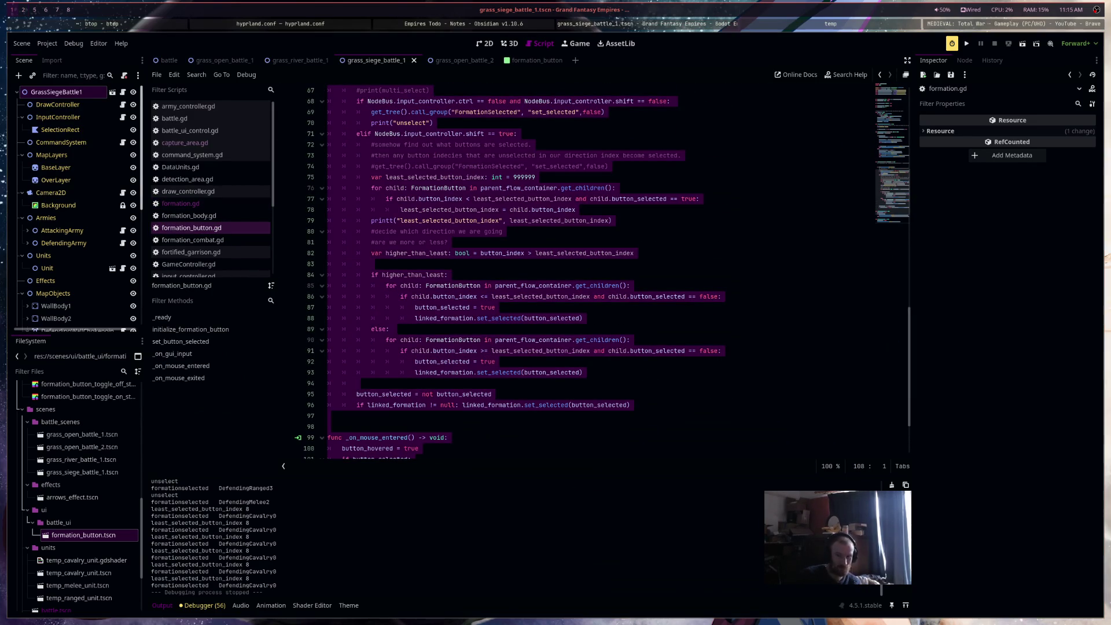
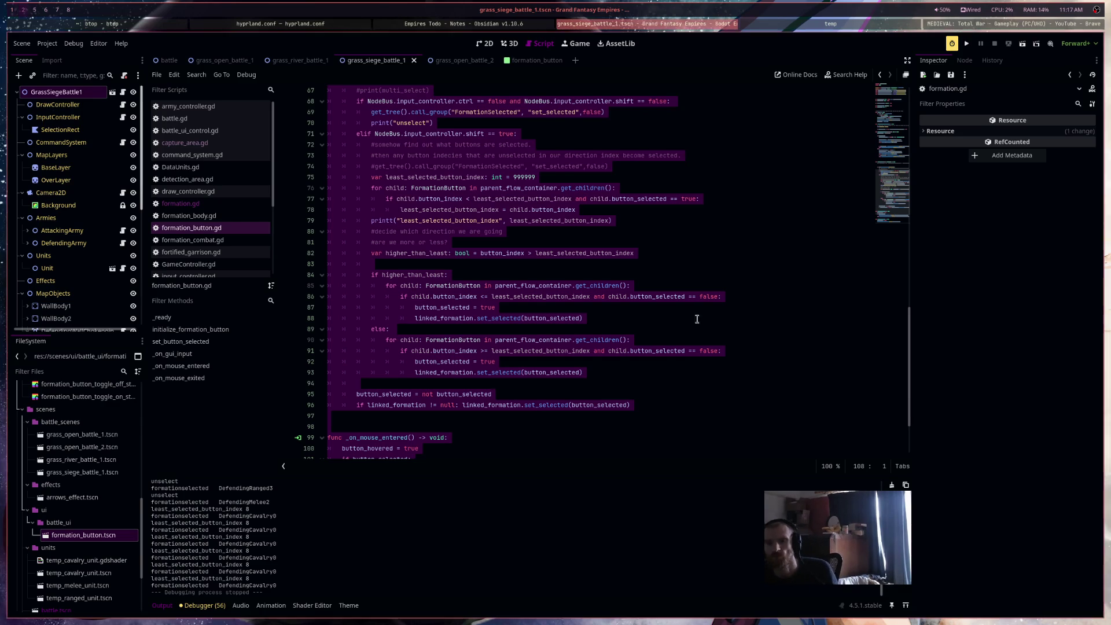
Run the siege battle and select the fourth formation card, triggering a stack overflow at line 37.
{"action": "key", "text": "F6"}
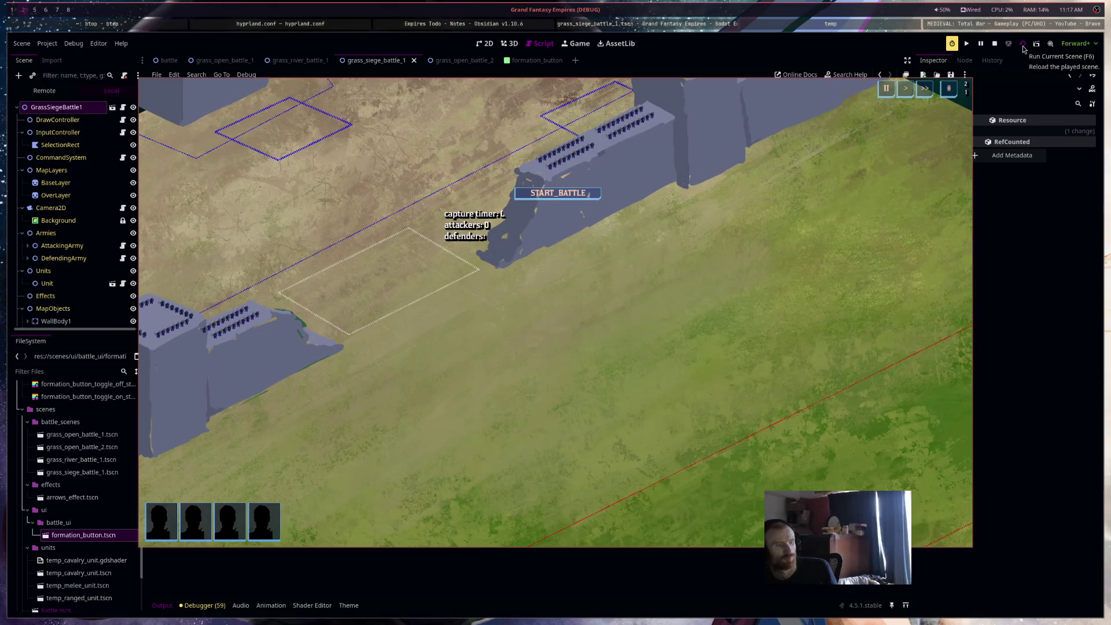
{"action": "left_click", "coordinate": [263, 520]}
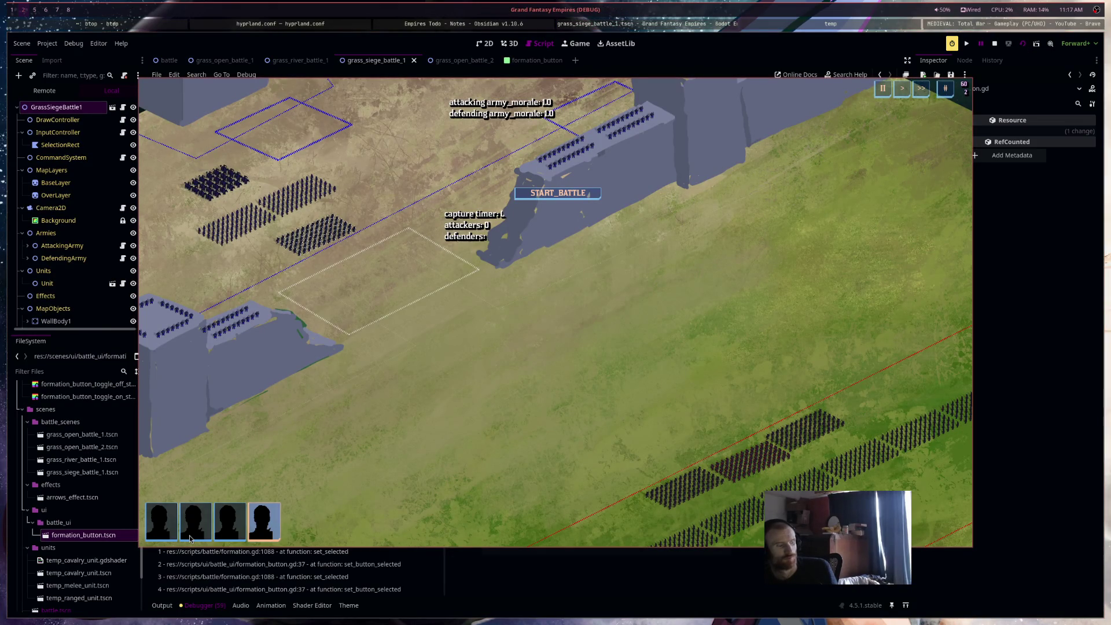
{"action": "left_click", "coordinate": [996, 44]}
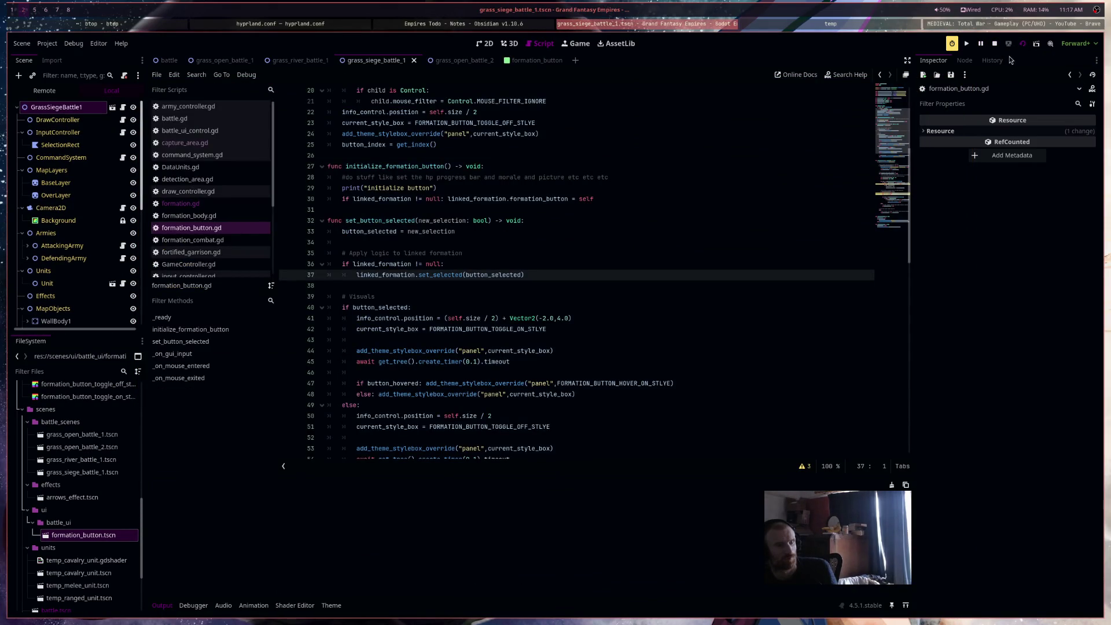
{"action": "key", "text": "F5"}
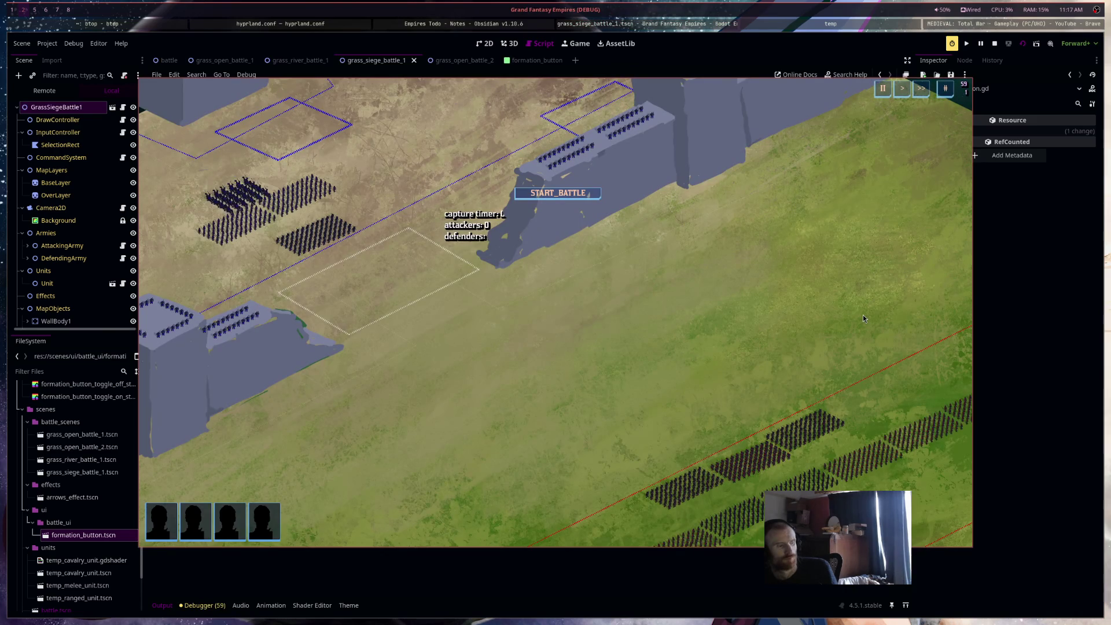
{"action": "left_click", "coordinate": [272, 523]}
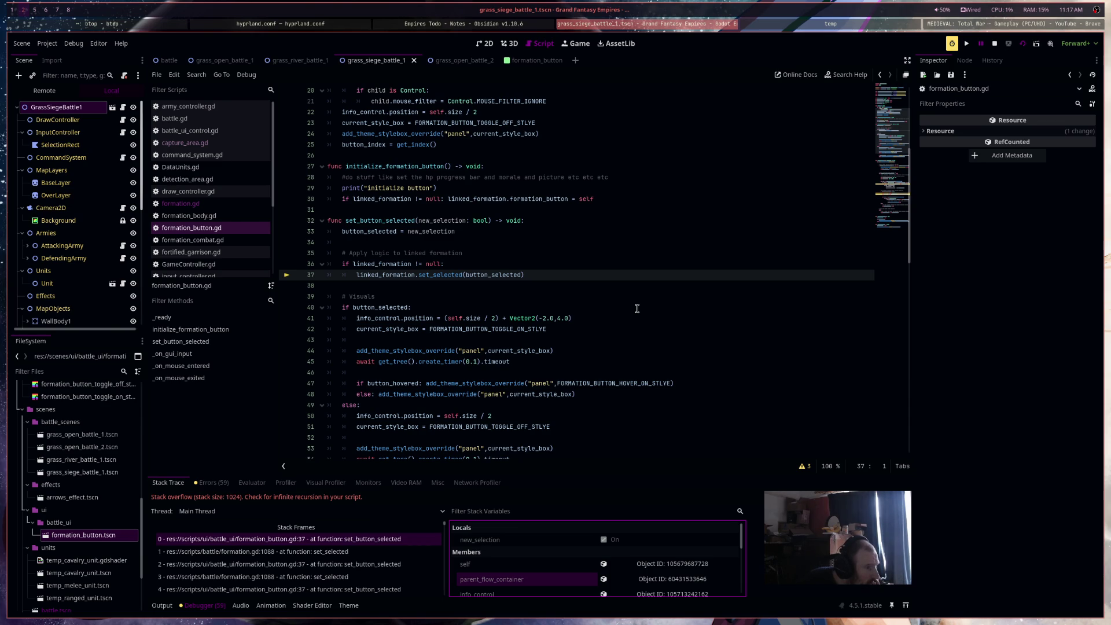
Cut the three linked-formation lines 35–37 out of set_button_selected.
{"action": "scroll", "coordinate": [637, 309], "scroll_direction": "down", "scroll_amount": 2}
{"action": "scroll", "coordinate": [637, 308], "scroll_direction": "down", "scroll_amount": 4}
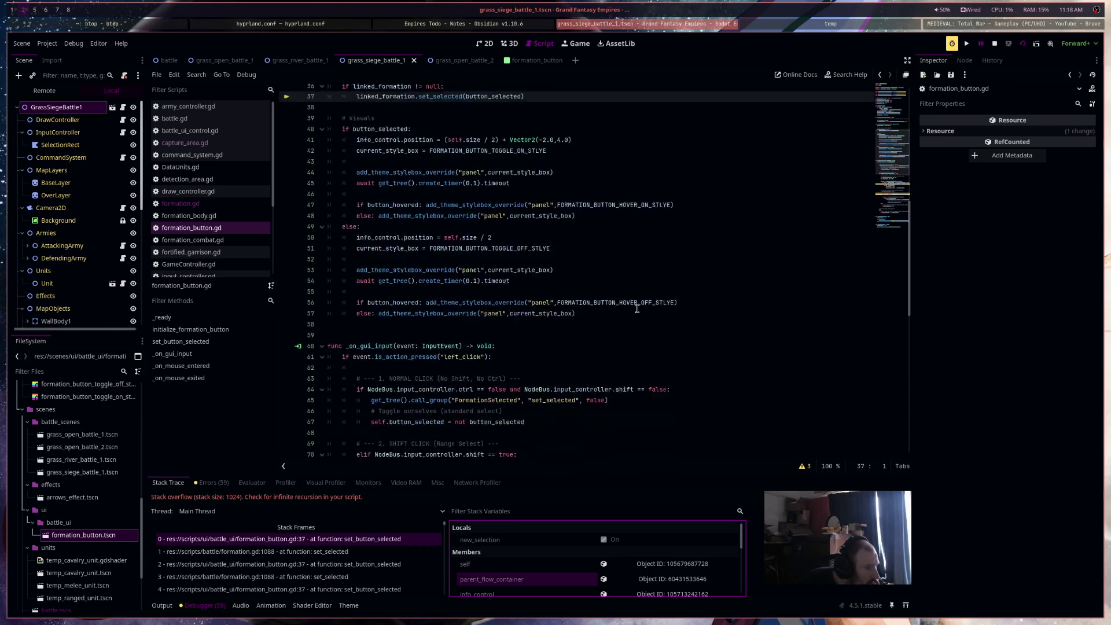
{"action": "scroll", "coordinate": [637, 308], "scroll_direction": "down", "scroll_amount": 8}
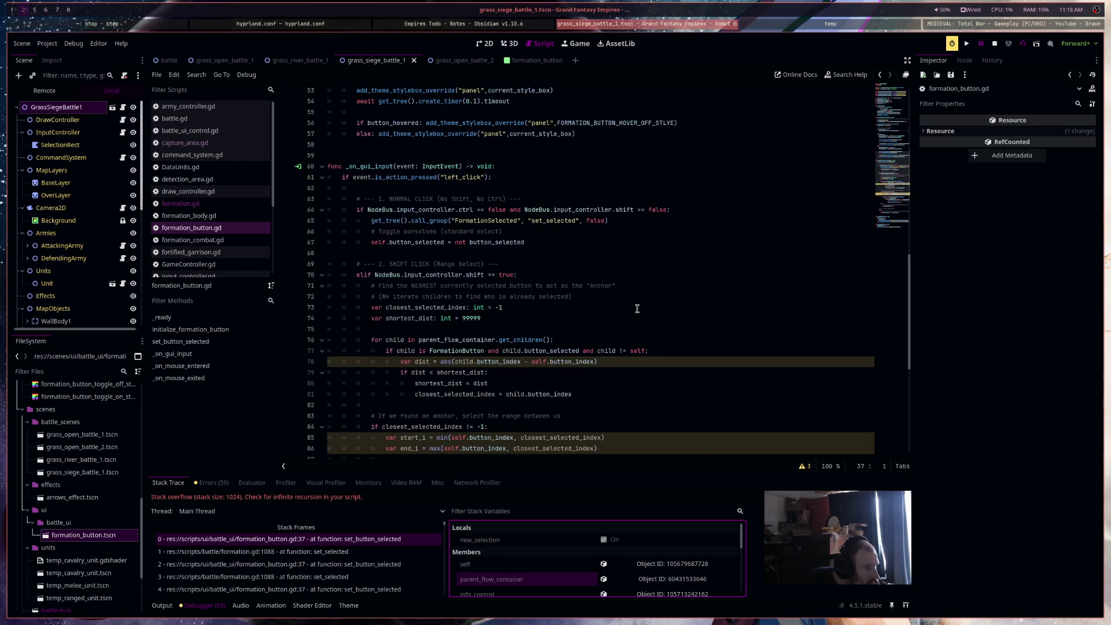
{"action": "scroll", "coordinate": [637, 308], "scroll_direction": "up", "scroll_amount": 17}
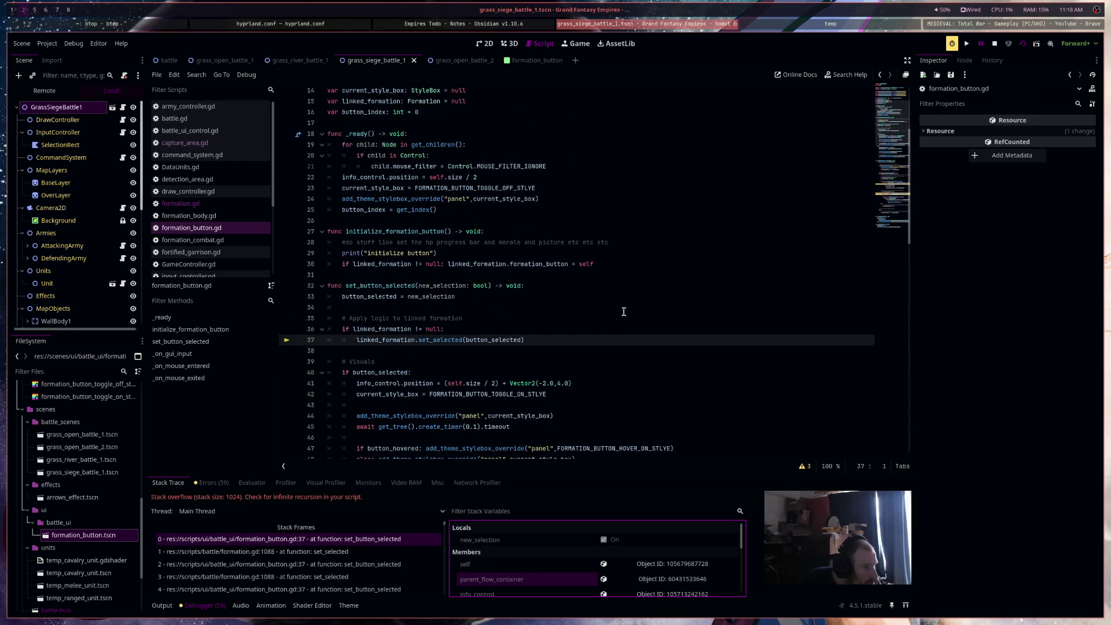
{"action": "left_click", "coordinate": [300, 325]}
{"action": "mouse_move", "coordinate": [300, 325]}
{"action": "left_mouse_down"}
{"action": "mouse_move", "coordinate": [301, 340]}
{"action": "mouse_move", "coordinate": [301, 318]}
{"action": "left_mouse_up"}
{"action": "key", "text": "ctrl+c"}
{"action": "key", "text": "BackSpace"}
Paste the linked-formation lines at the end of _on_gui_input and fix their indentation.
{"action": "scroll", "coordinate": [611, 358], "scroll_direction": "down", "scroll_amount": 11}
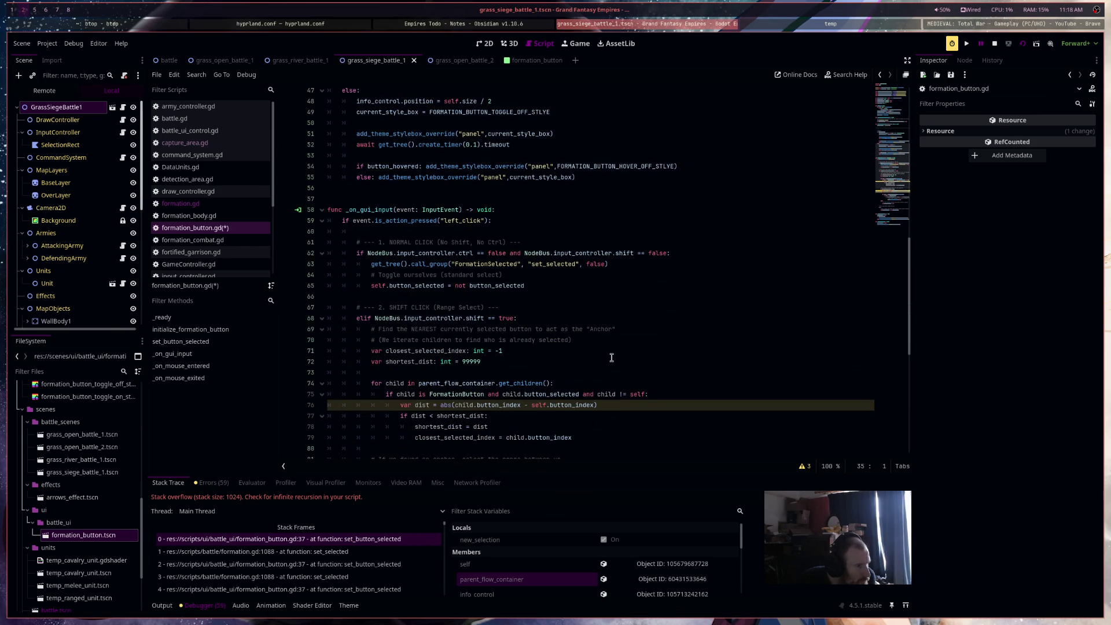
{"action": "scroll", "coordinate": [612, 358], "scroll_direction": "down", "scroll_amount": 10}
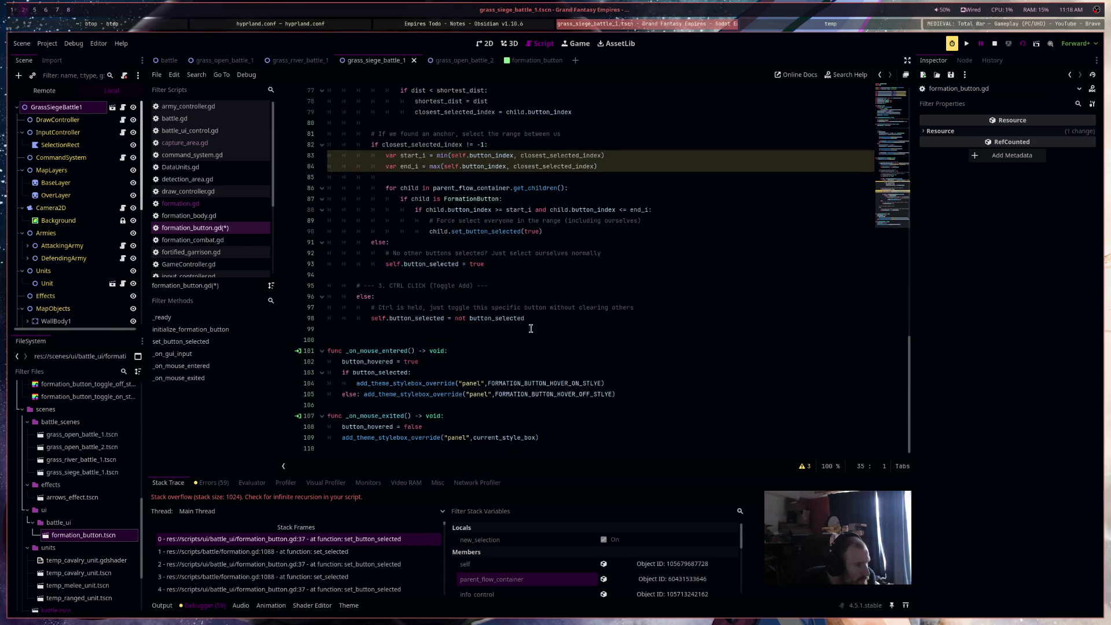
{"action": "left_click", "coordinate": [531, 329]}
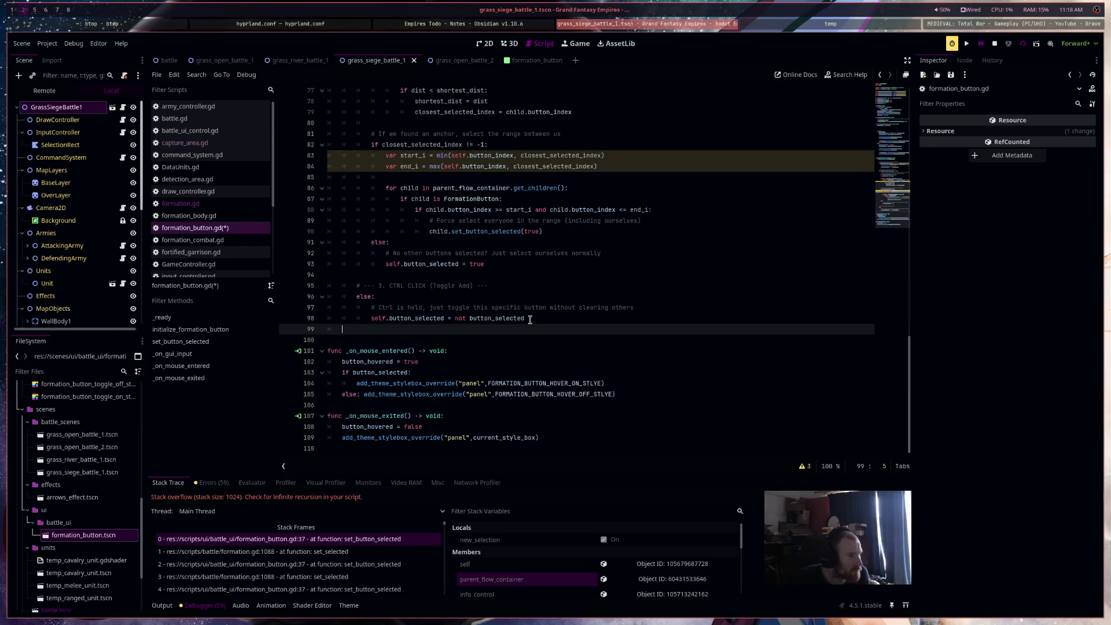
{"action": "key", "text": "Return"}
{"action": "key", "text": "ctrl+v"}
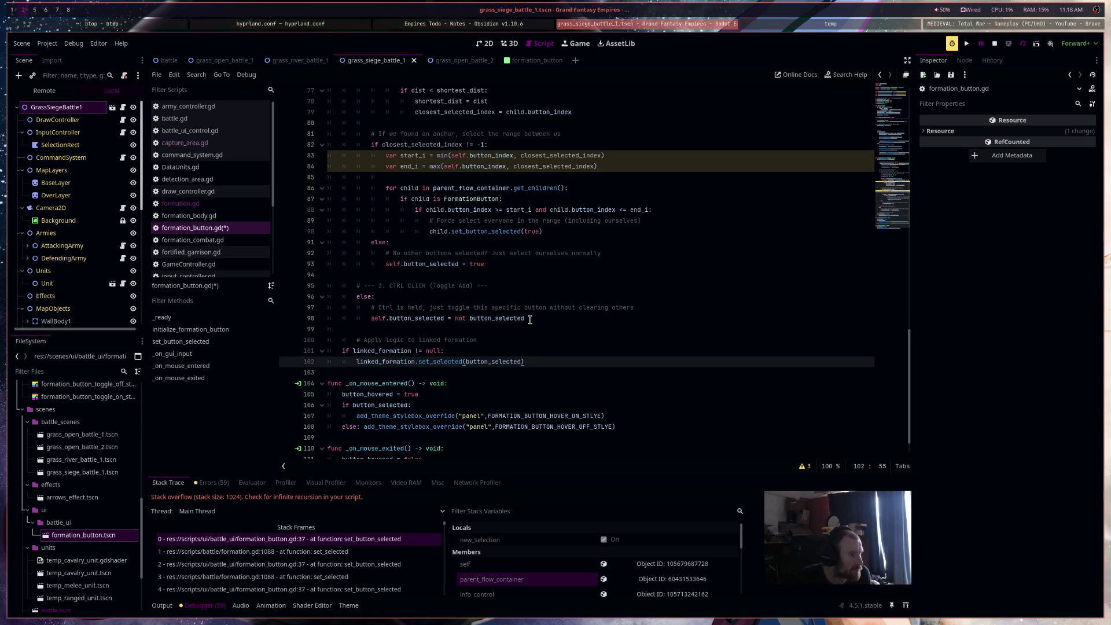
{"action": "key", "text": "shift+Up"}
{"action": "key", "text": "shift+Up"}
{"action": "key", "text": "shift+Home"}
{"action": "key", "text": "Tab"}
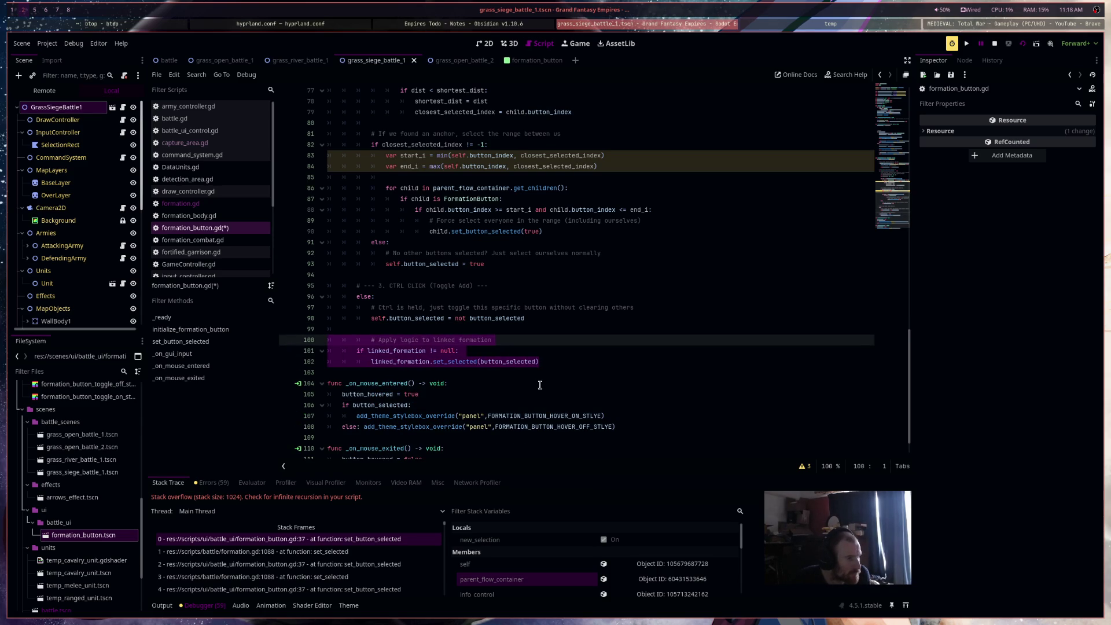
{"action": "left_click", "coordinate": [540, 385]}
{"action": "key", "text": "Up"}
{"action": "key", "text": "Up"}
{"action": "key", "text": "Up"}
{"action": "key", "text": "Home"}
{"action": "key", "text": "BackSpace"}
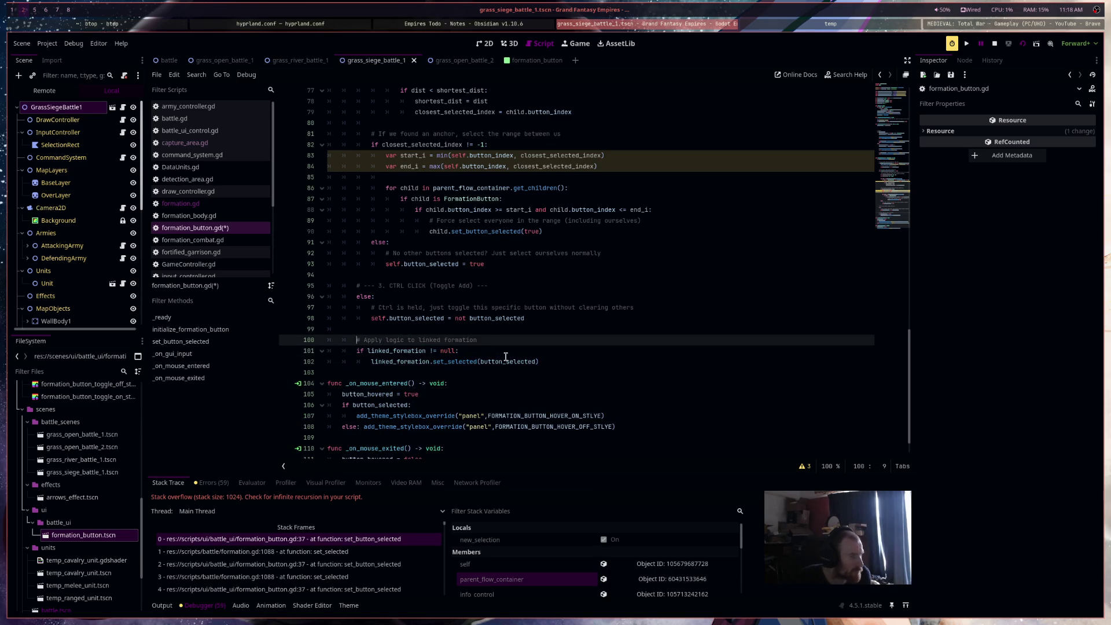
Save formation_button.gd, end the paused debug session and rerun the battle scene.
{"action": "key", "text": "ctrl+s"}
{"action": "left_click", "coordinate": [995, 44]}
{"action": "left_click", "coordinate": [1022, 44]}
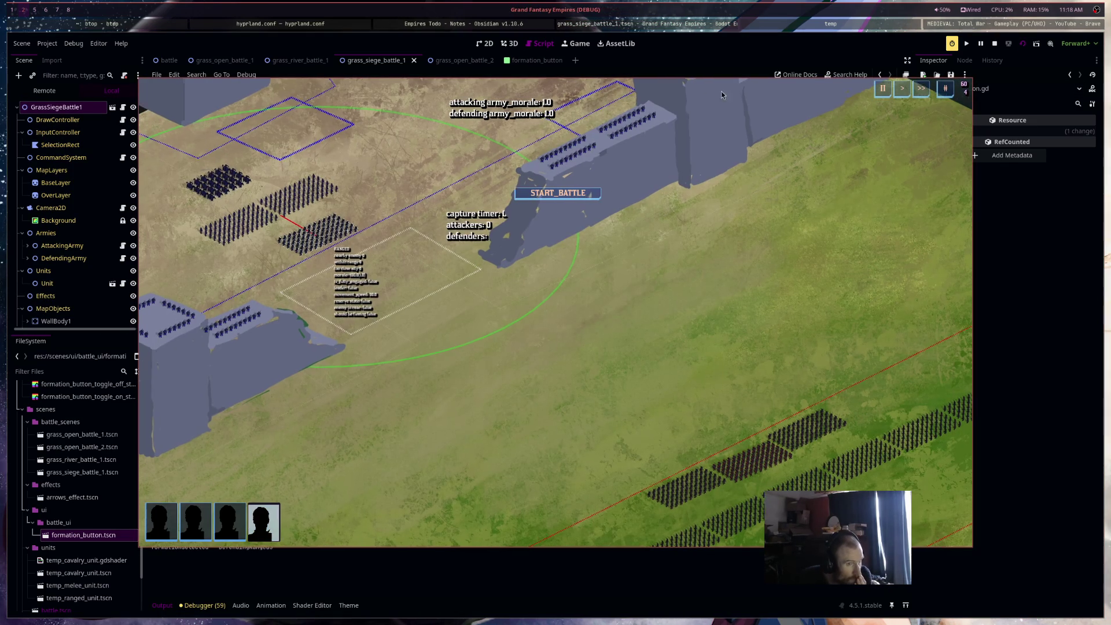
Click through the four formation cards repeatedly, selecting and deselecting them while watching highlights and the log.
{"action": "left_click", "coordinate": [229, 521]}
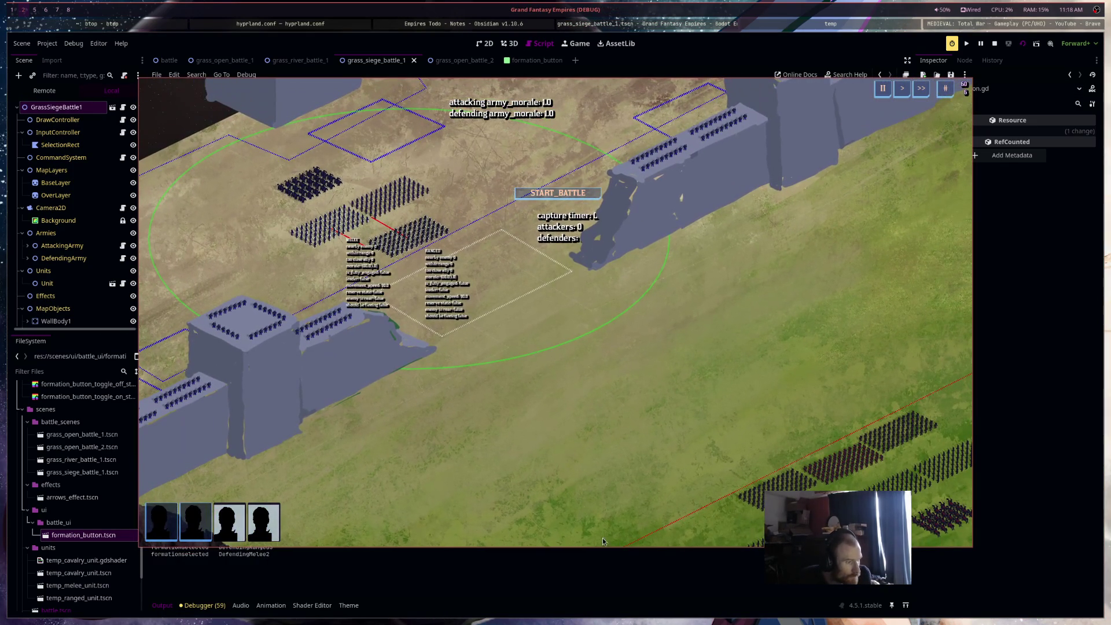
{"action": "left_click", "coordinate": [196, 524]}
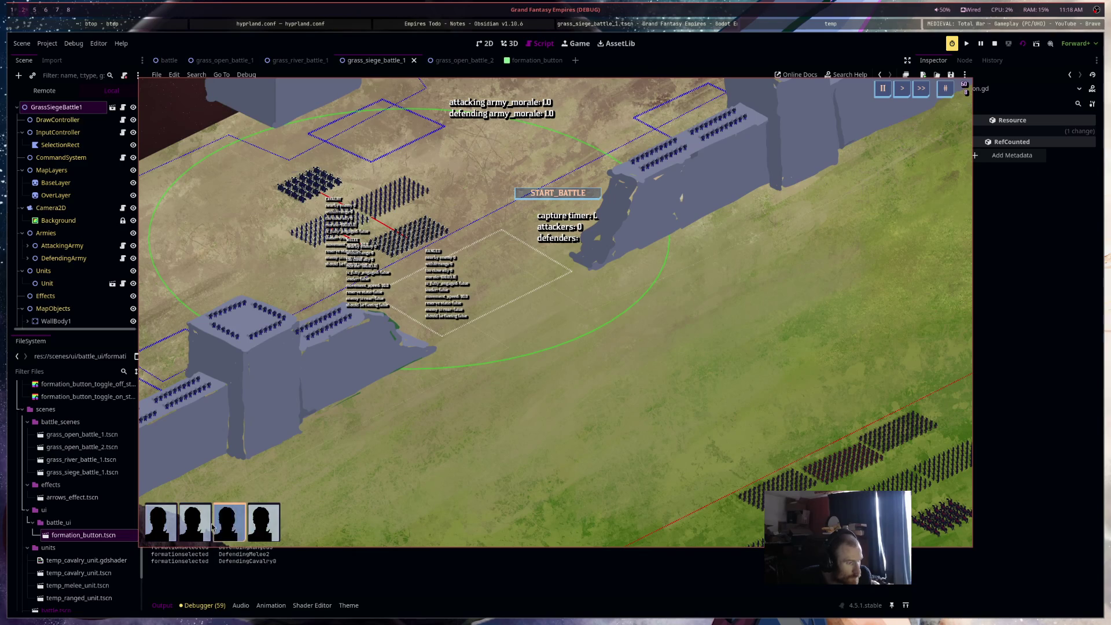
{"action": "left_click", "coordinate": [162, 526]}
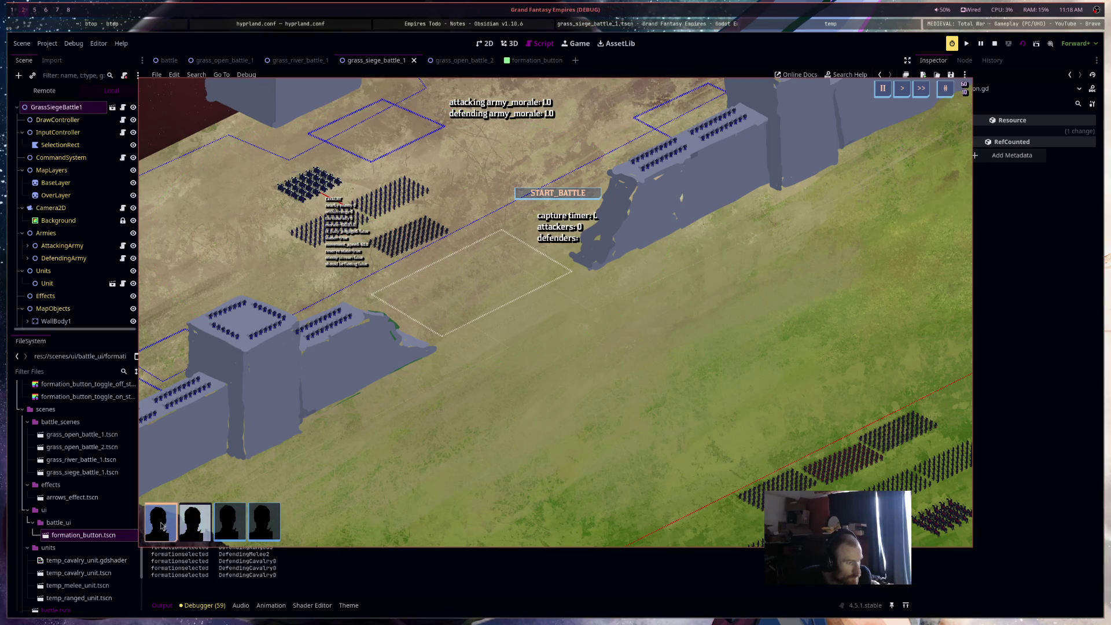
{"action": "left_click", "coordinate": [263, 523]}
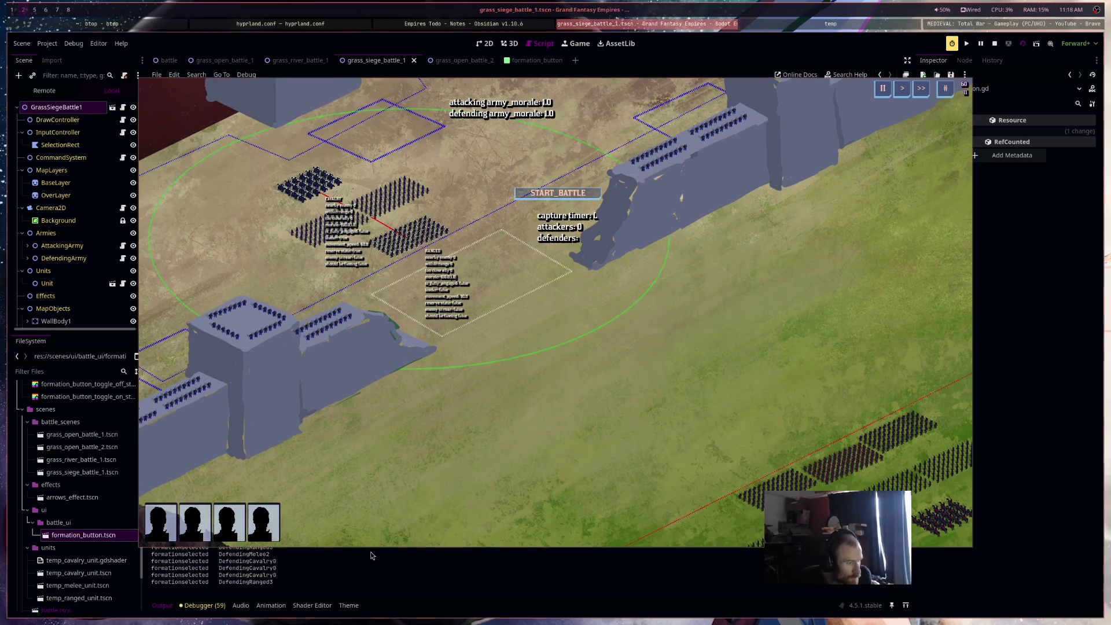
{"action": "left_click", "coordinate": [261, 531]}
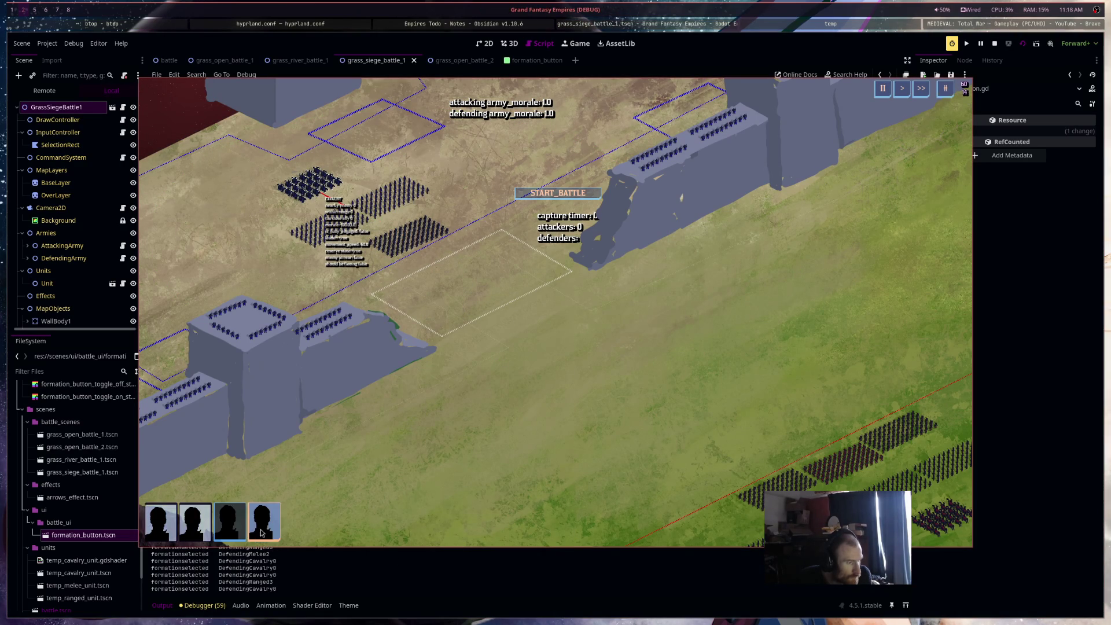
{"action": "left_click", "coordinate": [262, 533]}
{"action": "left_click", "coordinate": [177, 538]}
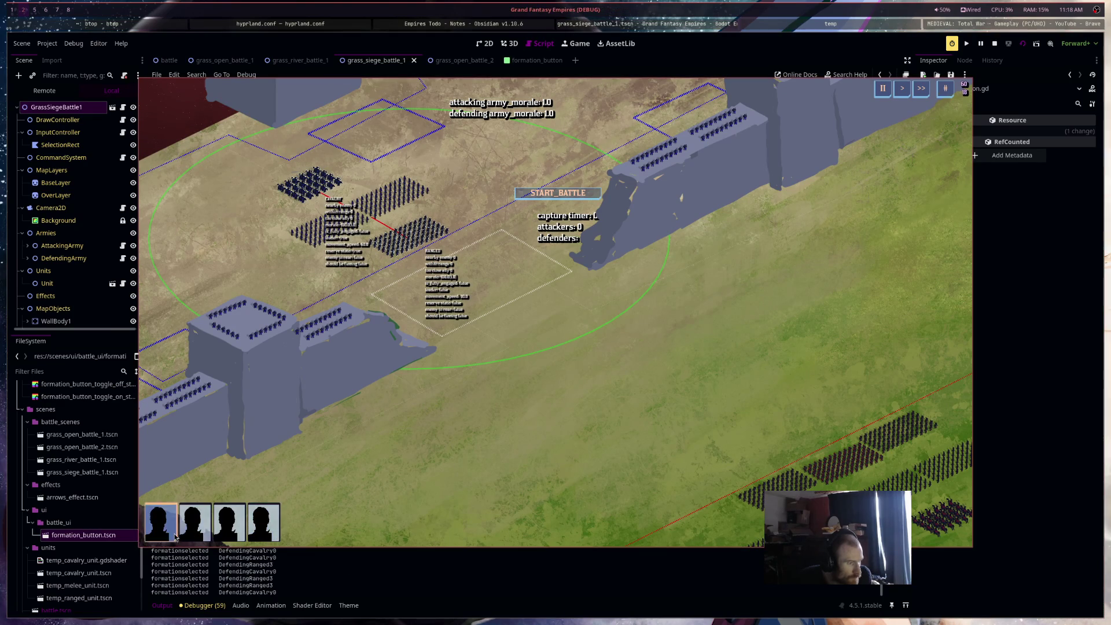
{"action": "left_click", "coordinate": [175, 537]}
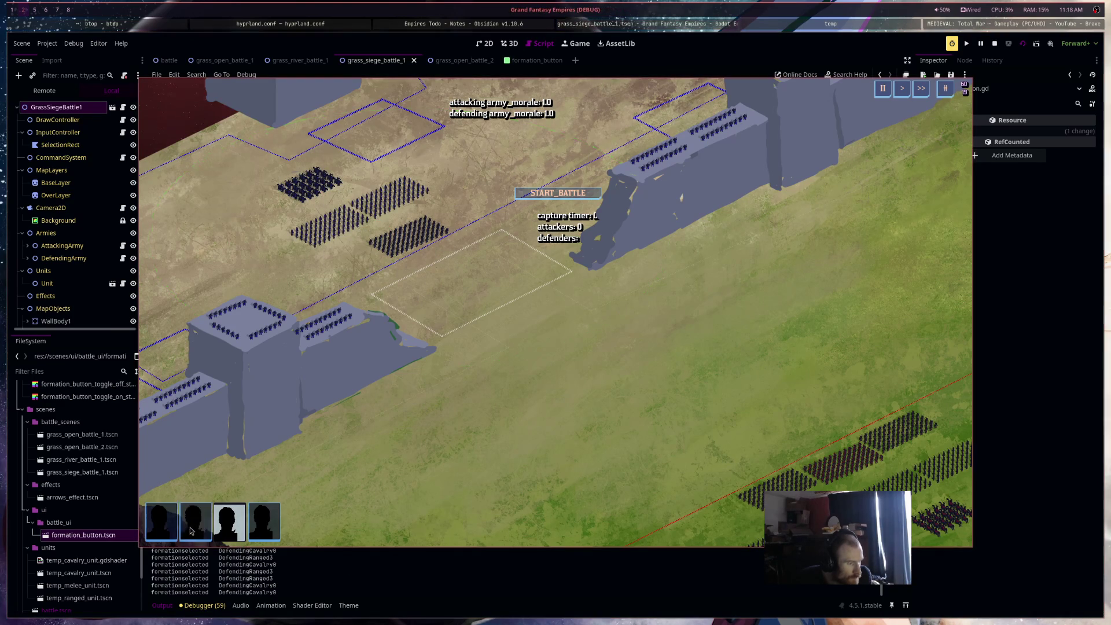
{"action": "left_click", "coordinate": [274, 539]}
{"action": "left_click", "coordinate": [271, 543]}
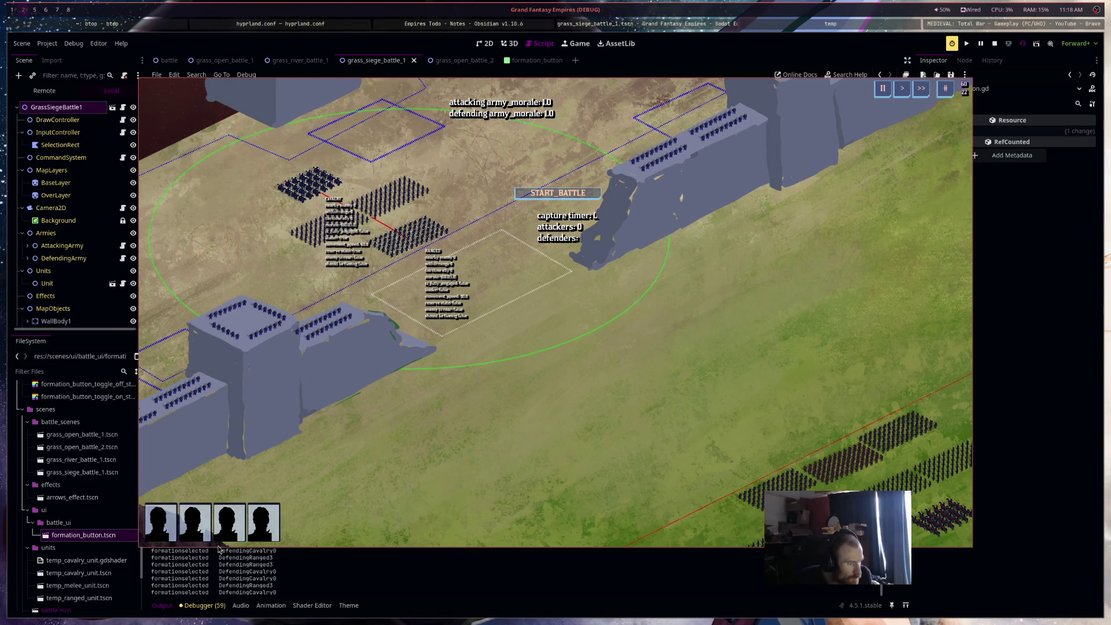
{"action": "left_click", "coordinate": [268, 543]}
{"action": "double_click", "coordinate": [193, 538]}
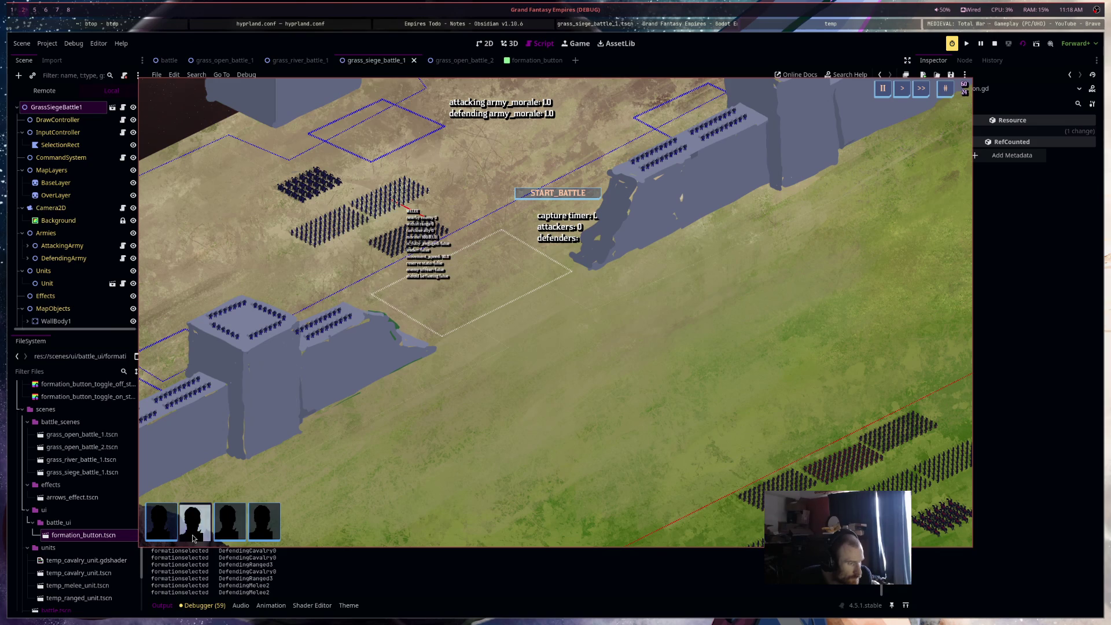
{"action": "left_click", "coordinate": [230, 539]}
{"action": "left_click", "coordinate": [195, 538]}
{"action": "left_click", "coordinate": [161, 536]}
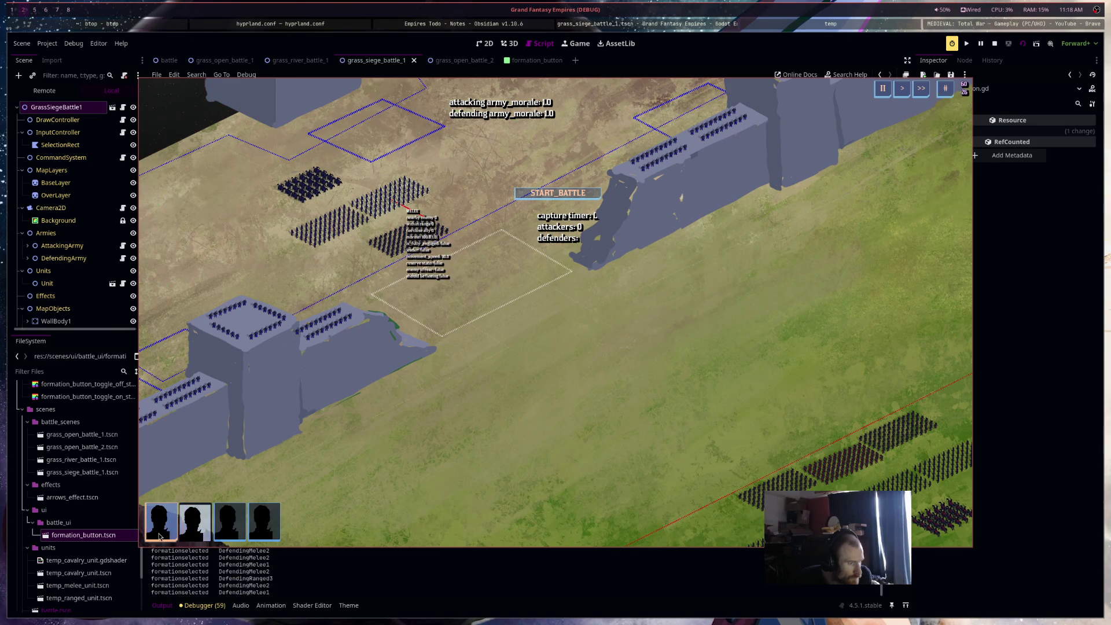
{"action": "left_click", "coordinate": [229, 526]}
{"action": "left_click", "coordinate": [263, 527]}
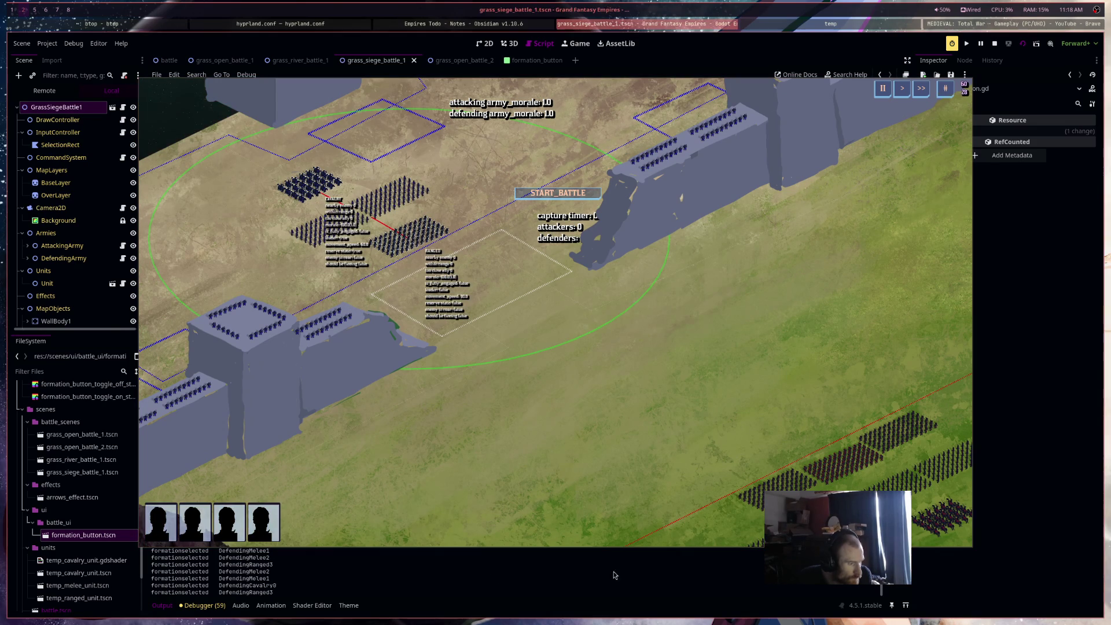
{"action": "left_click", "coordinate": [274, 538]}
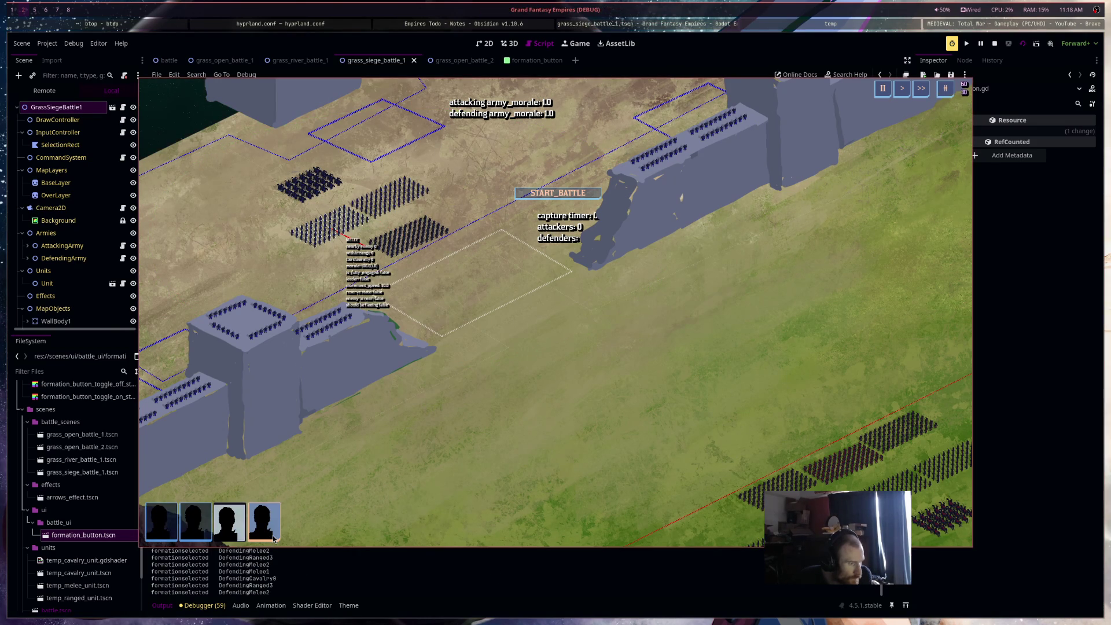
{"action": "left_click", "coordinate": [275, 538]}
{"action": "left_click", "coordinate": [242, 538]}
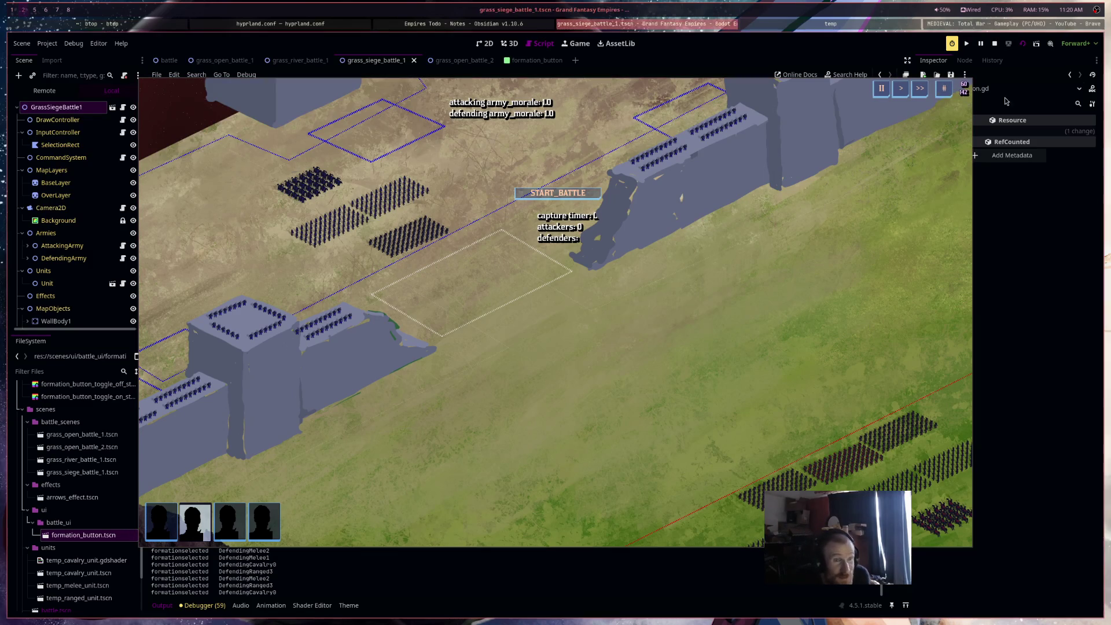
Stop the running siege battle test.
{"action": "left_click", "coordinate": [994, 44]}
{"action": "left_click", "coordinate": [755, 255]}
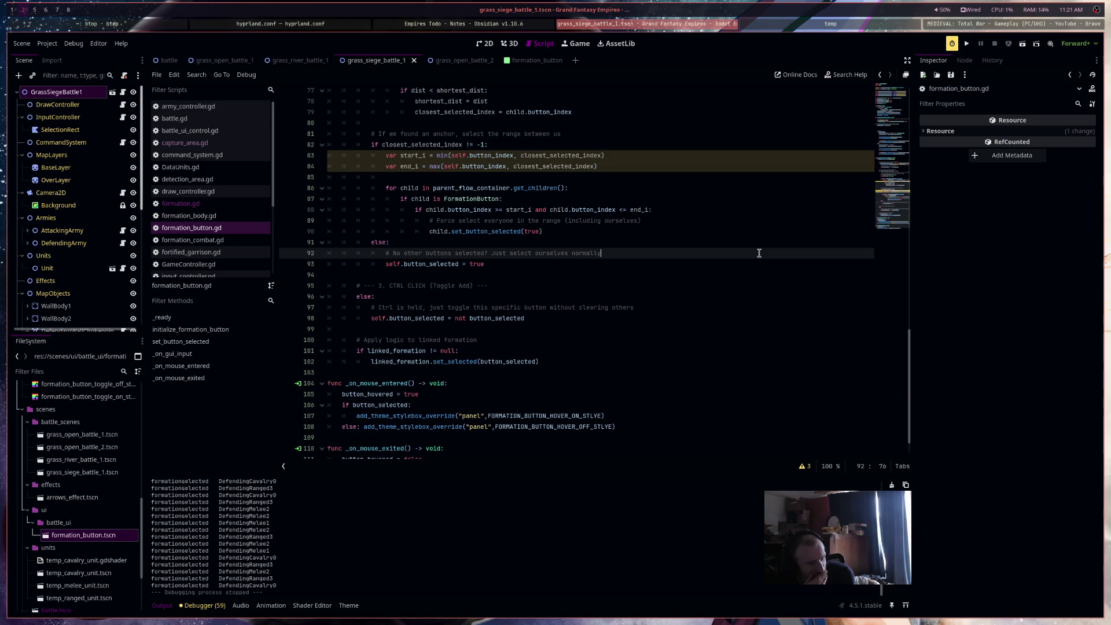
Scroll up to _on_gui_input in formation_button.gd and relaunch the siege battle.
{"action": "scroll", "coordinate": [692, 279], "scroll_direction": "up", "scroll_amount": 5}
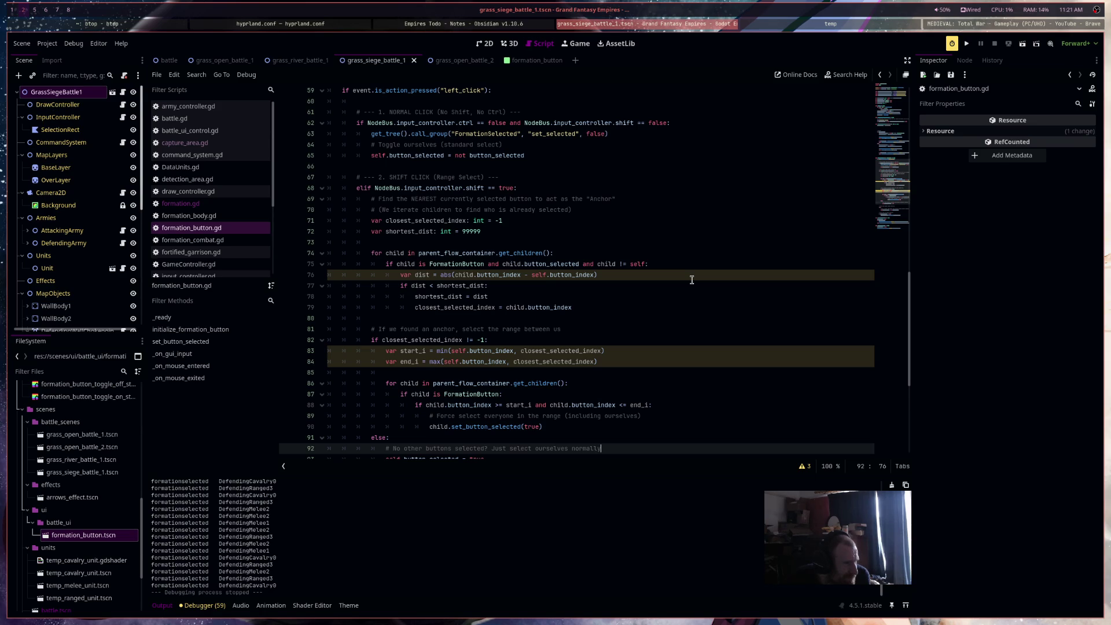
{"action": "scroll", "coordinate": [691, 280], "scroll_direction": "up", "scroll_amount": 2}
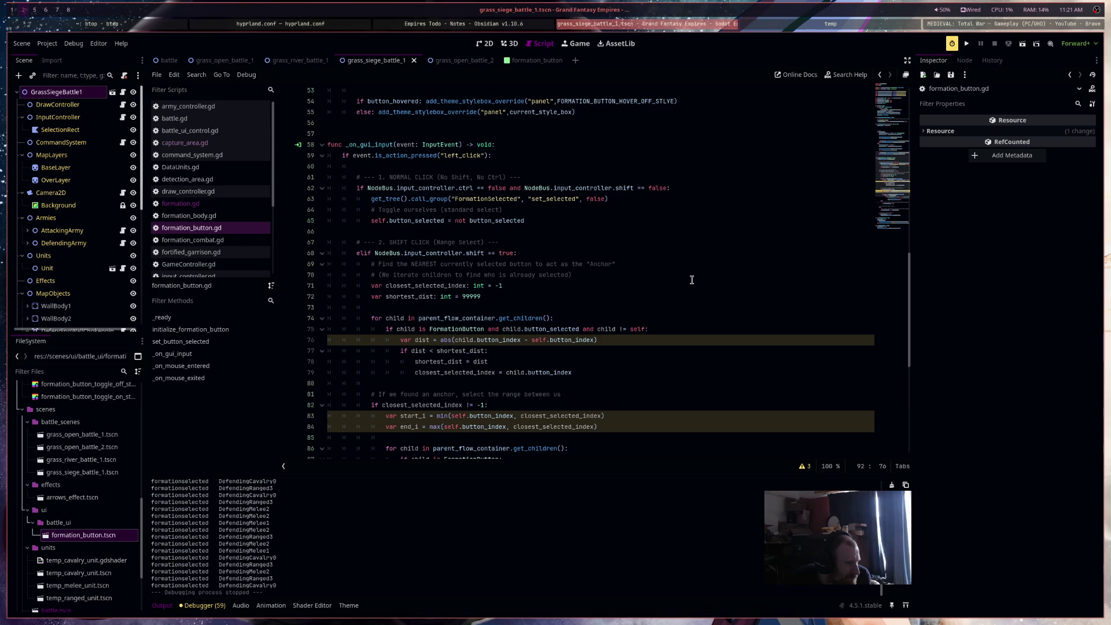
{"action": "left_click", "coordinate": [1023, 44]}
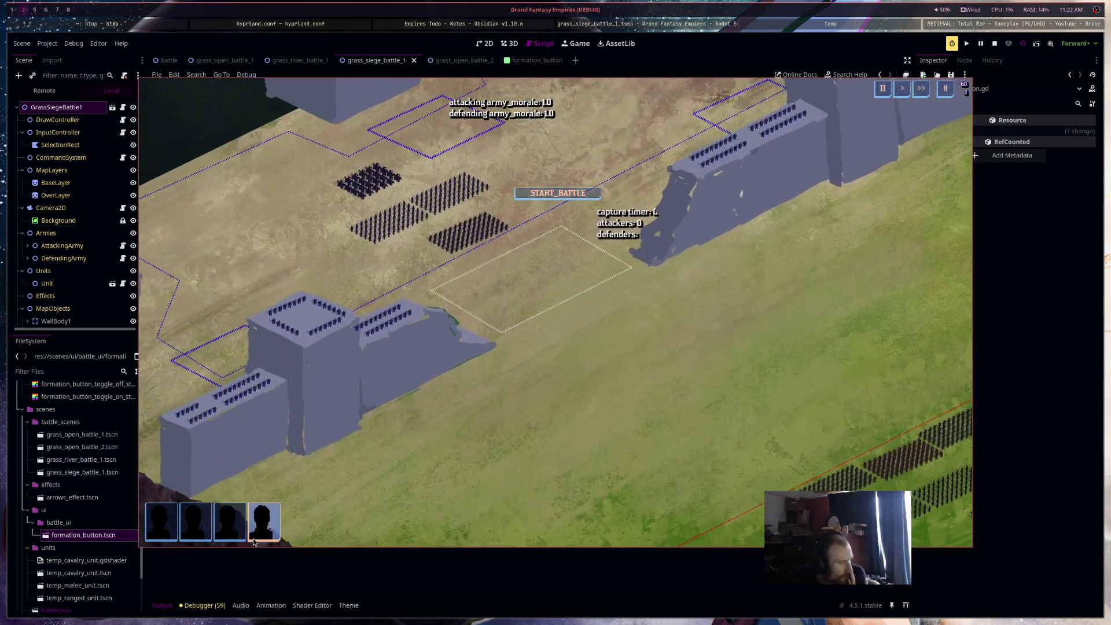
Select the fourth, first and third formations, centering on the cavalry with F, then stop the game.
{"action": "left_click", "coordinate": [273, 529]}
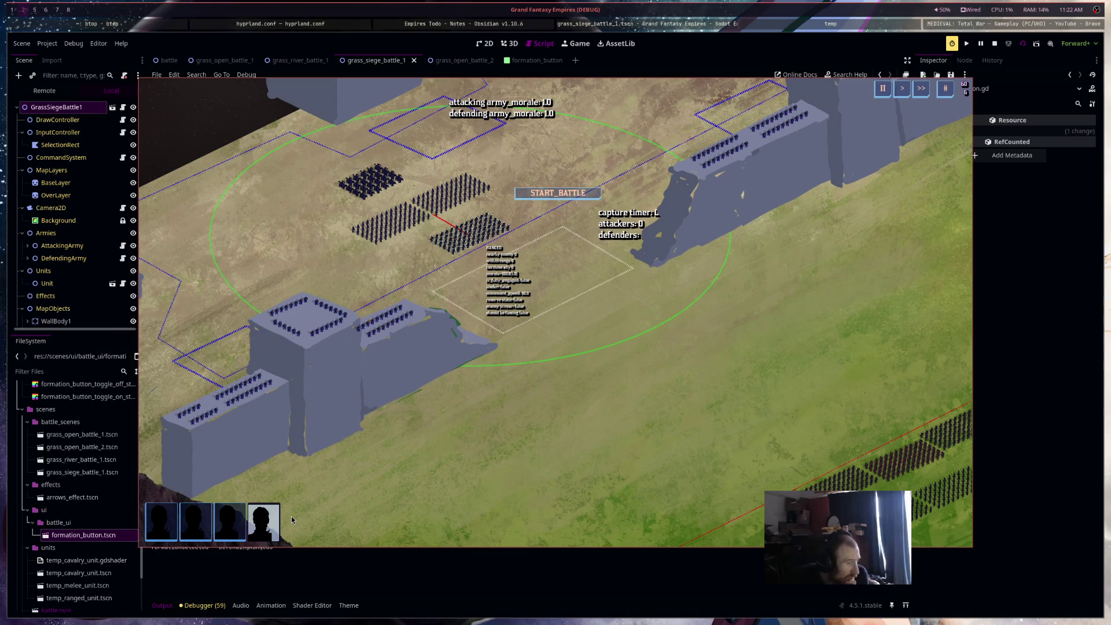
{"action": "left_click", "coordinate": [165, 523]}
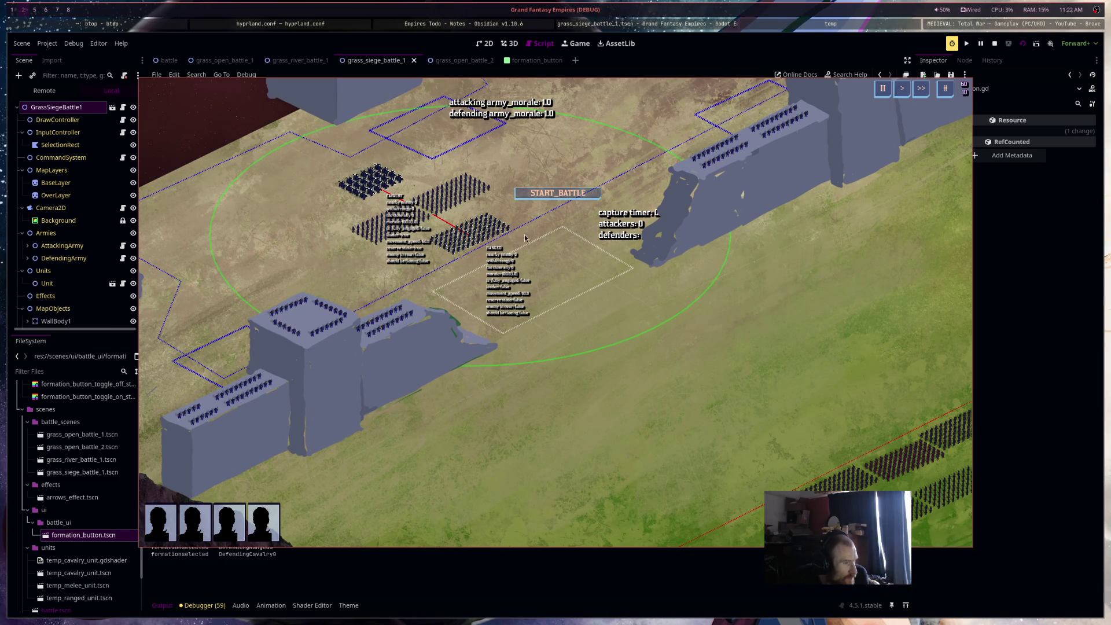
{"action": "left_click", "coordinate": [174, 534]}
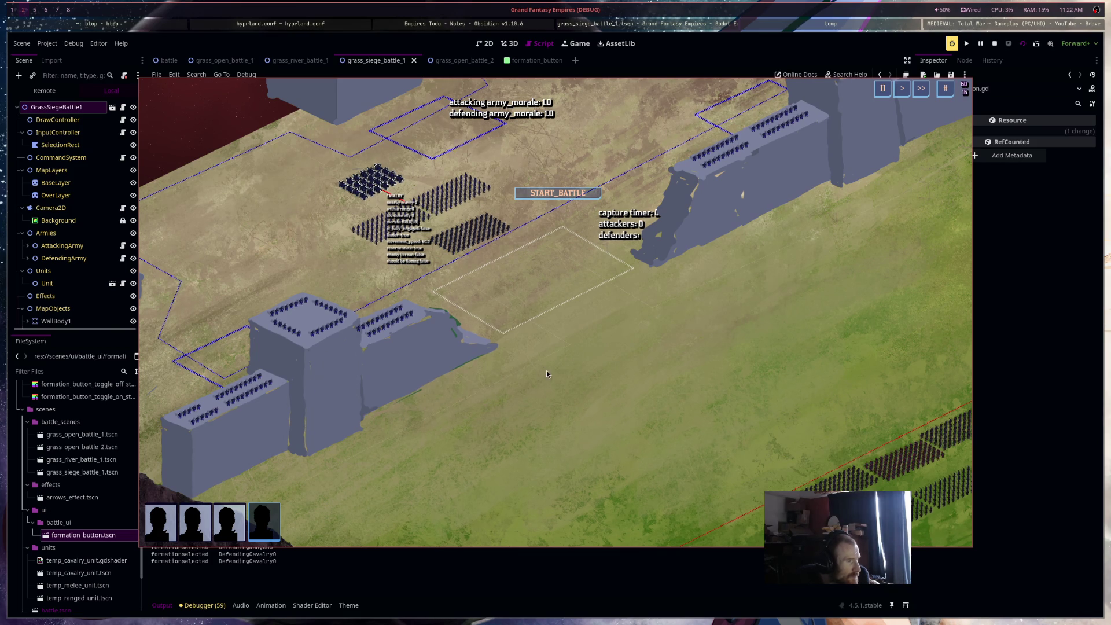
{"action": "key", "text": "f"}
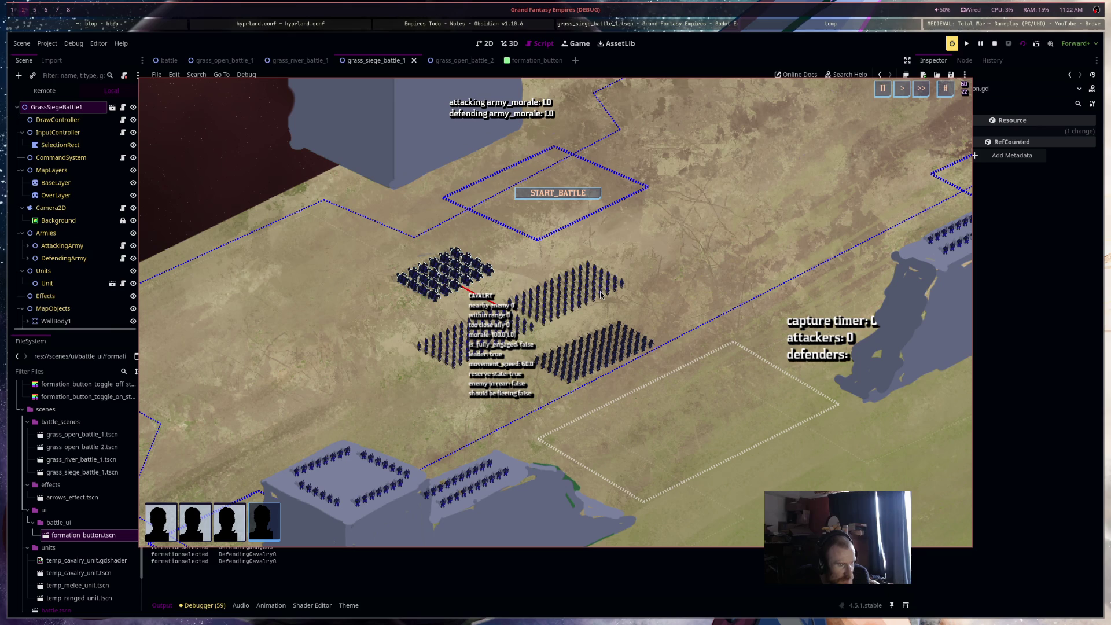
{"action": "left_click", "coordinate": [215, 524]}
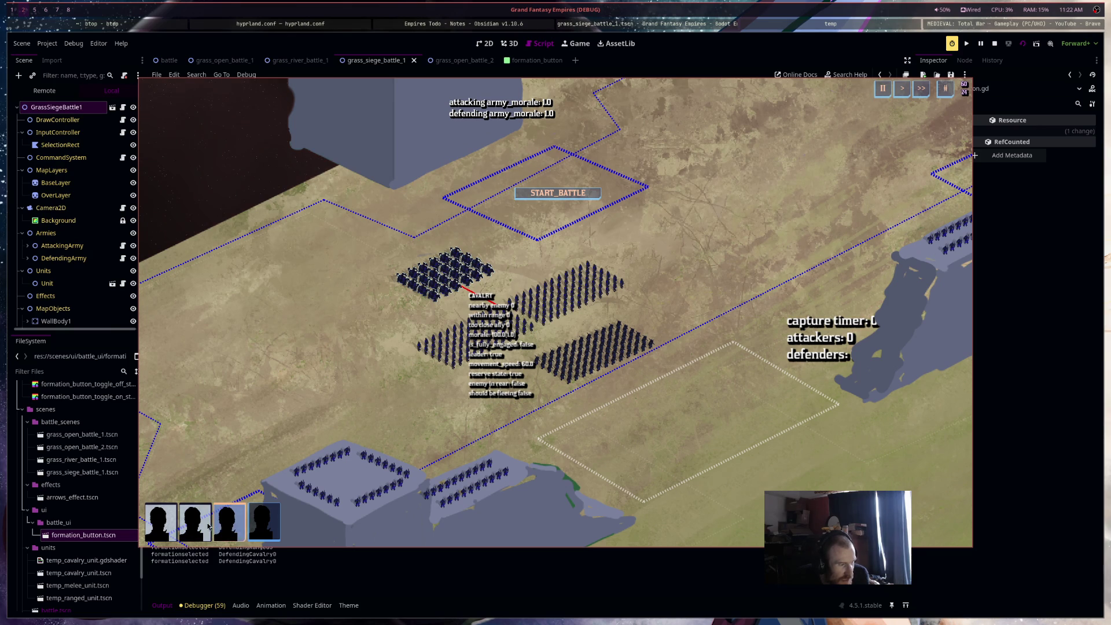
{"action": "left_click", "coordinate": [991, 46]}
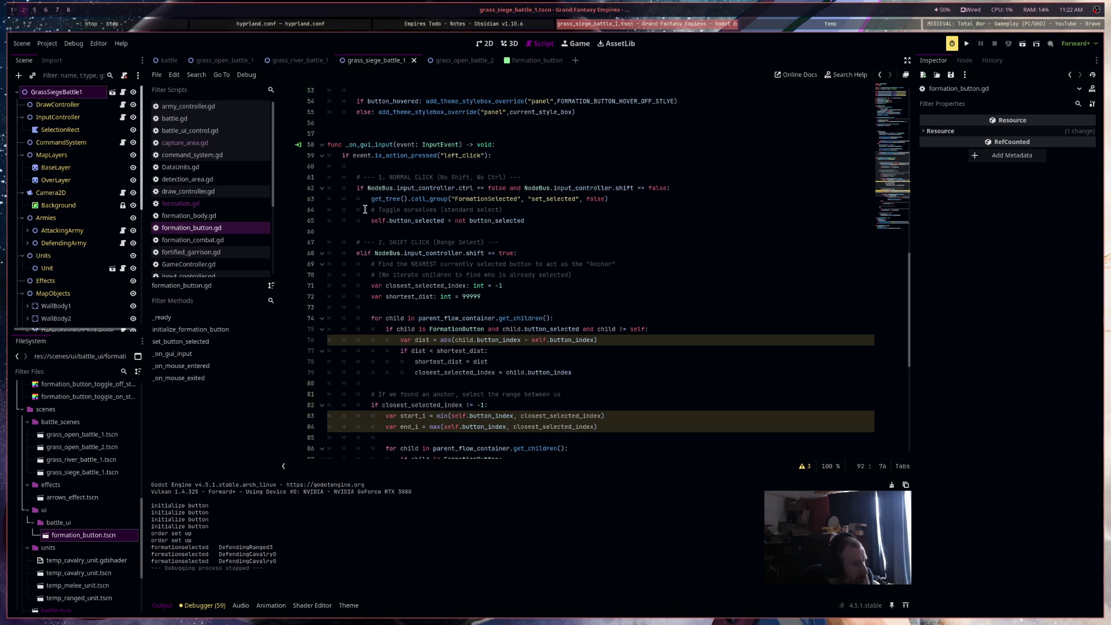
{"action": "left_click_drag", "start_coordinate": [371, 319], "coordinate": [608, 320]}
Insert a for loop over parent_flow_container children in the normal-click branch.
{"action": "left_click", "coordinate": [618, 218]}
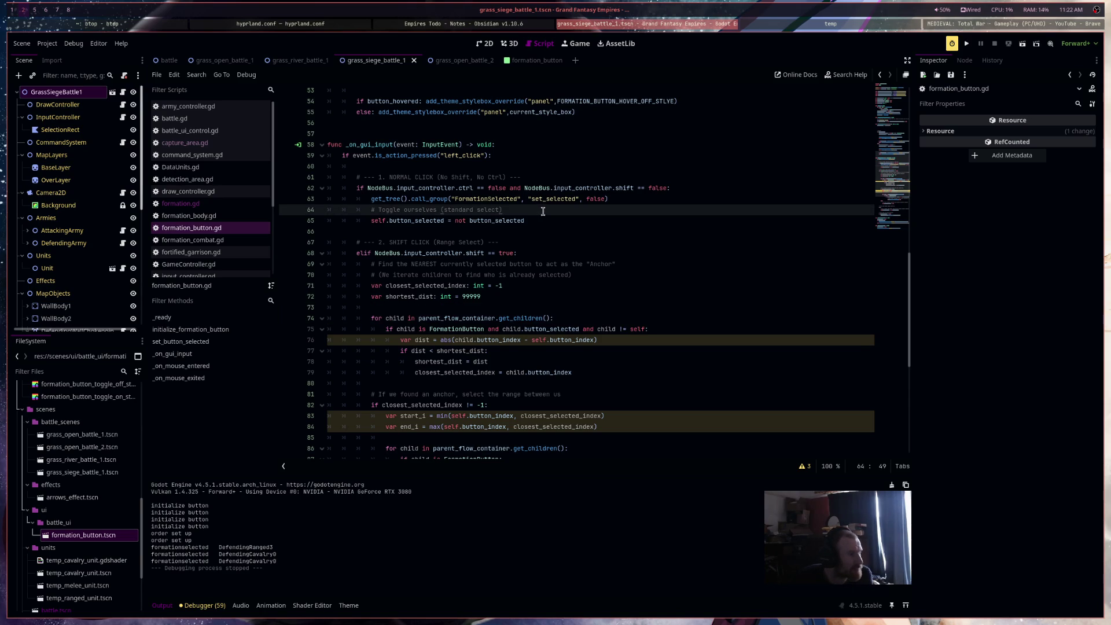
{"action": "key", "text": "Return"}
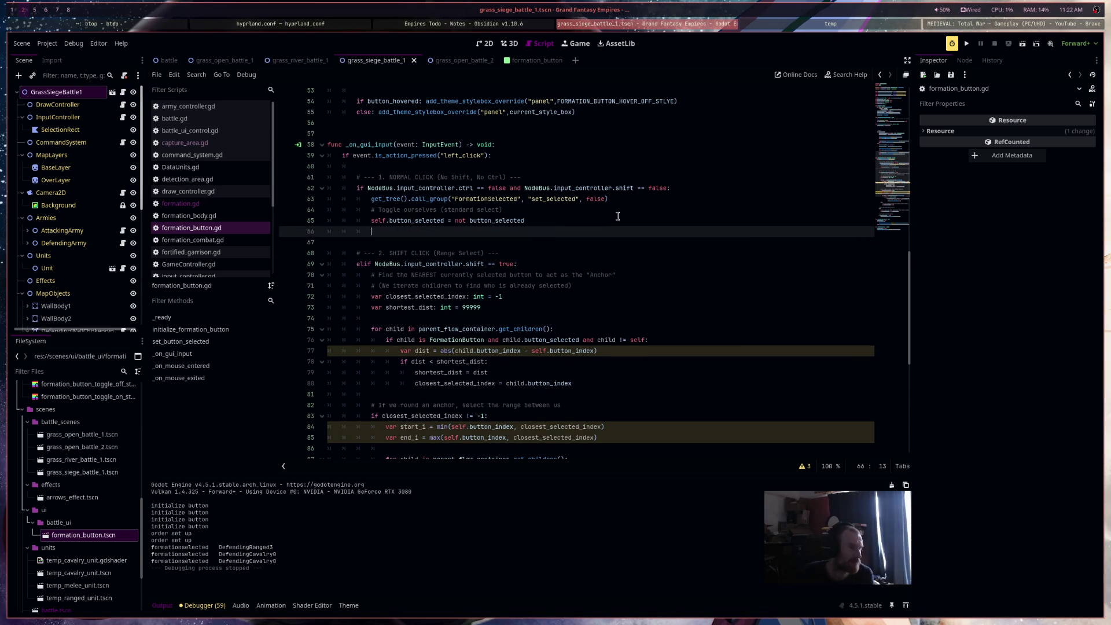
{"action": "left_click", "coordinate": [635, 209]}
{"action": "key", "text": "Return"}
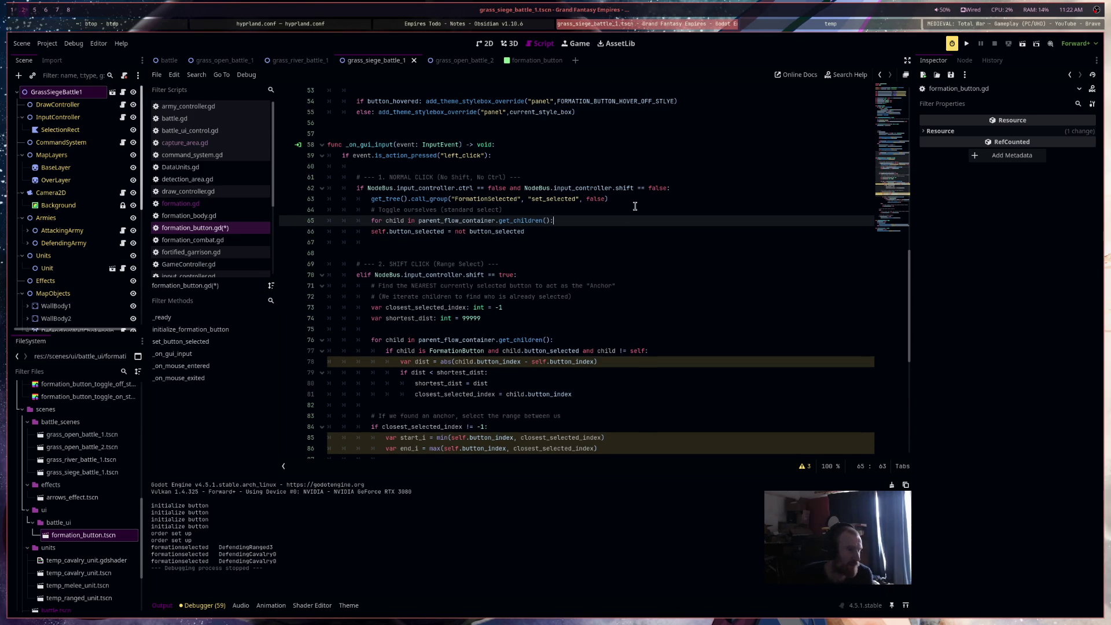
{"action": "key", "text": "Tab"}
{"action": "key", "text": "Return"}
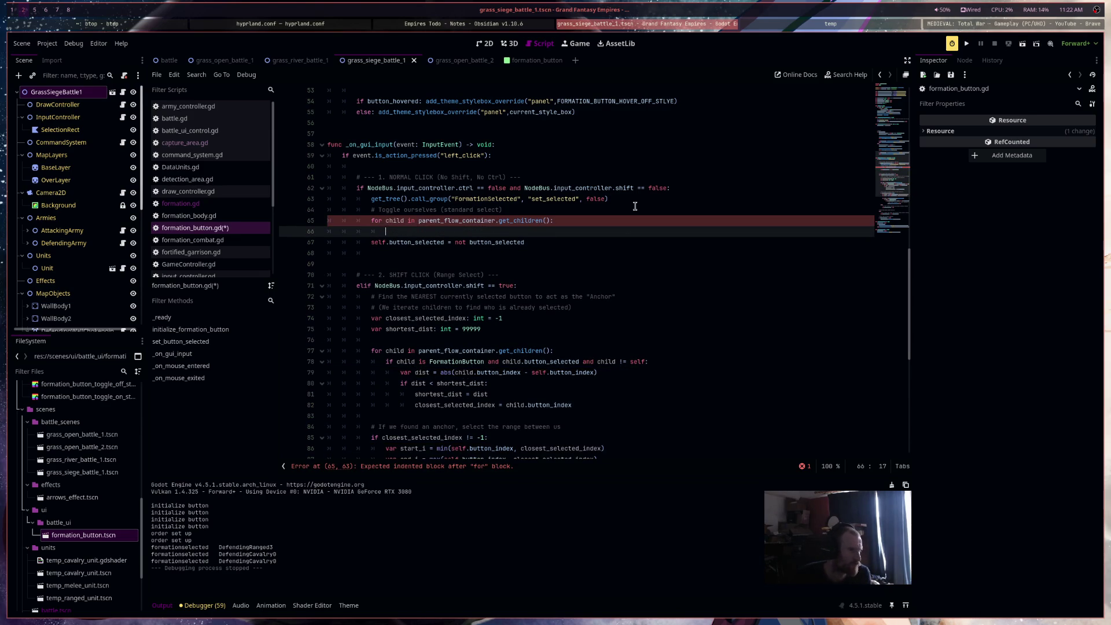
{"action": "type", "text": "f"}
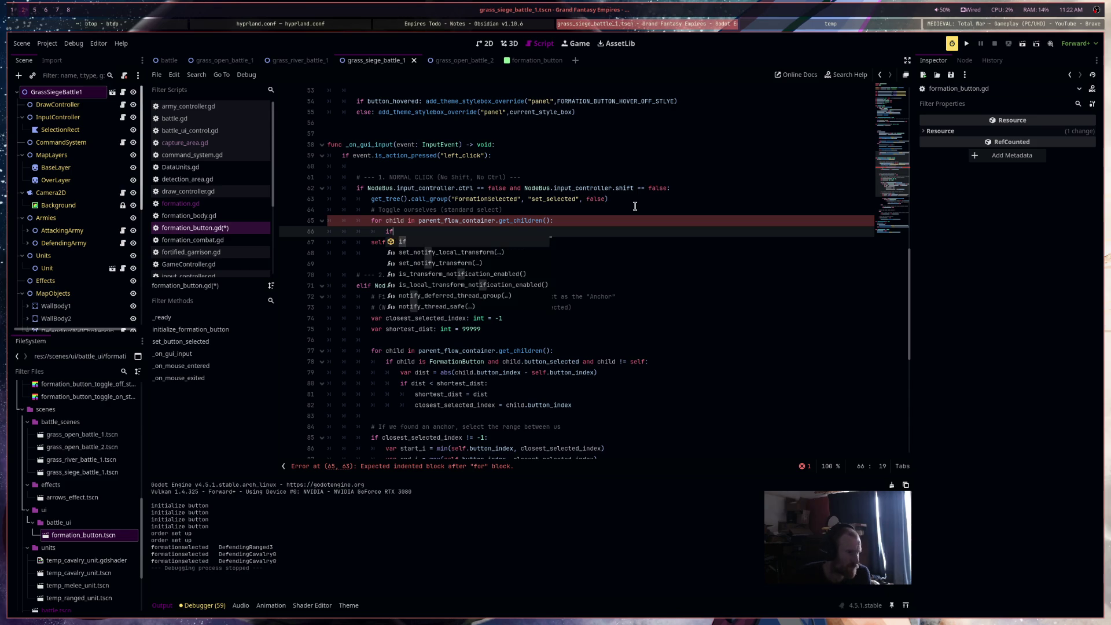
Add the FormationButton selected check setting child.button_selected = false, then save and run the scene.
{"action": "left_click", "coordinate": [665, 285]}
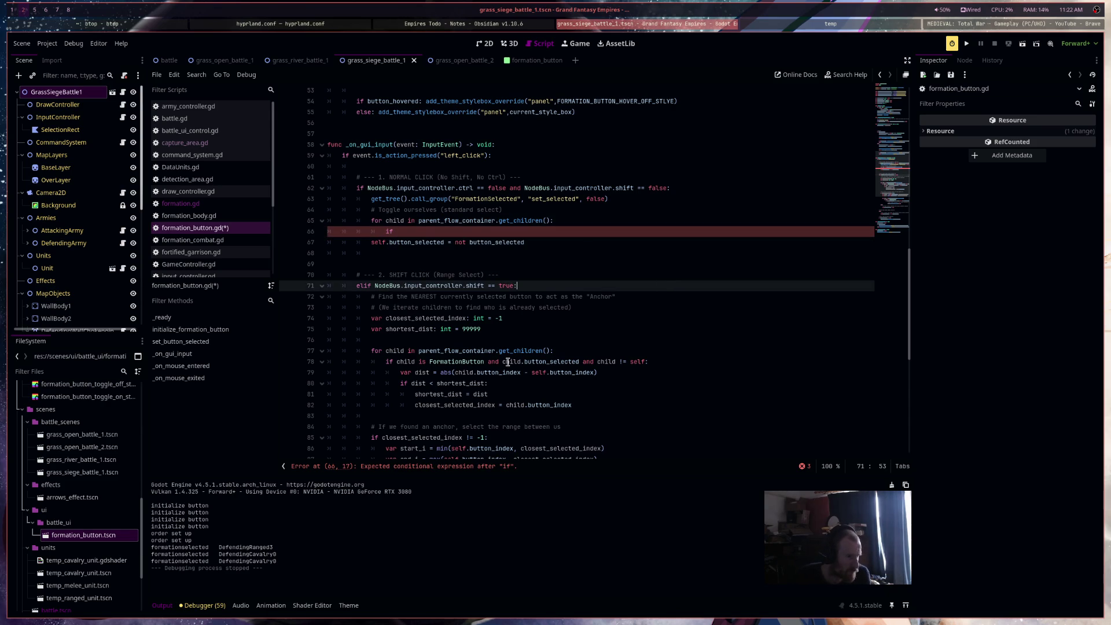
{"action": "left_click_drag", "start_coordinate": [384, 363], "coordinate": [501, 366]}
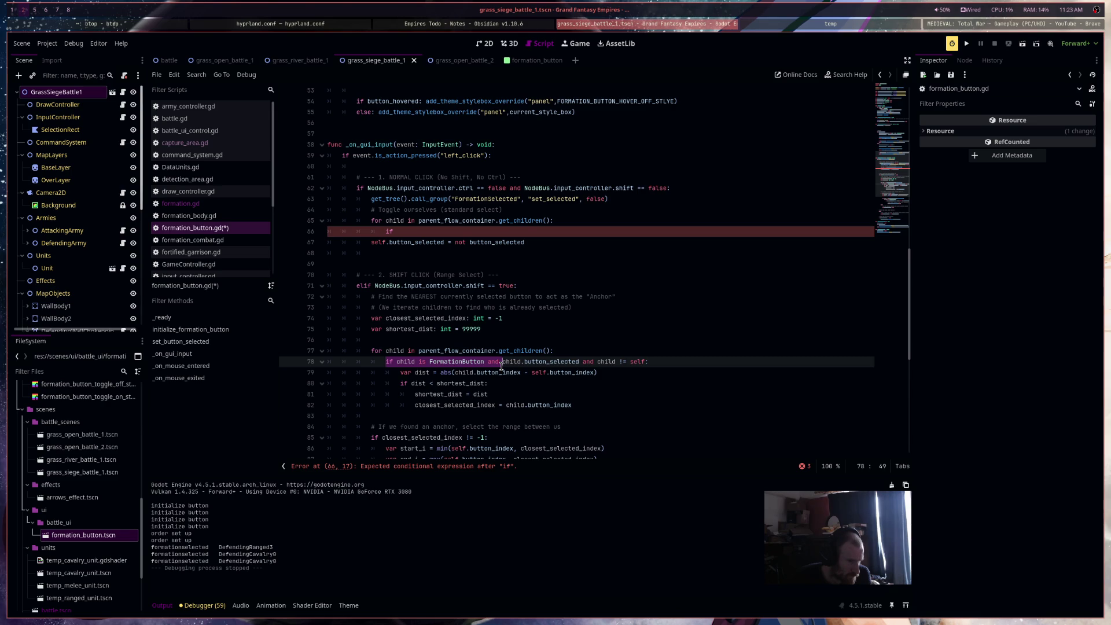
{"action": "left_click_drag", "start_coordinate": [501, 366], "coordinate": [651, 365]}
{"action": "key", "text": "ctrl+c"}
{"action": "left_click", "coordinate": [385, 231]}
{"action": "key", "text": "ctrl+v"}
{"action": "key", "text": "Return"}
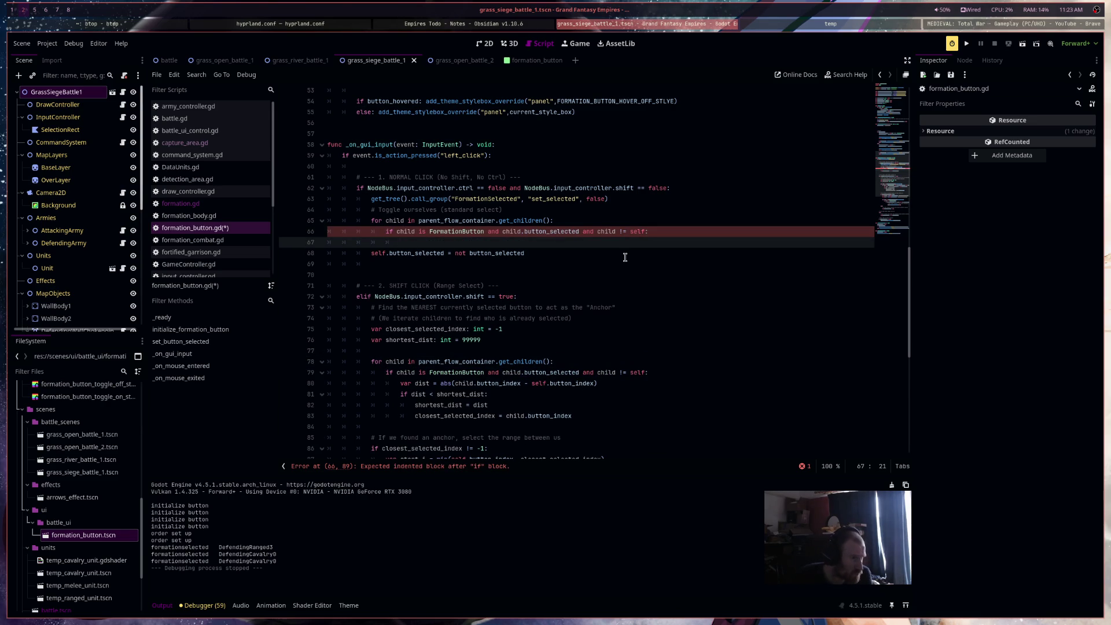
{"action": "type", "text": "child.bu"}
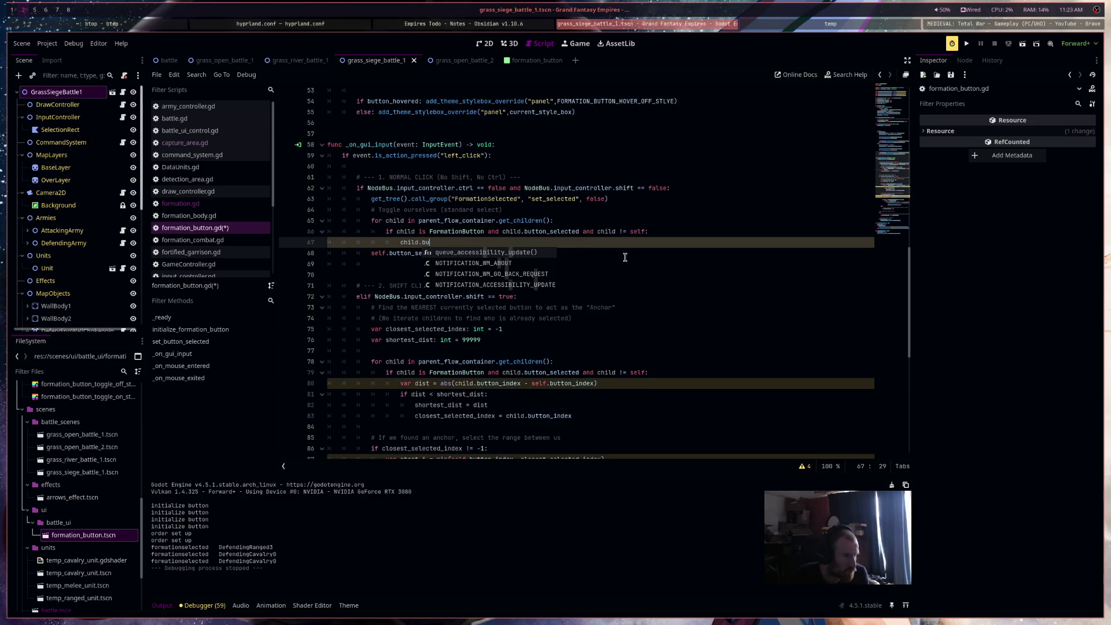
{"action": "type", "text": "tton"}
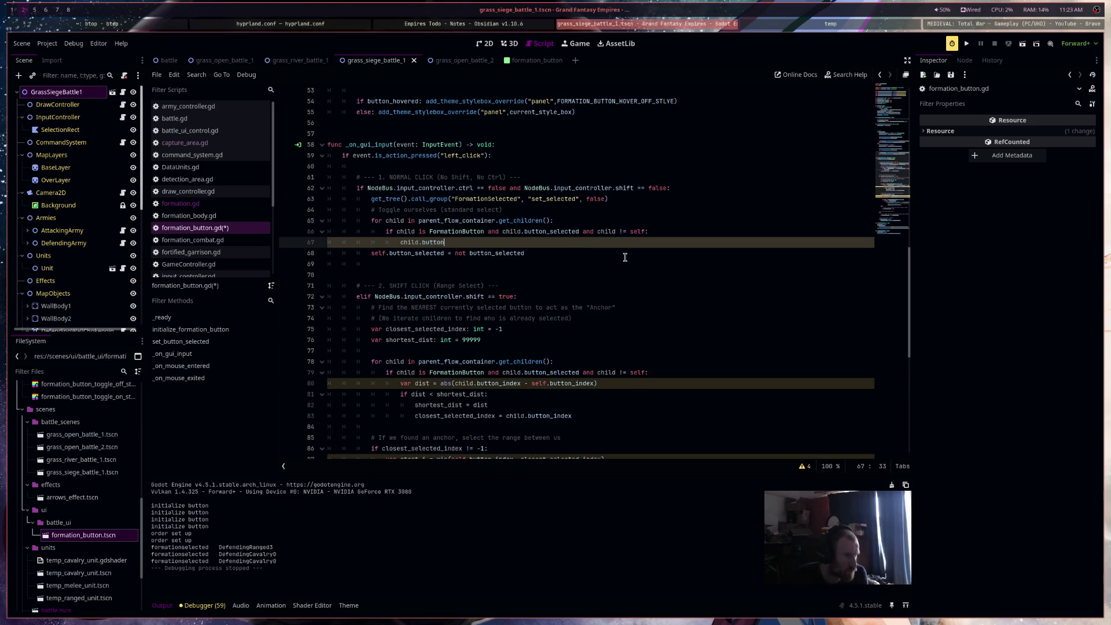
{"action": "type", "text": "_selected "}
{"action": "type", "text": "= false"}
{"action": "key", "text": "ctrl+s"}
{"action": "key", "text": "F6"}
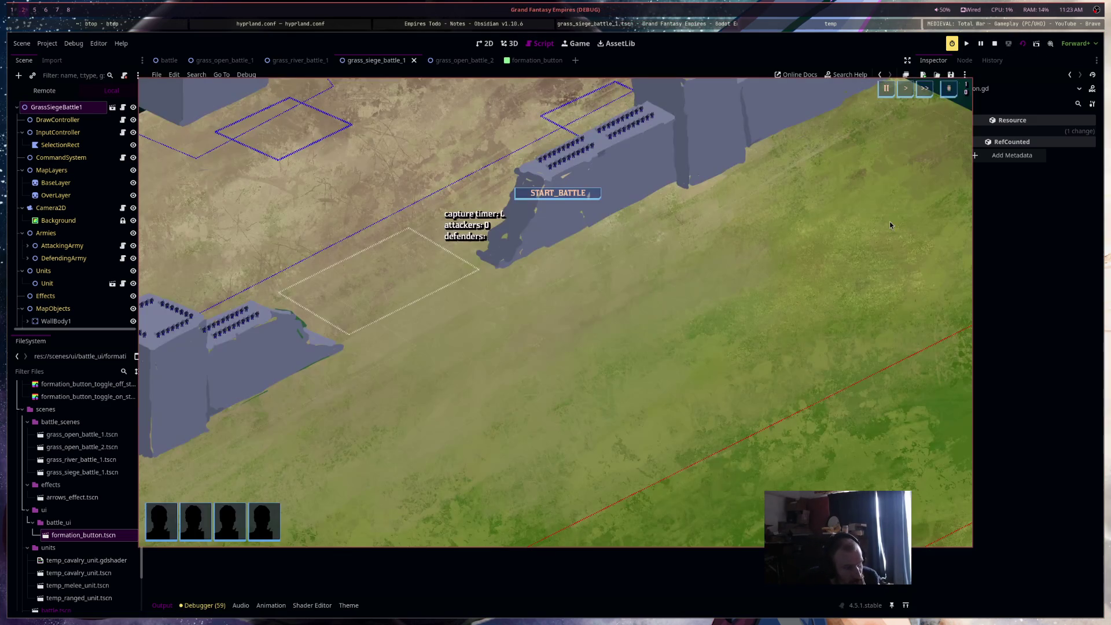
Select a formation, click it again to deselect it, then stop the game.
{"action": "left_click", "coordinate": [264, 522]}
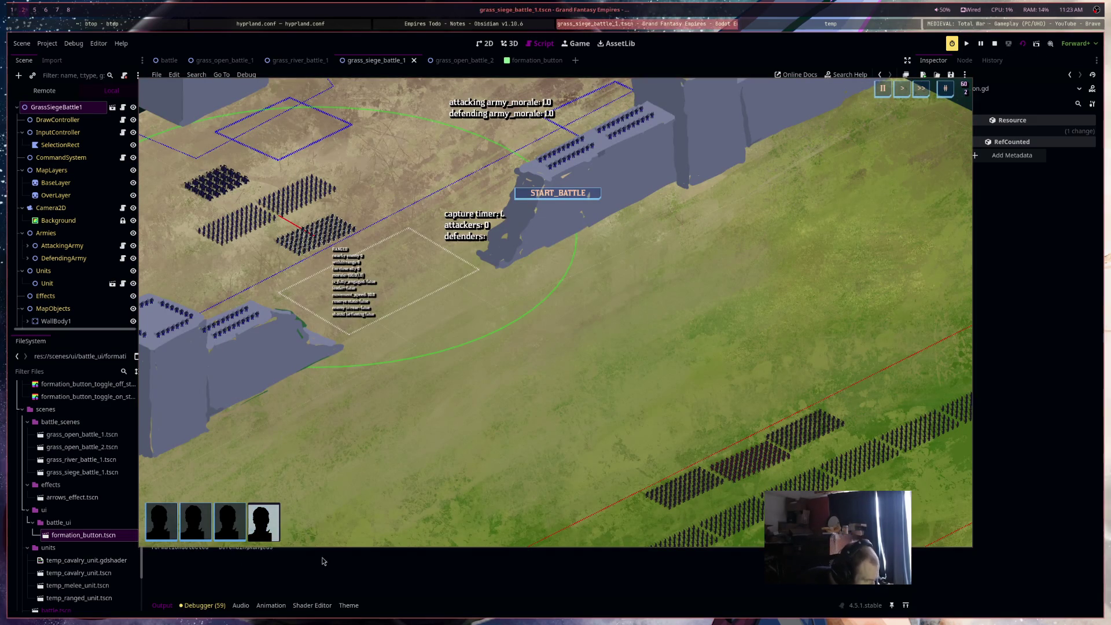
{"action": "left_click", "coordinate": [245, 533]}
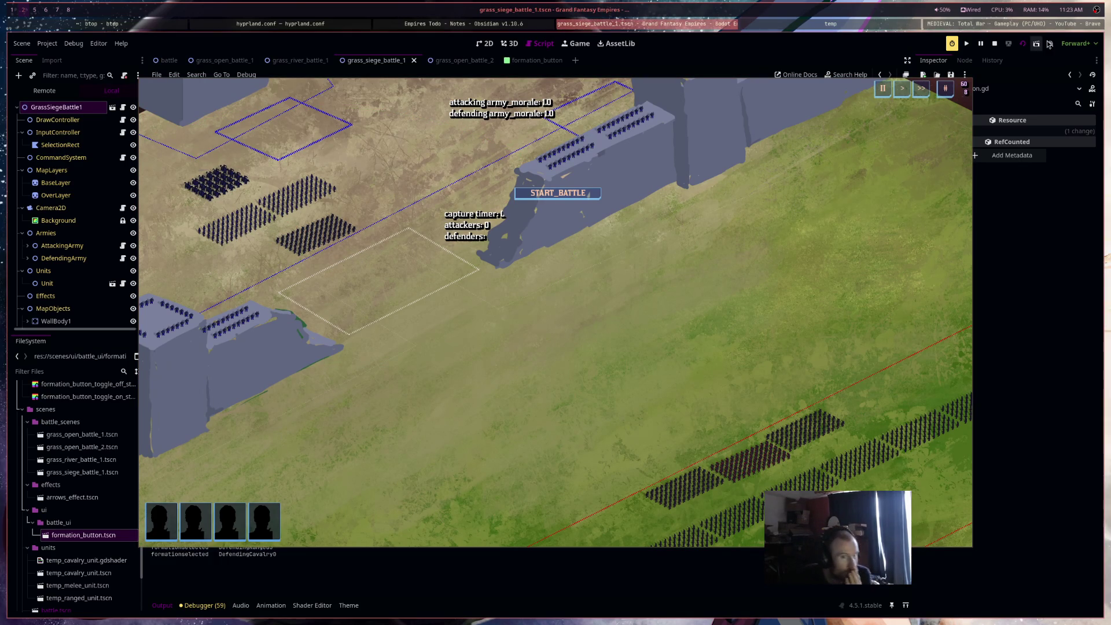
{"action": "left_click", "coordinate": [993, 44]}
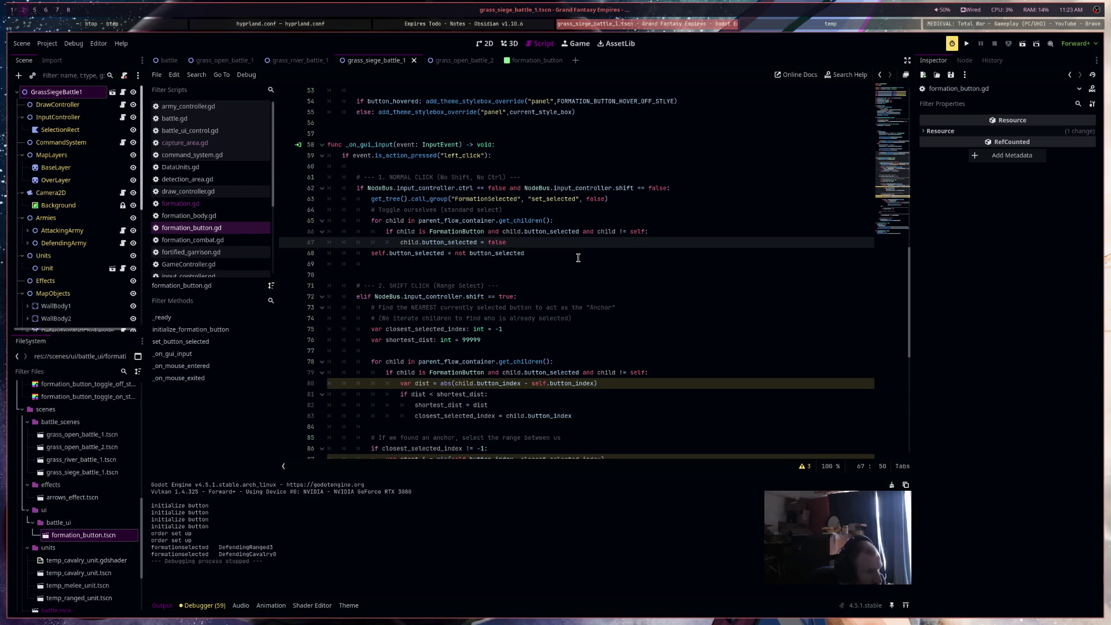
Replace 'not button_selected' on line 68 with 'true', then run the game and select the fourth formation.
{"action": "left_click_drag", "start_coordinate": [552, 254], "coordinate": [454, 257]}
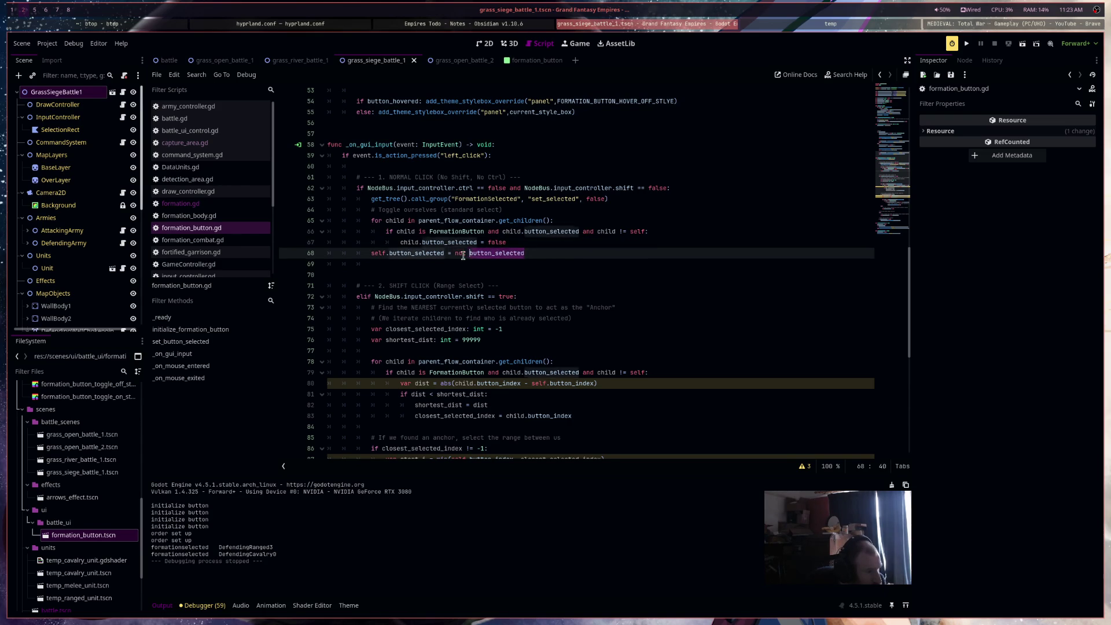
{"action": "type", "text": "true"}
{"action": "left_click", "coordinate": [1022, 43]}
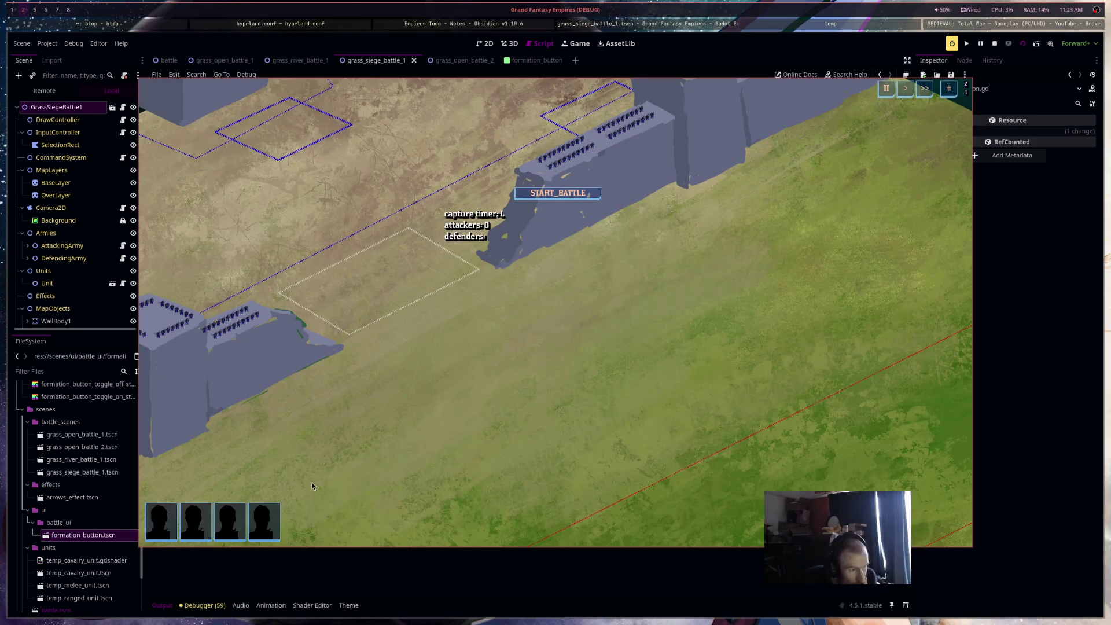
{"action": "left_click", "coordinate": [272, 511]}
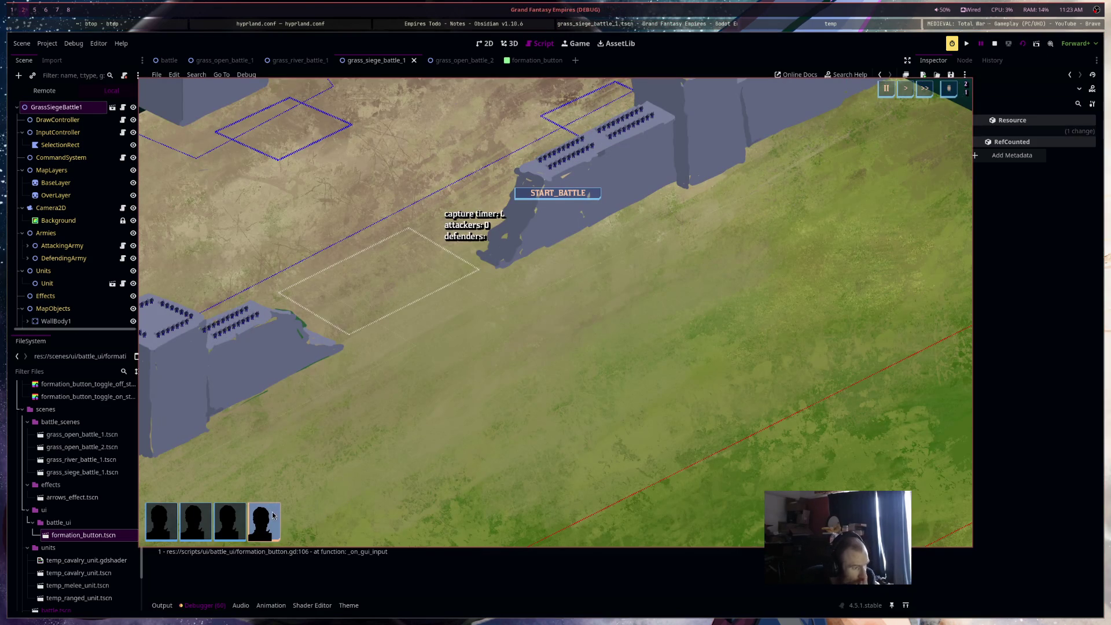
Restart the game and switch between formation cards, checking only one stays selected.
{"action": "left_click", "coordinate": [994, 44]}
{"action": "left_click", "coordinate": [1022, 44]}
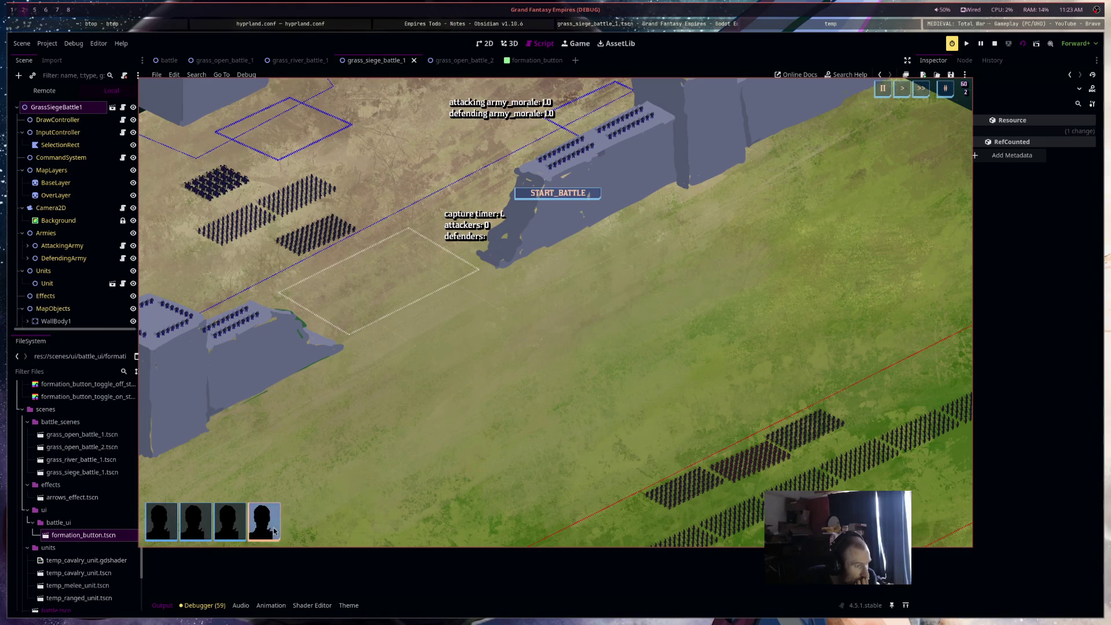
{"action": "left_click", "coordinate": [219, 531]}
{"action": "left_click", "coordinate": [195, 524]}
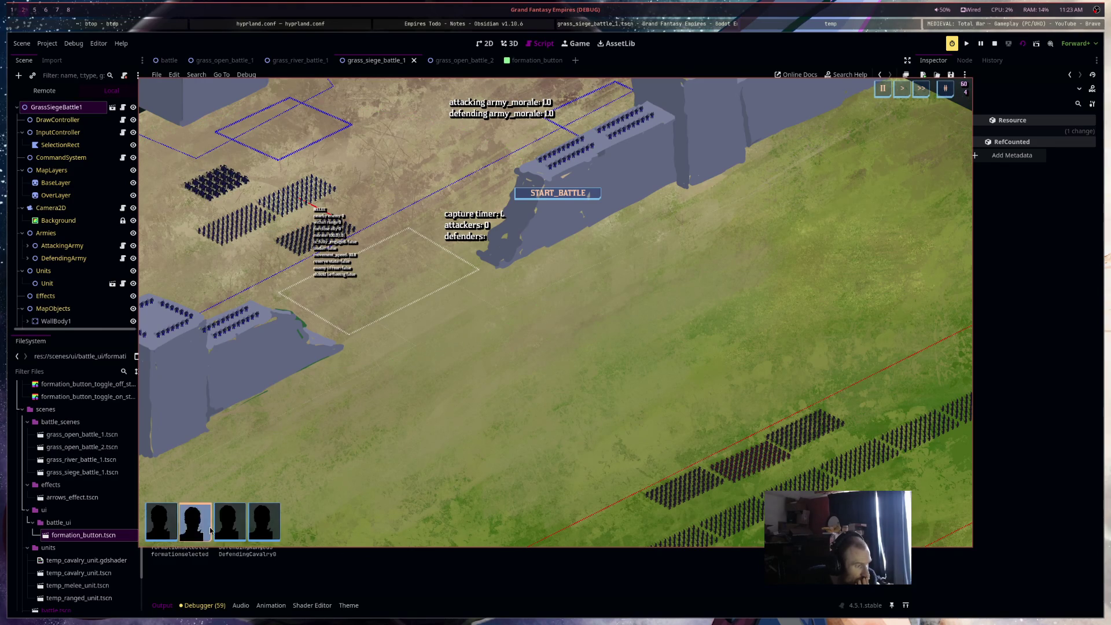
{"action": "left_click", "coordinate": [259, 534]}
{"action": "left_click", "coordinate": [264, 524]}
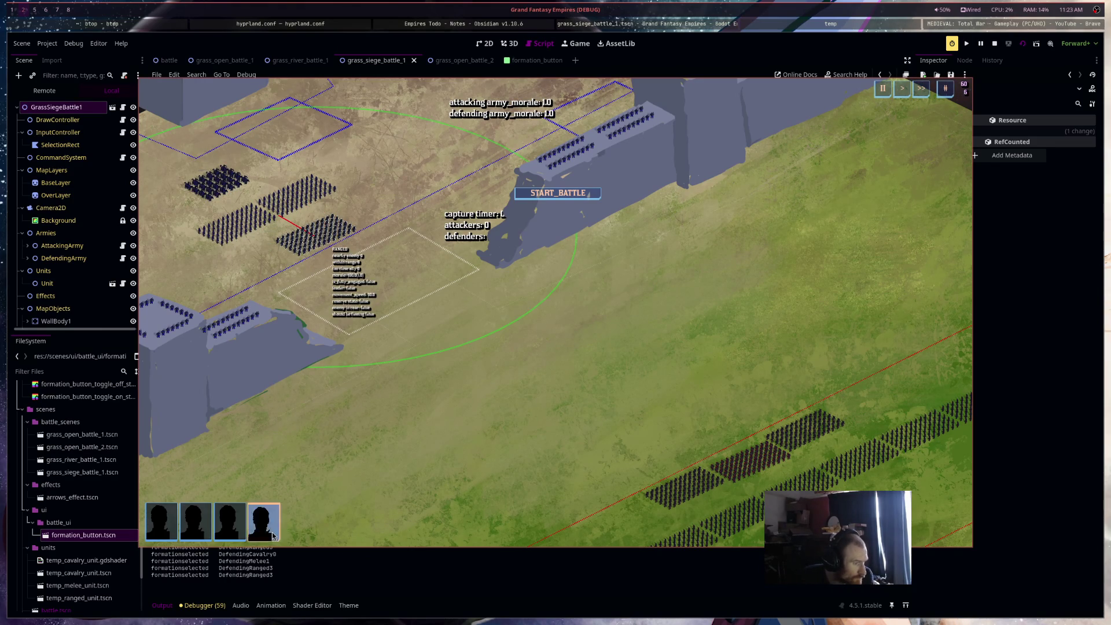
{"action": "left_click", "coordinate": [229, 523]}
{"action": "left_click", "coordinate": [195, 524]}
{"action": "left_click", "coordinate": [195, 524]}
{"action": "left_click", "coordinate": [230, 524]}
{"action": "left_click", "coordinate": [262, 529]}
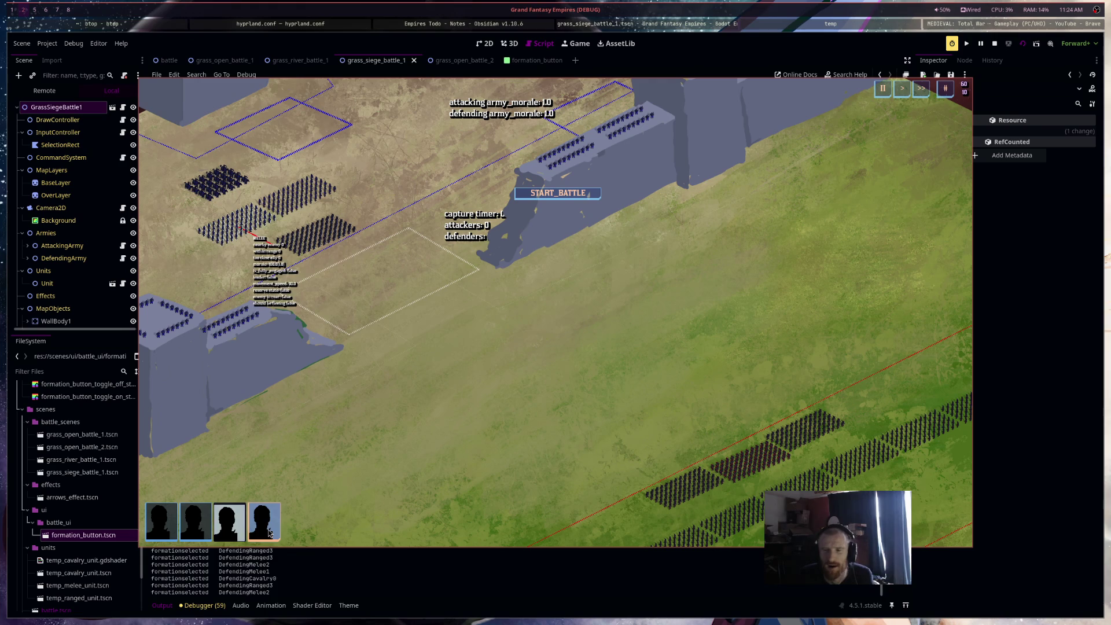
{"action": "left_click", "coordinate": [230, 523]}
{"action": "left_click", "coordinate": [195, 524]}
{"action": "left_click", "coordinate": [168, 530]}
Keep cycling the selection across all four cards, ending on the second formation.
{"action": "left_click", "coordinate": [195, 523]}
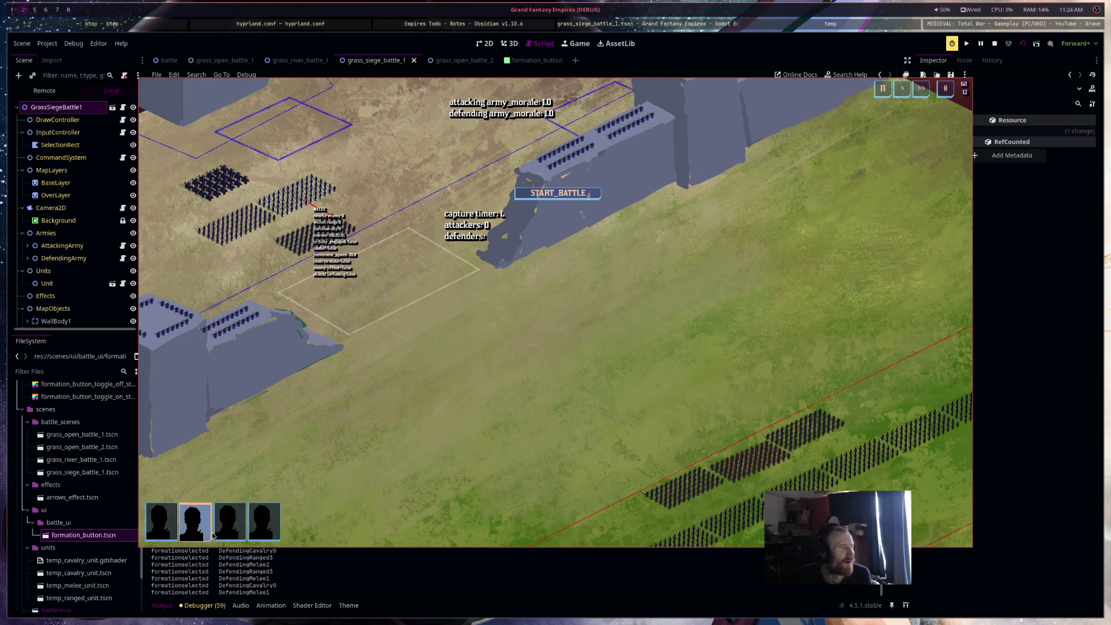
{"action": "left_click", "coordinate": [230, 523]}
{"action": "left_click", "coordinate": [263, 523]}
{"action": "left_click", "coordinate": [183, 531]}
{"action": "left_click", "coordinate": [264, 524]}
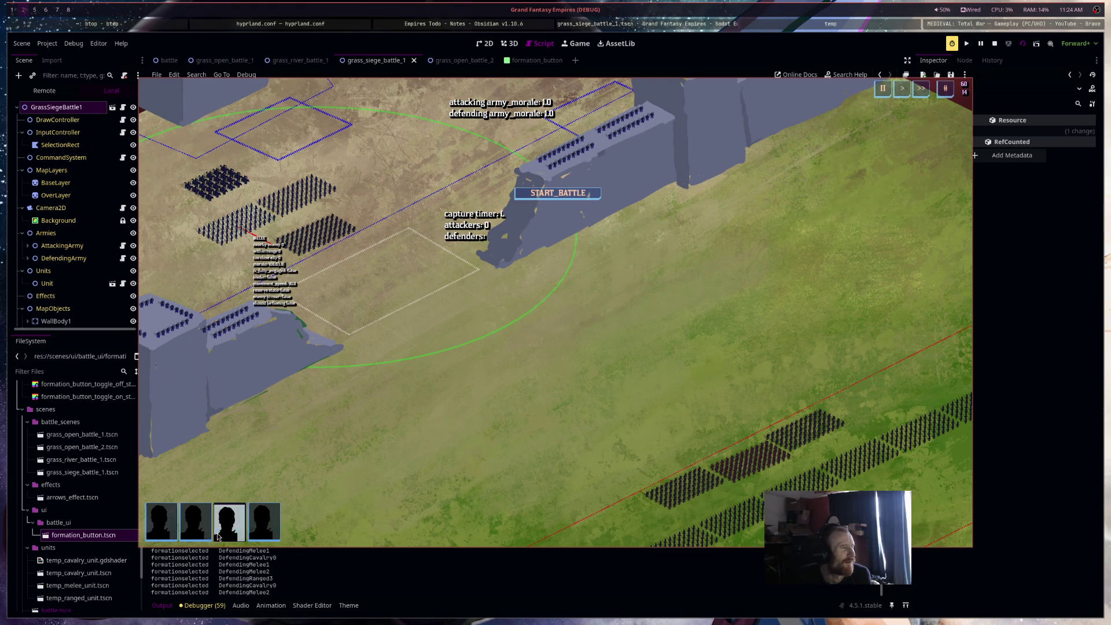
{"action": "left_click", "coordinate": [230, 524]}
{"action": "left_click", "coordinate": [251, 535]}
{"action": "left_click", "coordinate": [252, 535]}
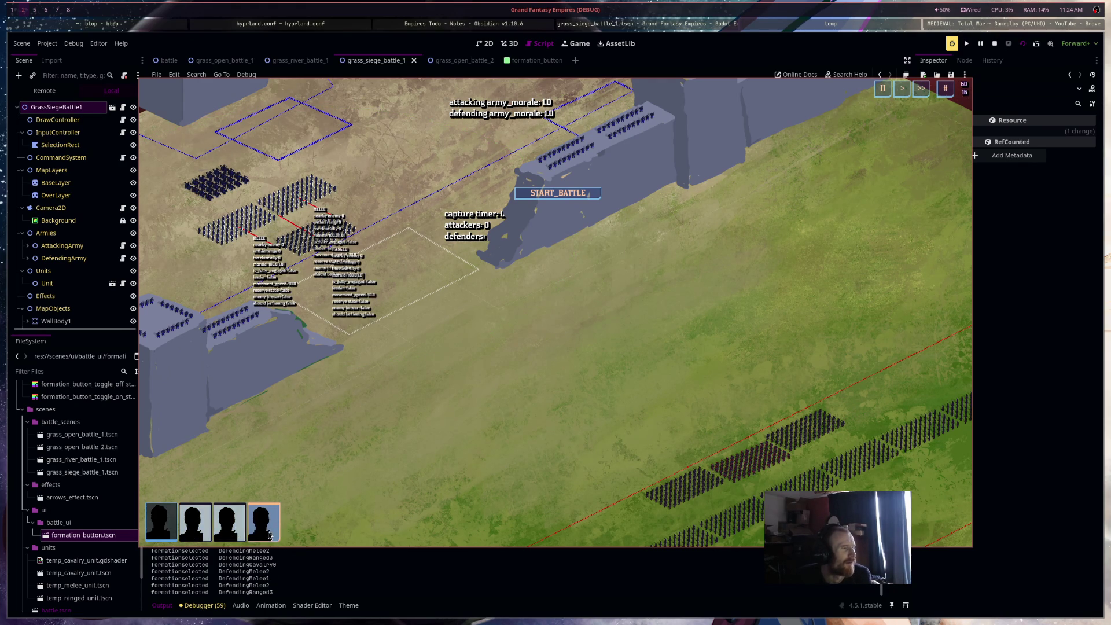
{"action": "left_click", "coordinate": [230, 526]}
{"action": "left_click", "coordinate": [195, 526]}
{"action": "left_click", "coordinate": [178, 531]}
{"action": "left_click", "coordinate": [230, 523]}
{"action": "left_click", "coordinate": [195, 524]}
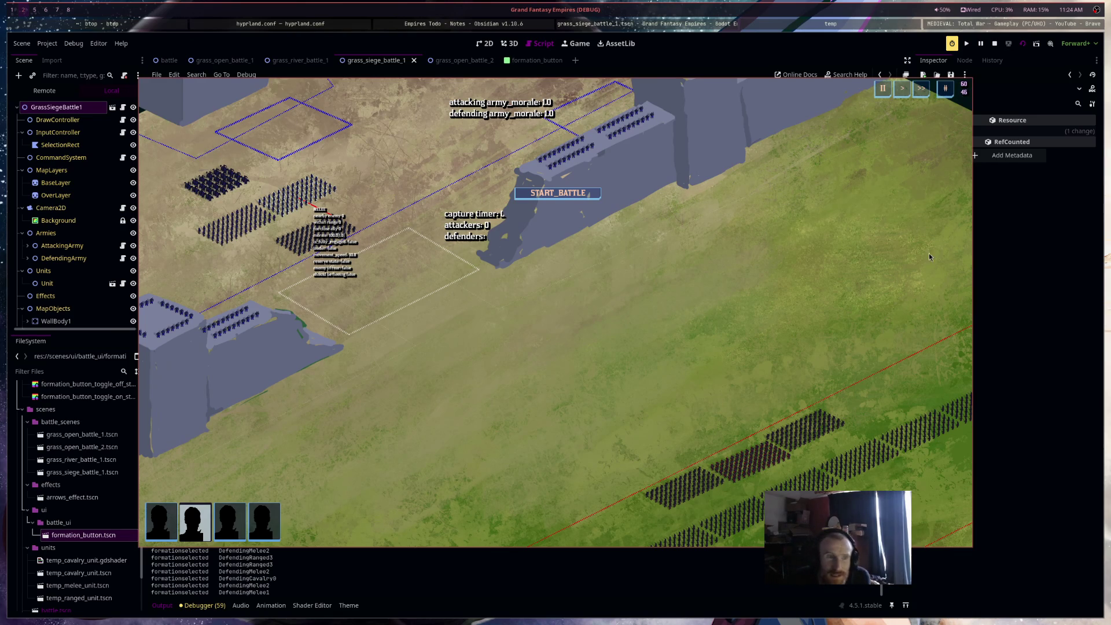
Stop the game and pack the project as a ZIP in Backups2, appending '(UIFormationButtonsSelection)' to the name.
{"action": "left_click", "coordinate": [991, 47]}
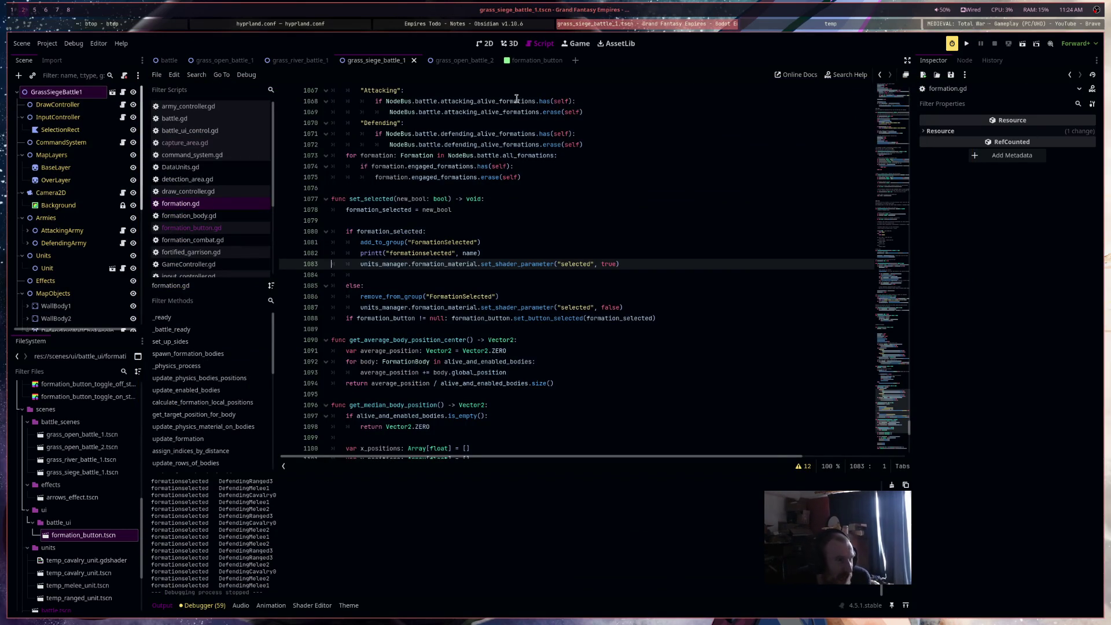
{"action": "left_click", "coordinate": [46, 44]}
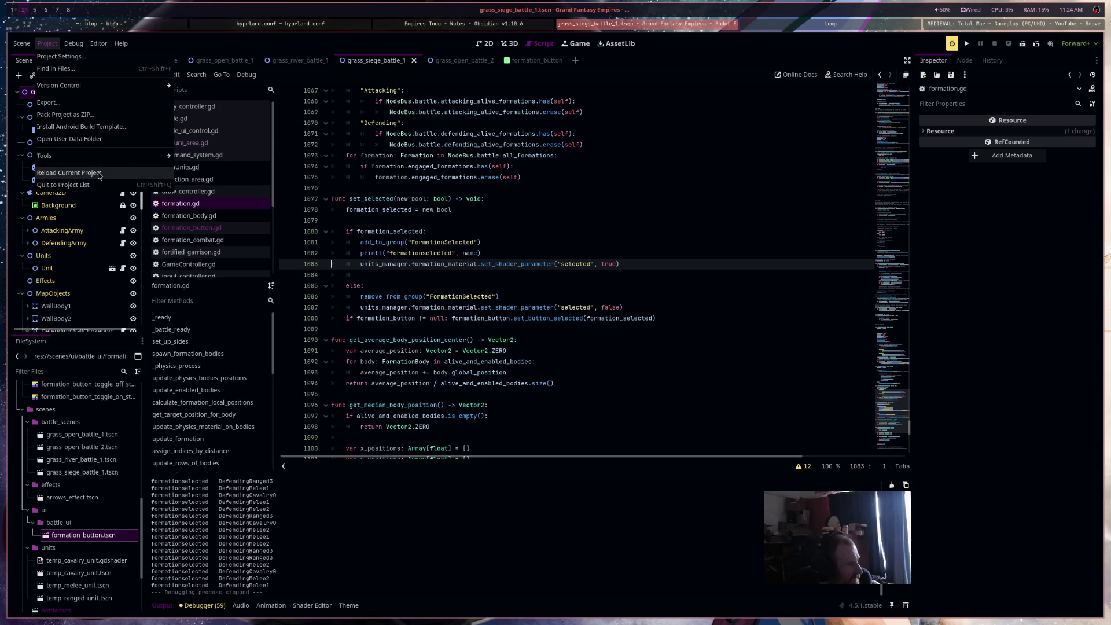
{"action": "left_click", "coordinate": [65, 114]}
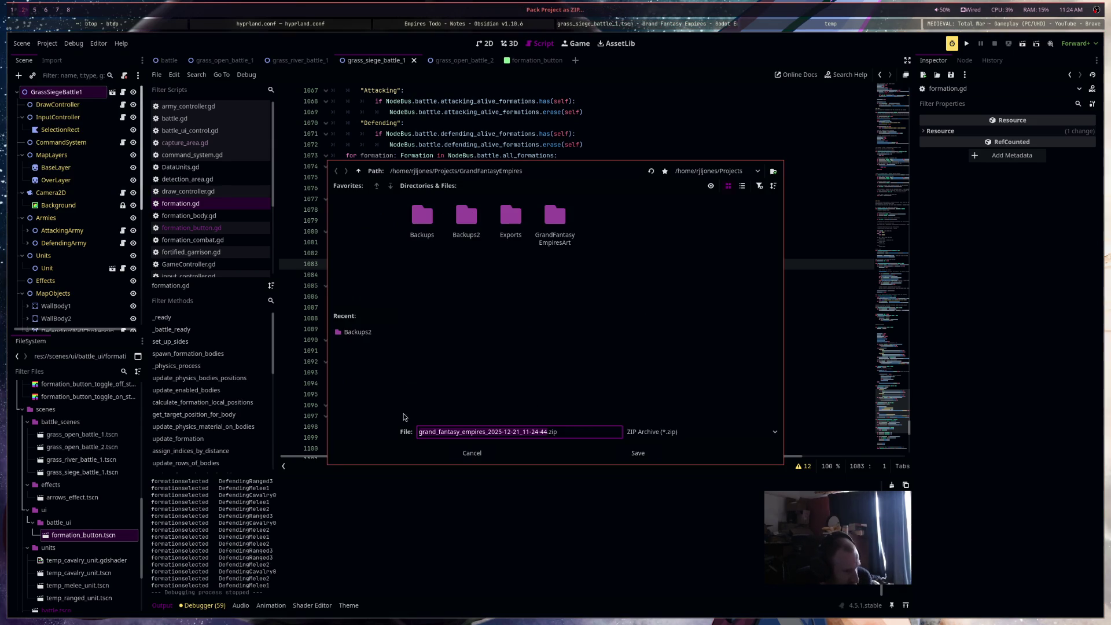
{"action": "left_click", "coordinate": [355, 331]}
{"action": "left_click", "coordinate": [546, 434]}
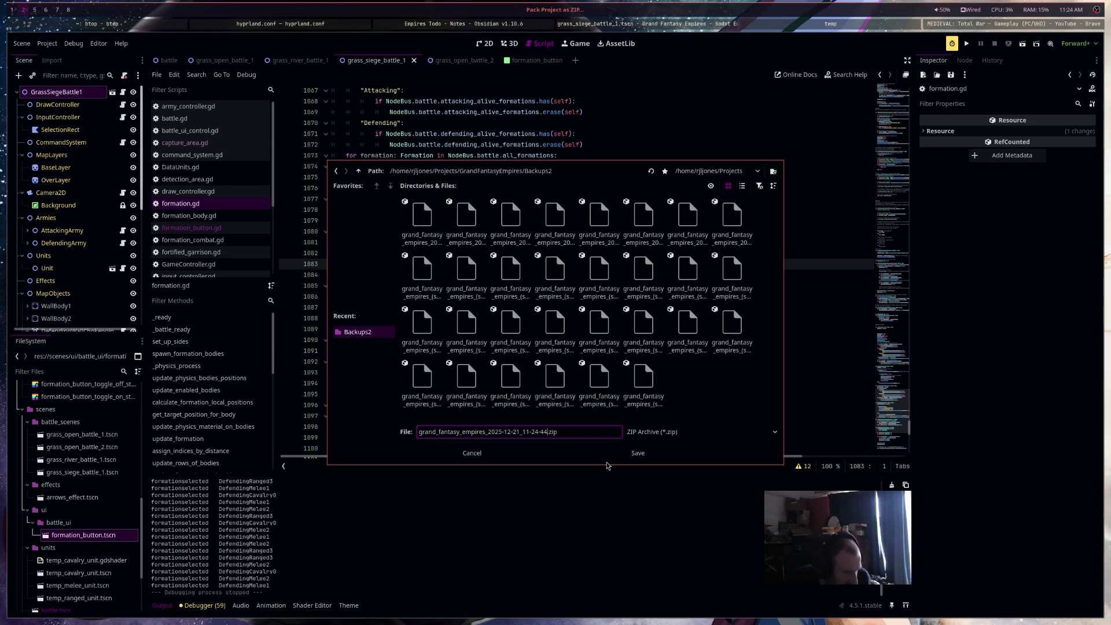
{"action": "type", "text": "(UI"}
{"action": "type", "text": "FormationBut"}
{"action": "type", "text": "tonsSelection"}
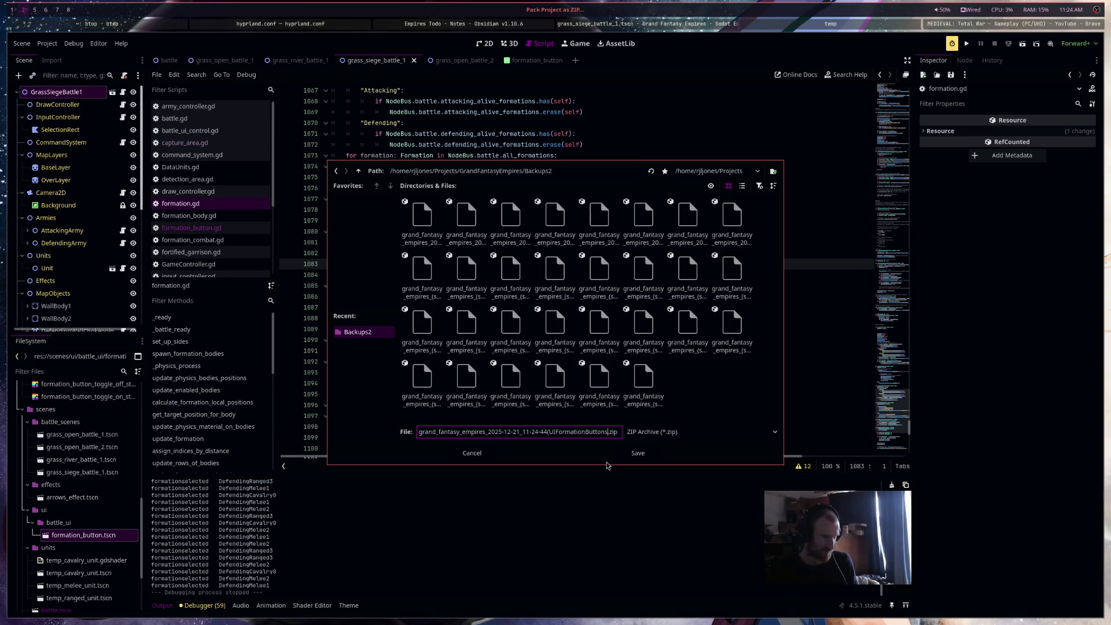
{"action": "type", "text": ")"}
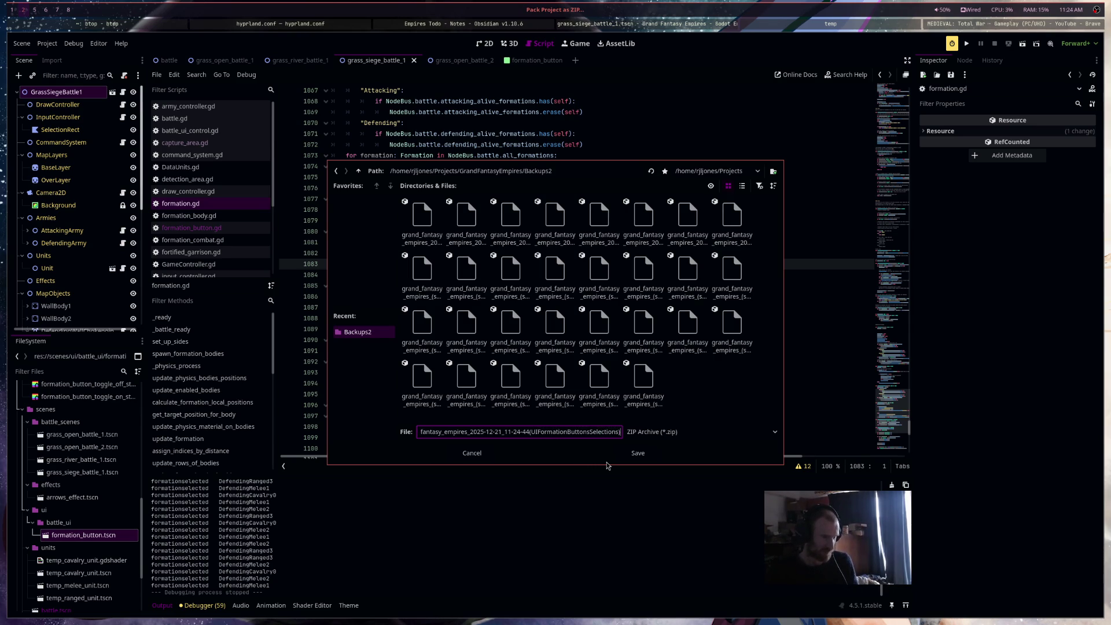
{"action": "key", "text": "Return"}
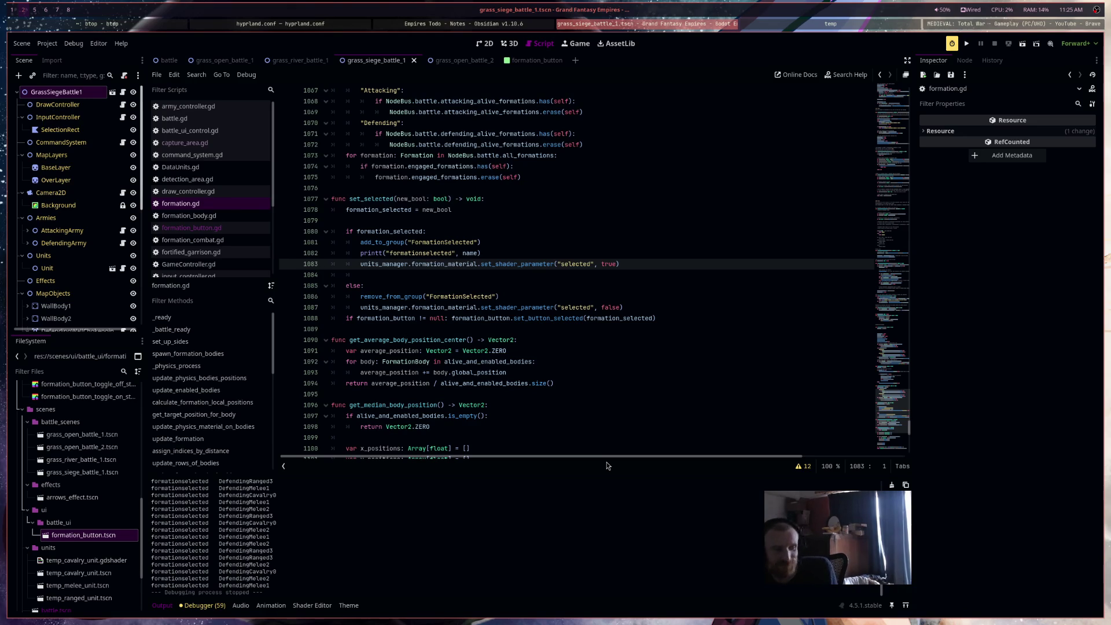
Leave the formation script at line 1070 and switch to workspace 2, where FreeTube is playing.
{"action": "left_click", "coordinate": [716, 114]}
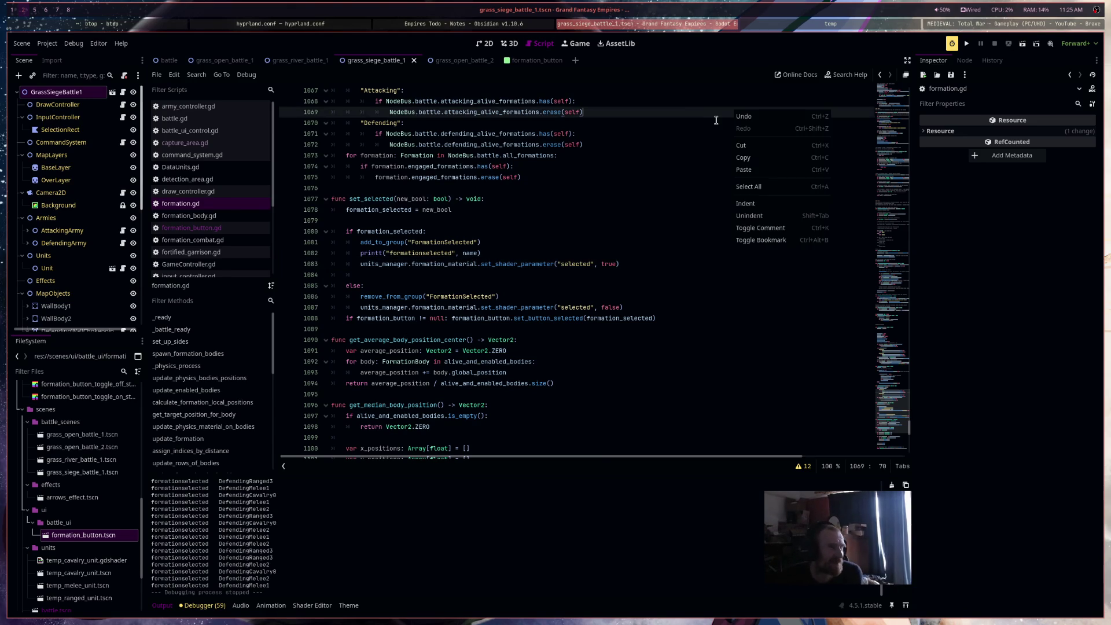
{"action": "left_click", "coordinate": [660, 126]}
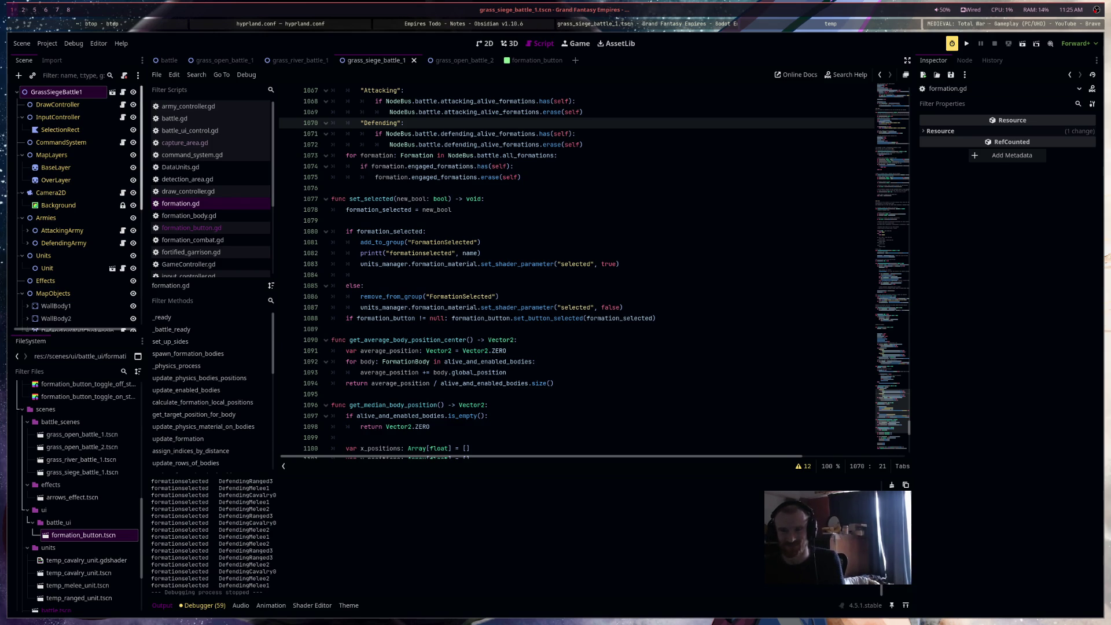
{"action": "key", "text": "super+2"}
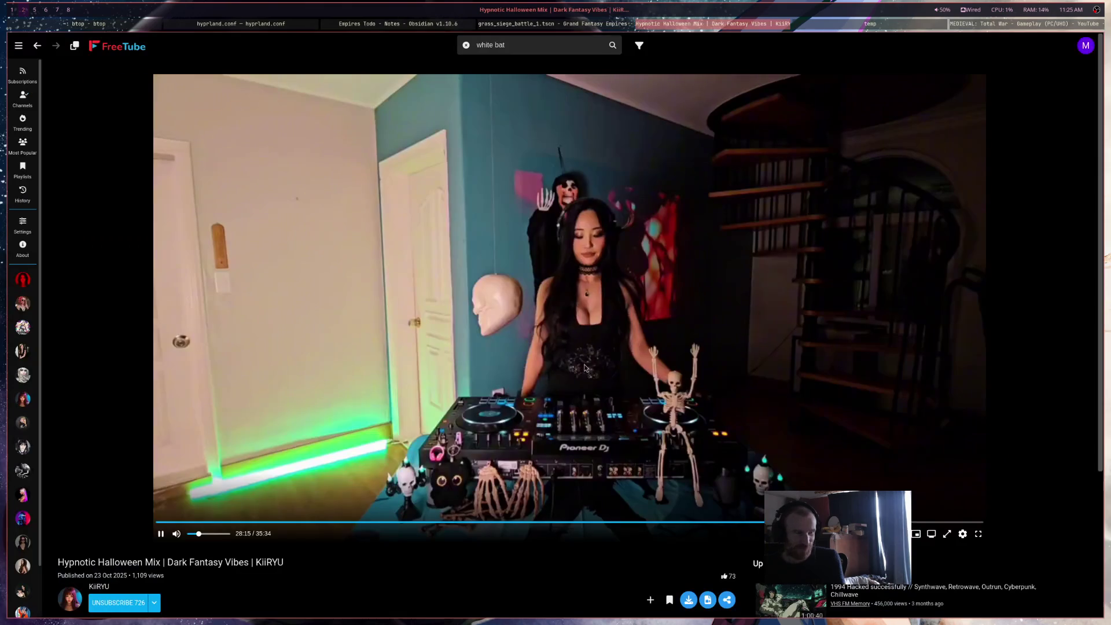
Copy the Hypnotic Halloween Mix video's YouTube link from its Share options, then close FreeTube.
{"action": "scroll", "coordinate": [968, 579], "scroll_direction": "down", "scroll_amount": 3}
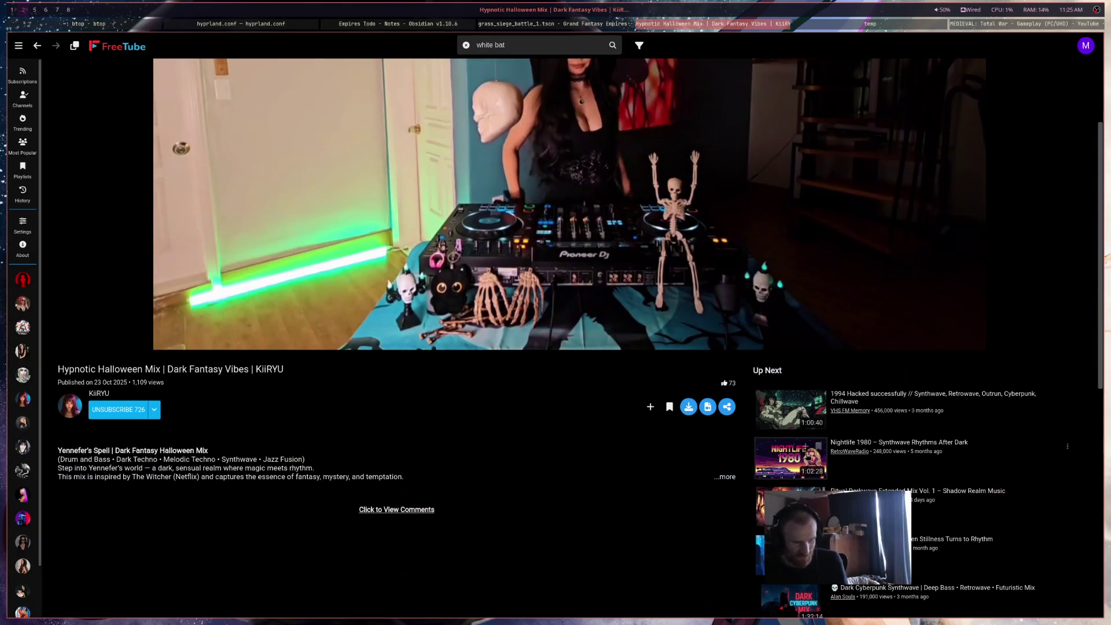
{"action": "left_click", "coordinate": [730, 412]}
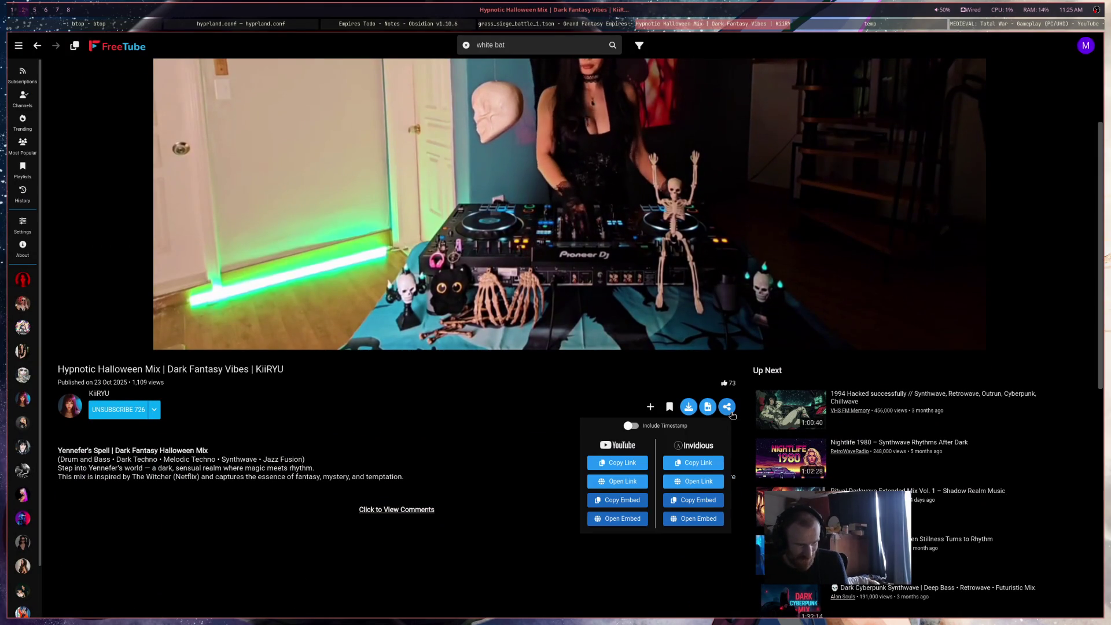
{"action": "left_click", "coordinate": [615, 458]}
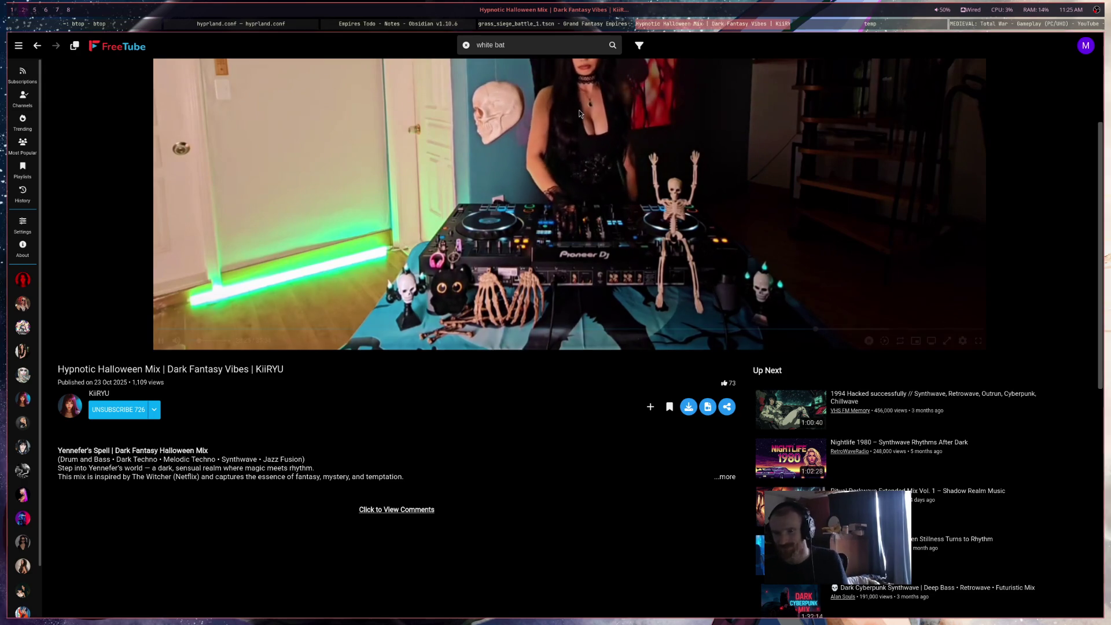
{"action": "middle_click", "coordinate": [713, 29]}
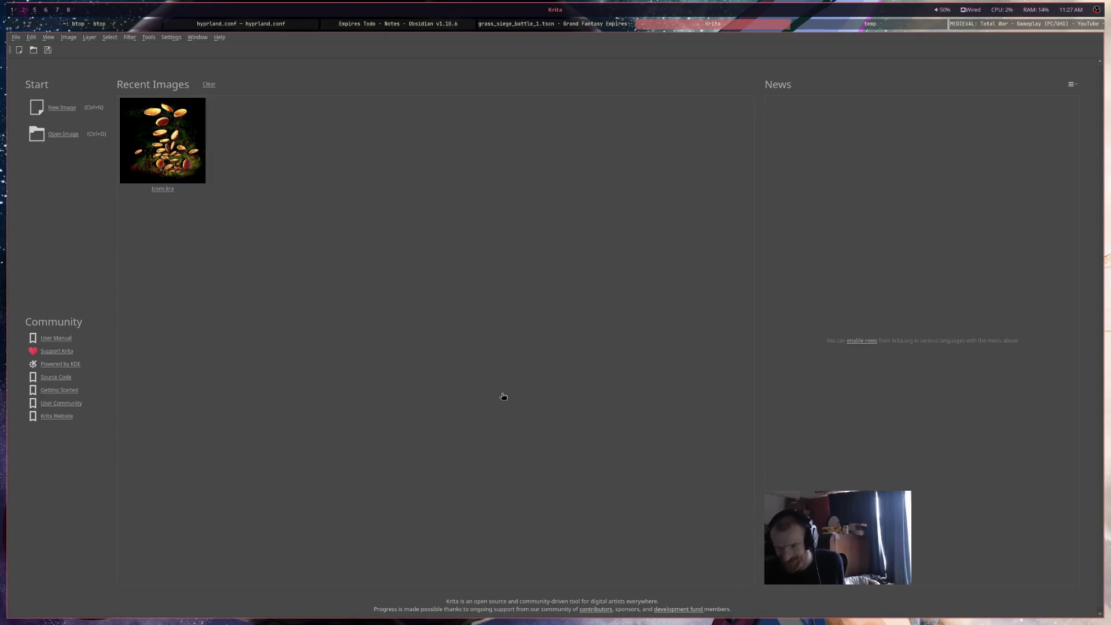
Open Icons.kra from Recent Images and pan across the icons, erasing a spot on the current layer.
{"action": "left_click", "coordinate": [196, 146]}
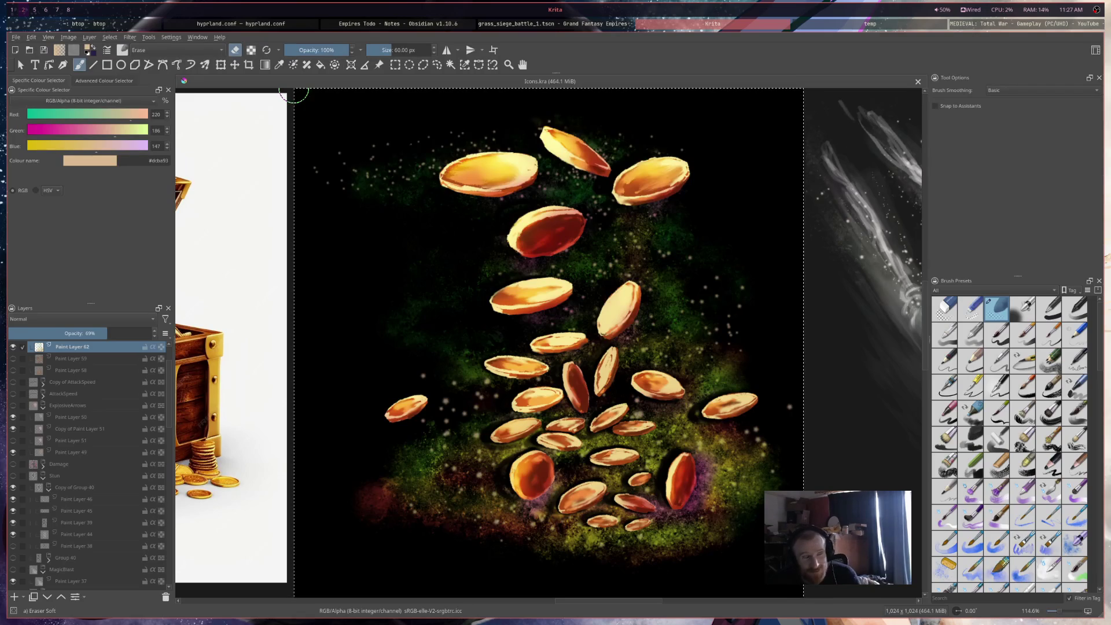
{"action": "scroll", "coordinate": [696, 284], "scroll_direction": "down", "scroll_amount": 3}
{"action": "mouse_move", "coordinate": [696, 284]}
{"action": "left_mouse_down"}
{"action": "mouse_move", "coordinate": [596, 312]}
{"action": "mouse_move", "coordinate": [620, 303]}
{"action": "left_mouse_up"}
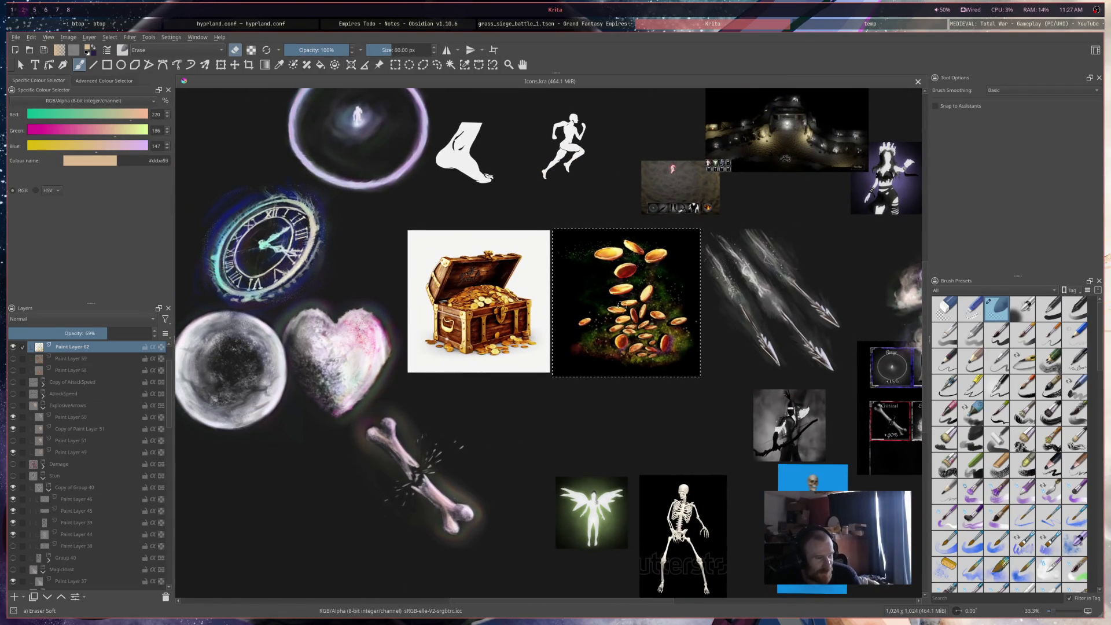
{"action": "left_click", "coordinate": [561, 308]}
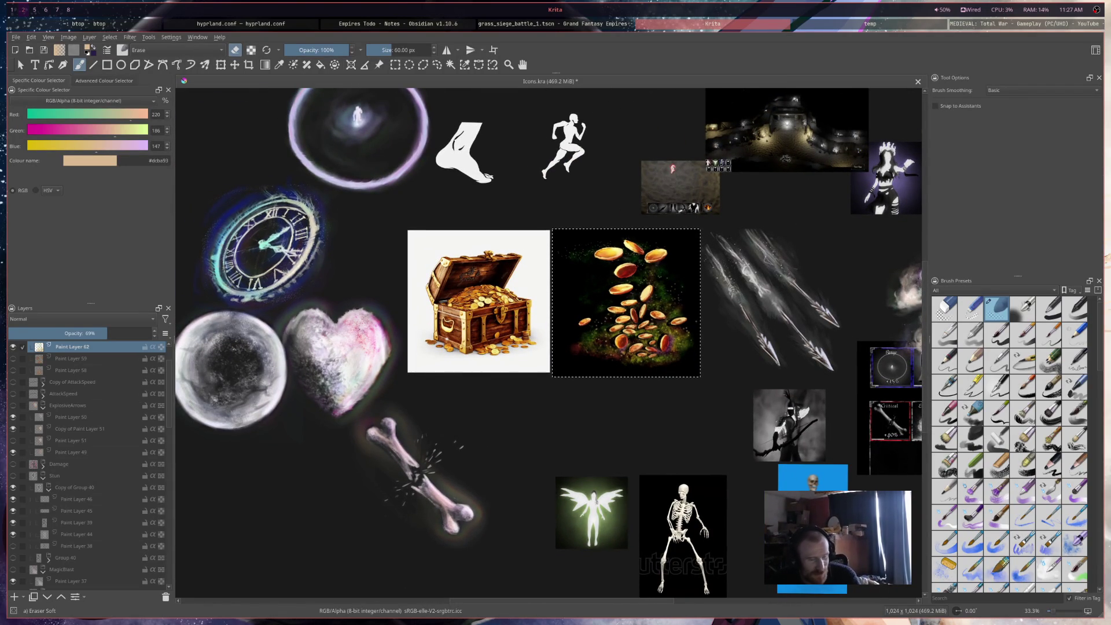
{"action": "scroll", "coordinate": [681, 305], "scroll_direction": "up", "scroll_amount": 5}
{"action": "scroll", "coordinate": [615, 302], "scroll_direction": "down", "scroll_amount": 2}
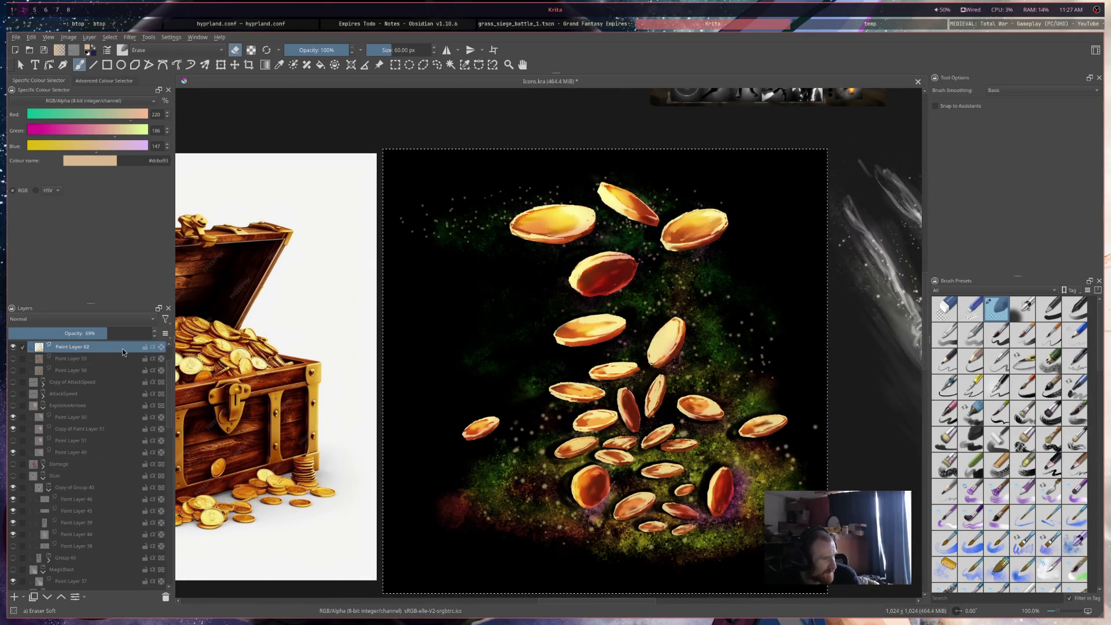
{"action": "scroll", "coordinate": [122, 351], "scroll_direction": "up", "scroll_amount": 2}
Hide the Treasure group's coin artwork and add two new empty paint layers inside it.
{"action": "left_click", "coordinate": [81, 348]}
{"action": "left_click", "coordinate": [14, 348]}
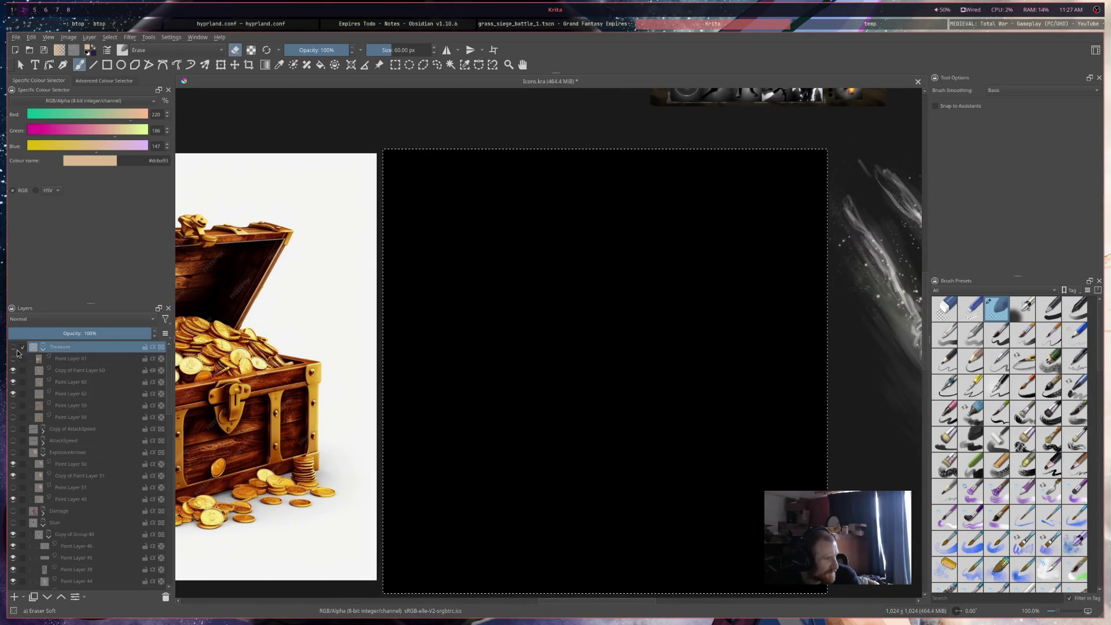
{"action": "left_click", "coordinate": [14, 596]}
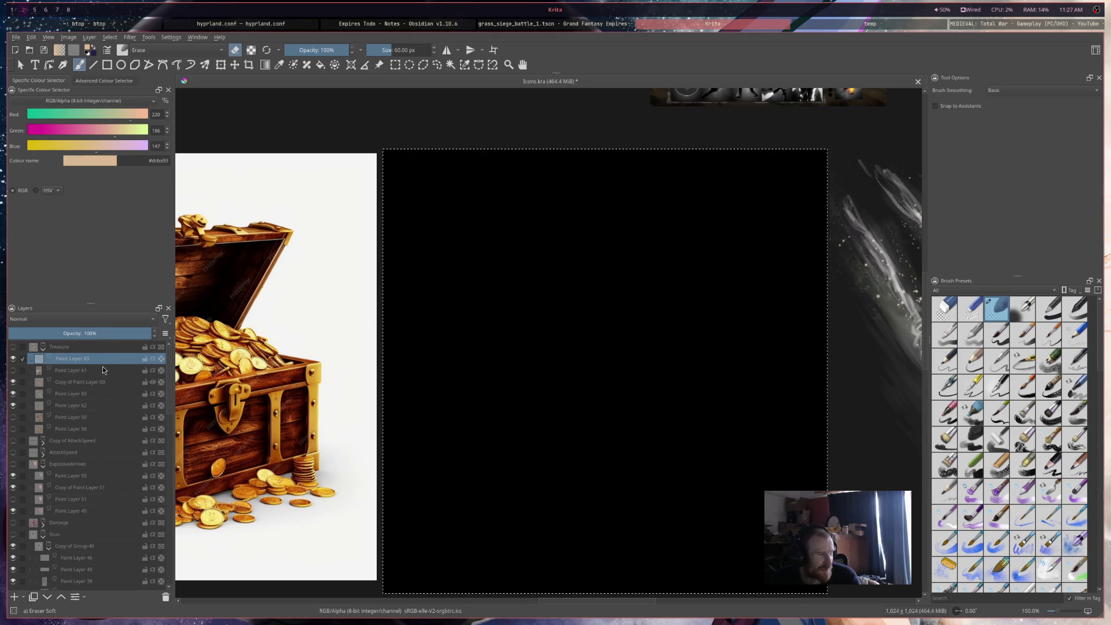
{"action": "left_click", "coordinate": [14, 597]}
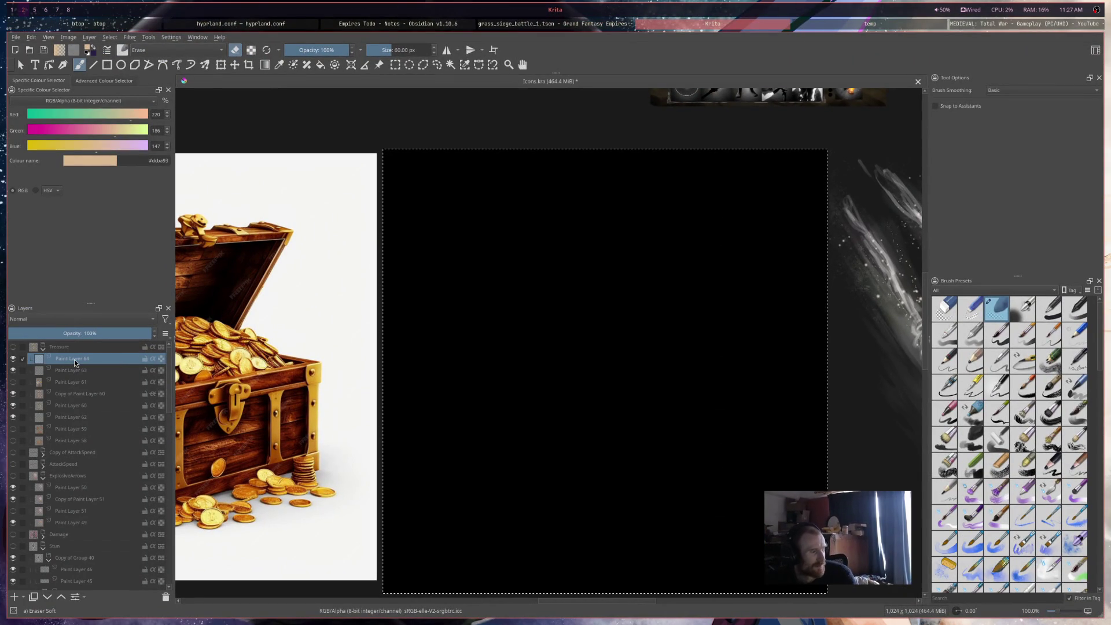
Try duplicating Paint Layer 64 and moving it below Paint Layer 63, undoing both.
{"action": "key", "text": "ctrl+j"}
{"action": "key", "text": "ctrl+z"}
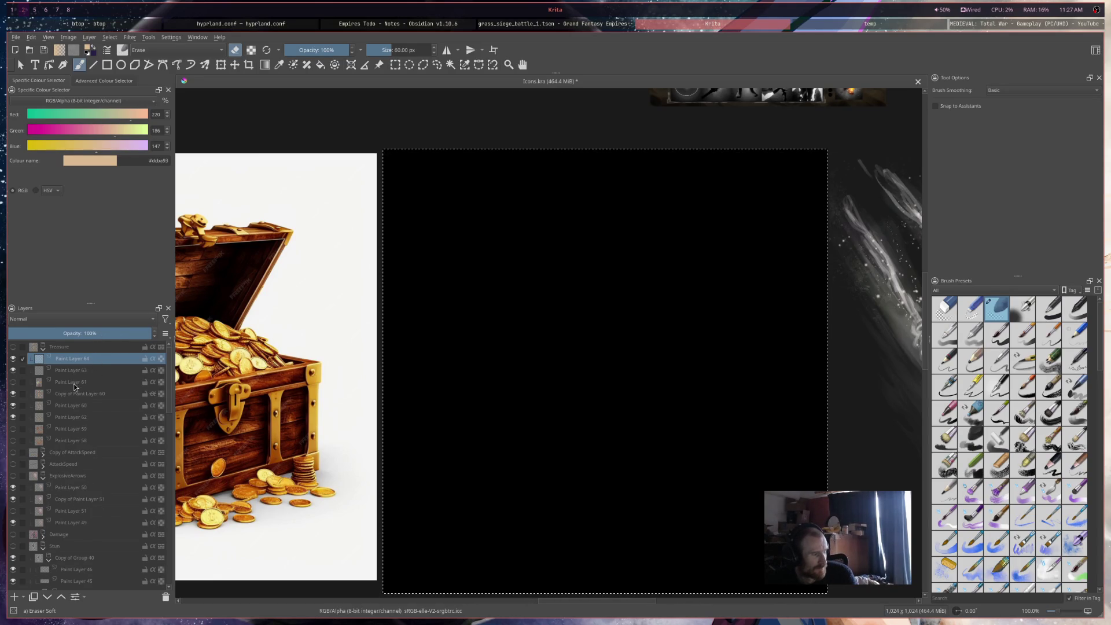
{"action": "key", "text": "ctrl+Page_Down"}
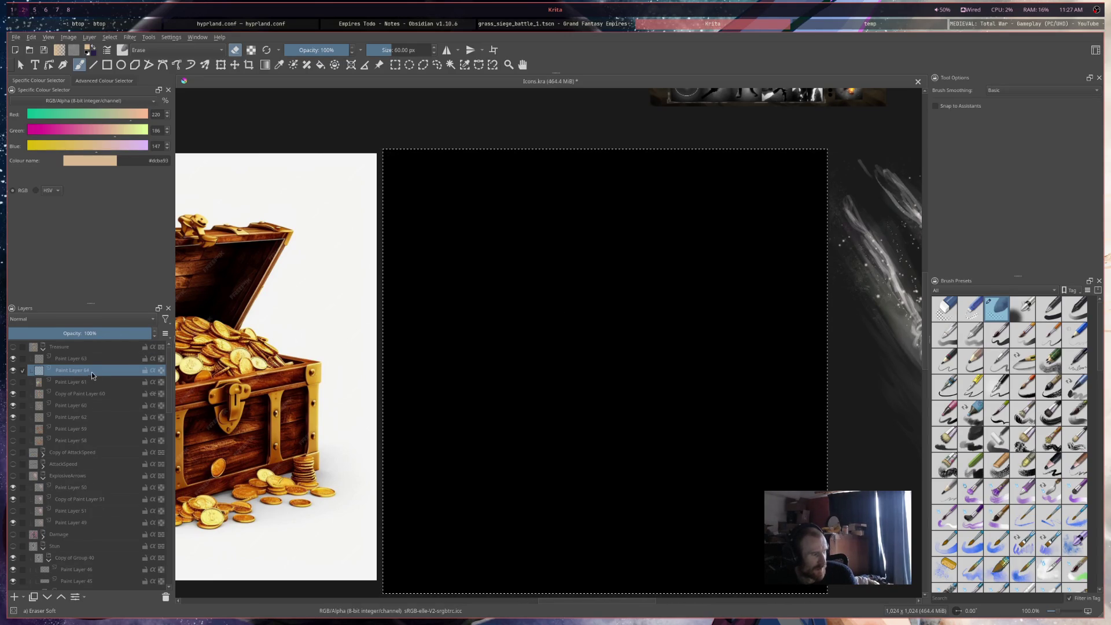
{"action": "key", "text": "ctrl+z"}
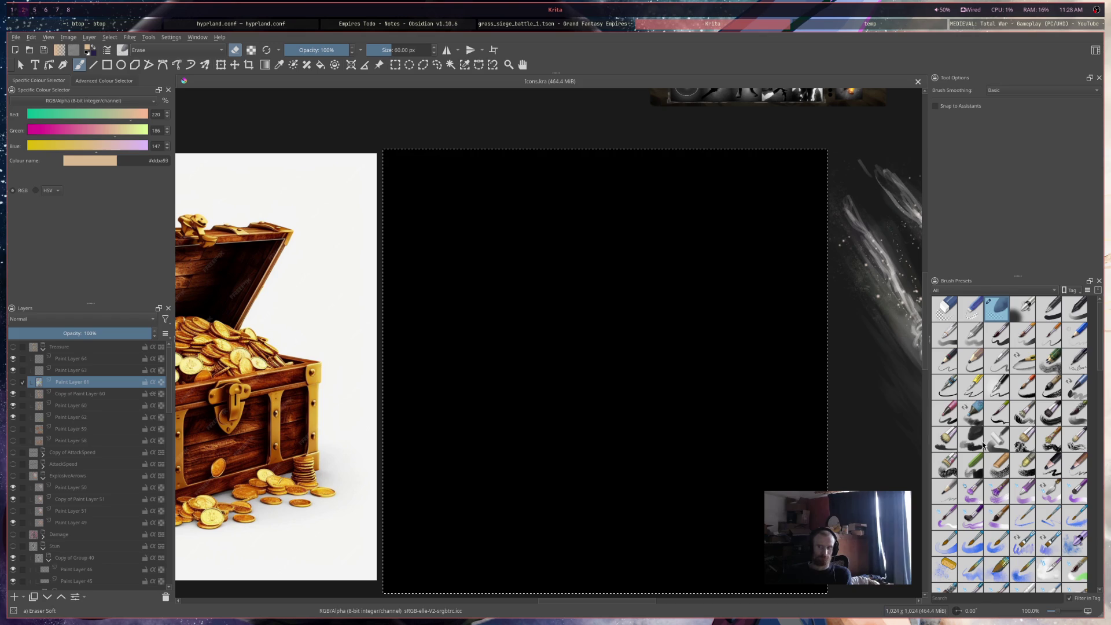
{"action": "left_click", "coordinate": [181, 37]}
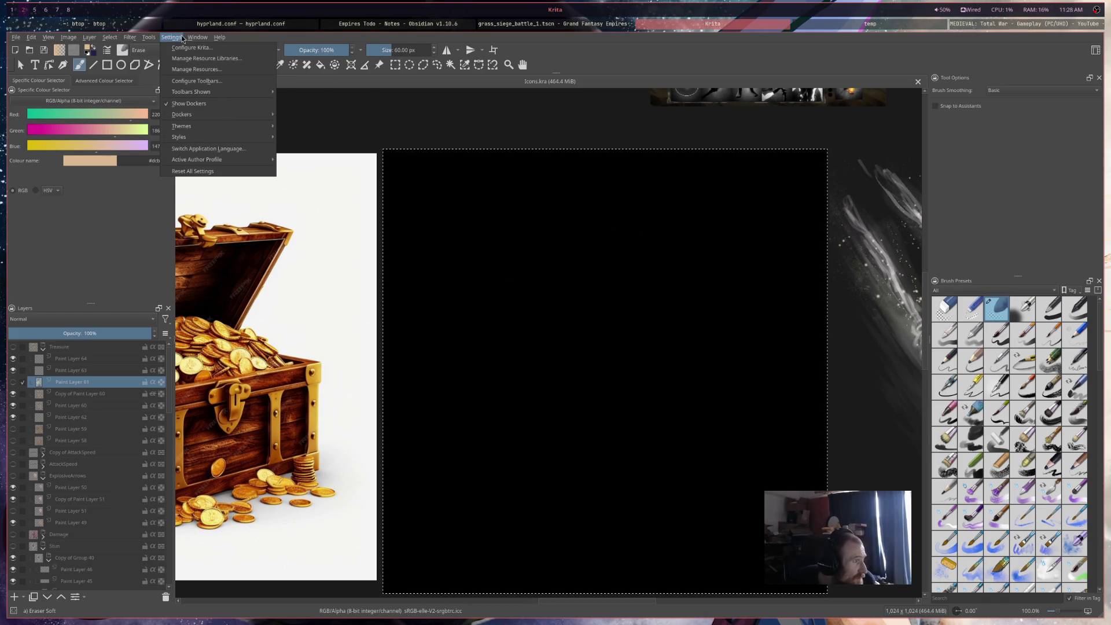
Look through Krita's Display and General Window and Tools preferences, then cancel without changes.
{"action": "left_click", "coordinate": [192, 48]}
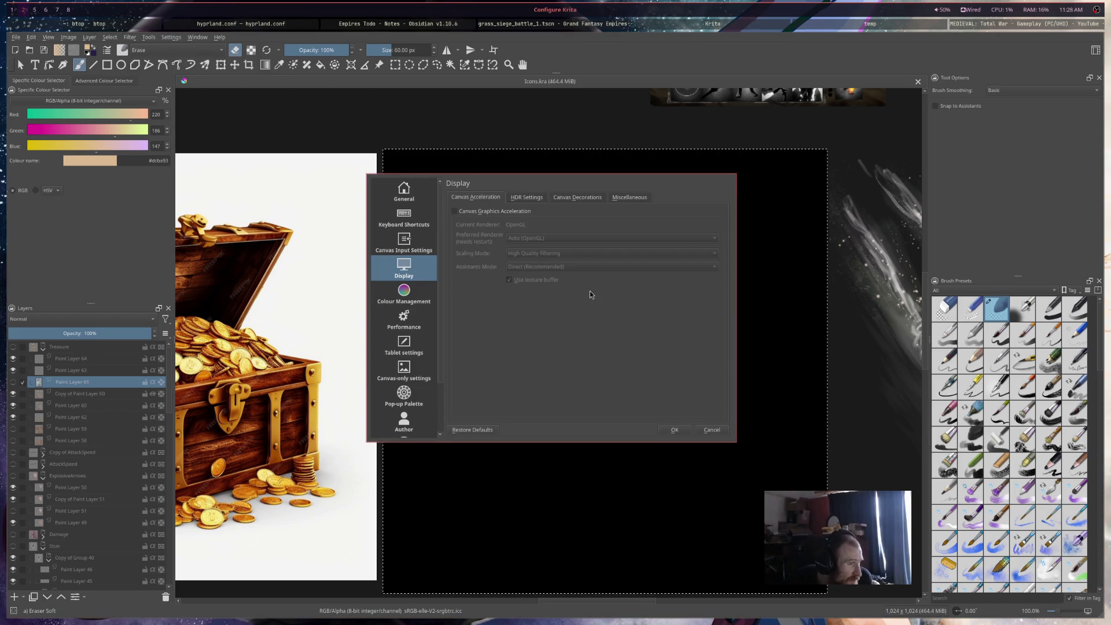
{"action": "left_click", "coordinate": [418, 184]}
{"action": "left_click", "coordinate": [404, 218]}
{"action": "left_click", "coordinate": [404, 191]}
{"action": "left_click", "coordinate": [489, 197]}
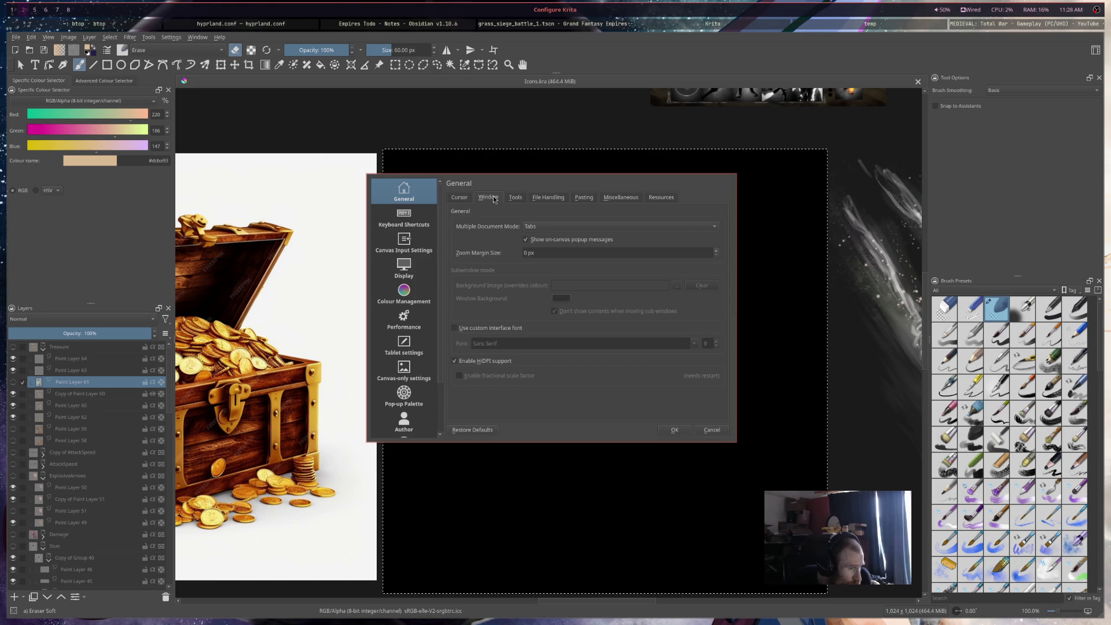
{"action": "left_click", "coordinate": [515, 198]}
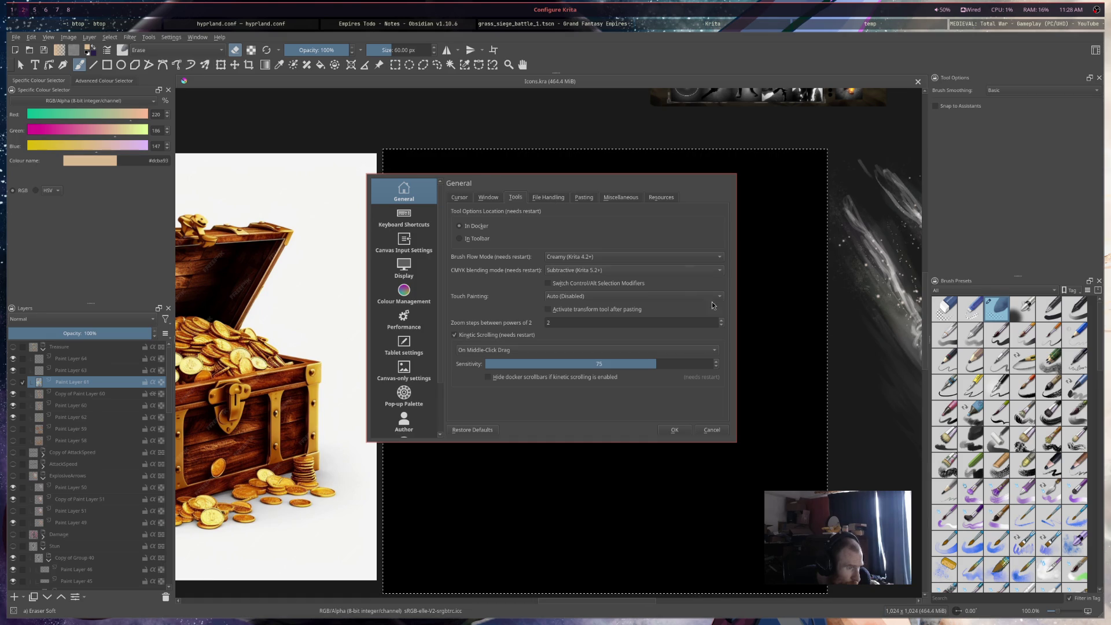
{"action": "left_click", "coordinate": [711, 429]}
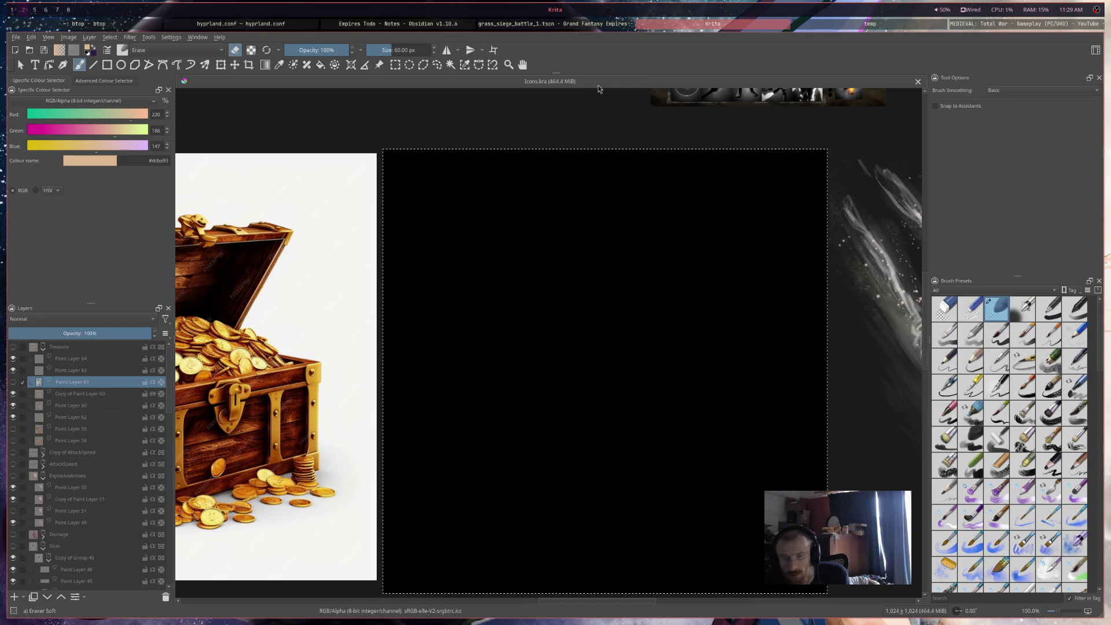
Bring the Godot editor with the formation.gd script back to the front.
{"action": "scroll", "coordinate": [684, 29], "scroll_direction": "up", "scroll_amount": 1}
{"action": "scroll", "coordinate": [685, 28], "scroll_direction": "down", "scroll_amount": 1}
{"action": "left_click", "coordinate": [553, 25]}
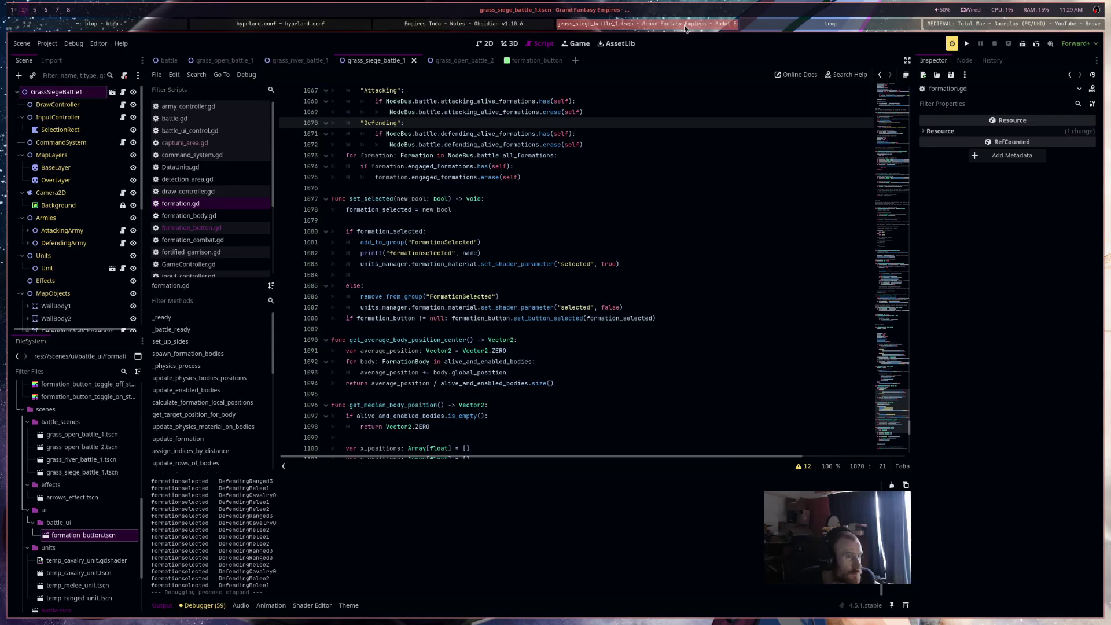
Go back to the btop terminal tab and quit btop to the shell.
{"action": "left_click", "coordinate": [99, 26]}
{"action": "left_click", "coordinate": [269, 30]}
{"action": "left_click", "coordinate": [144, 29]}
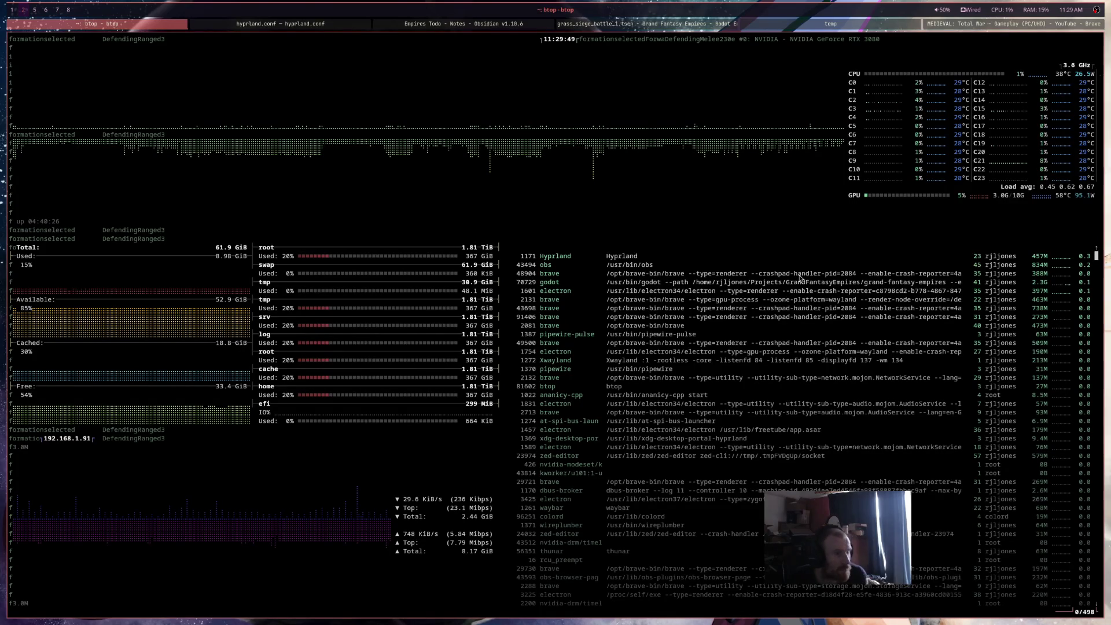
{"action": "left_click", "coordinate": [802, 274]}
{"action": "key", "text": "q"}
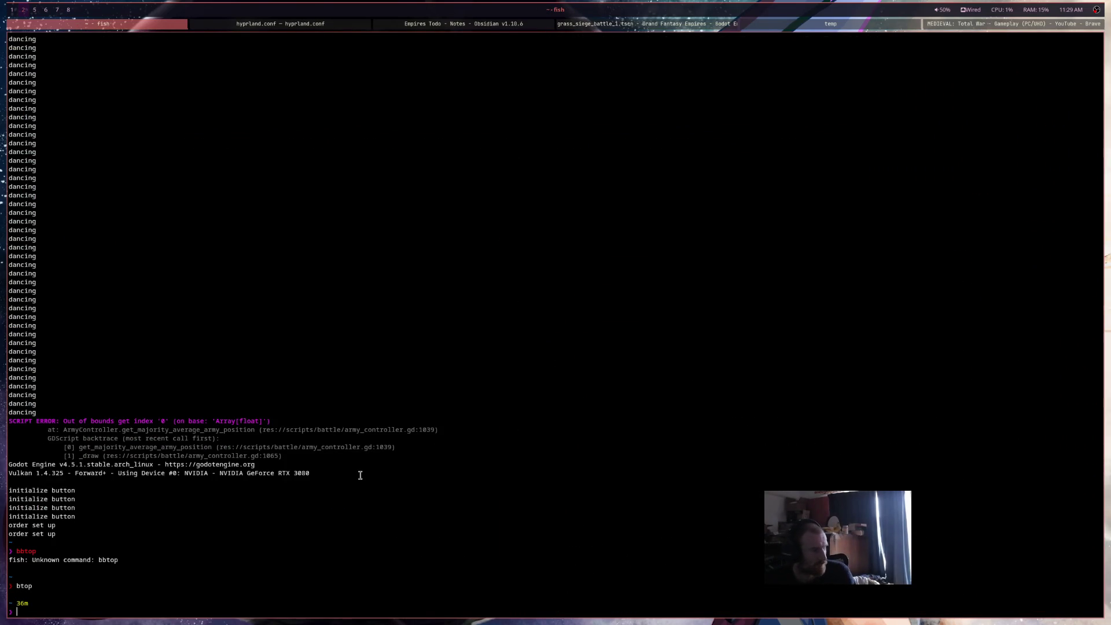
Run 'krita --no-xwayland', then 'krita --help' to list Krita's command-line options.
{"action": "type", "text": "krita --"}
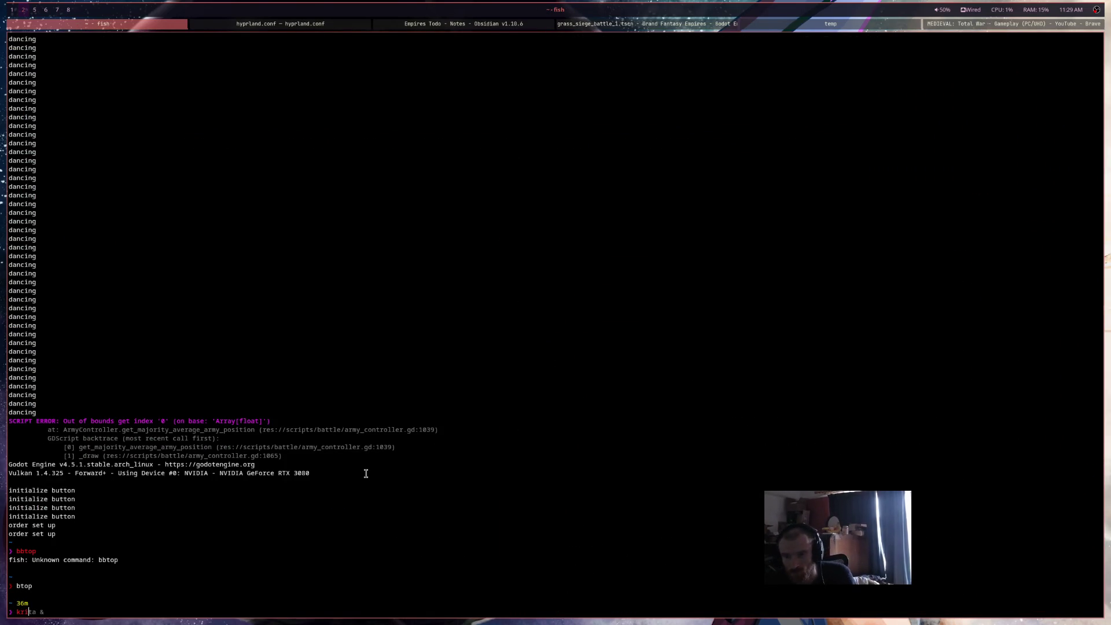
{"action": "type", "text": "no"}
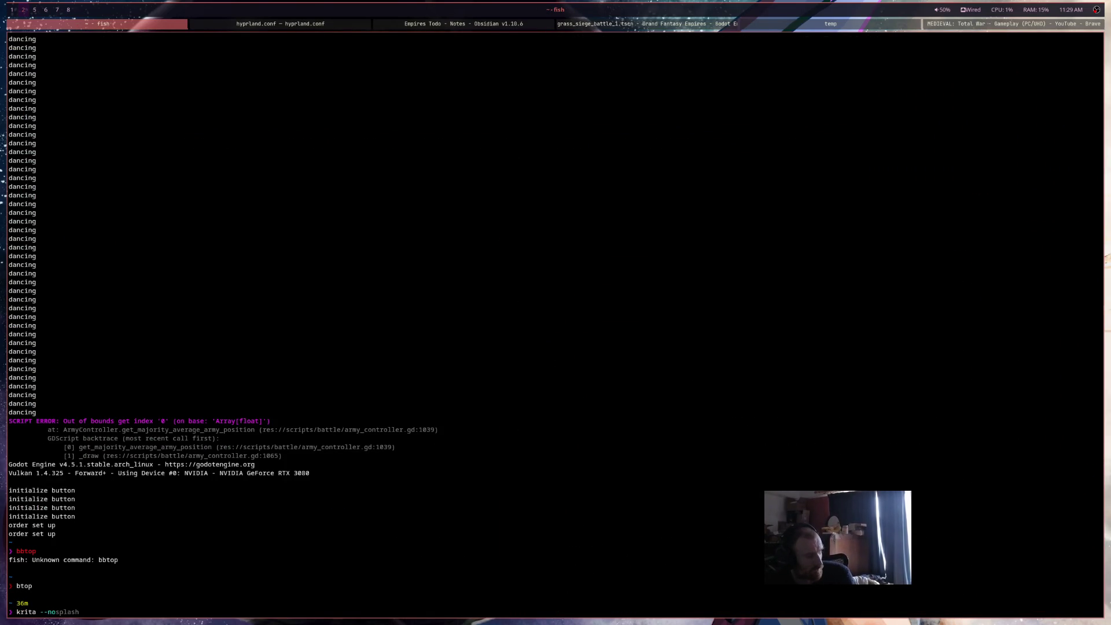
{"action": "type", "text": "-xway"}
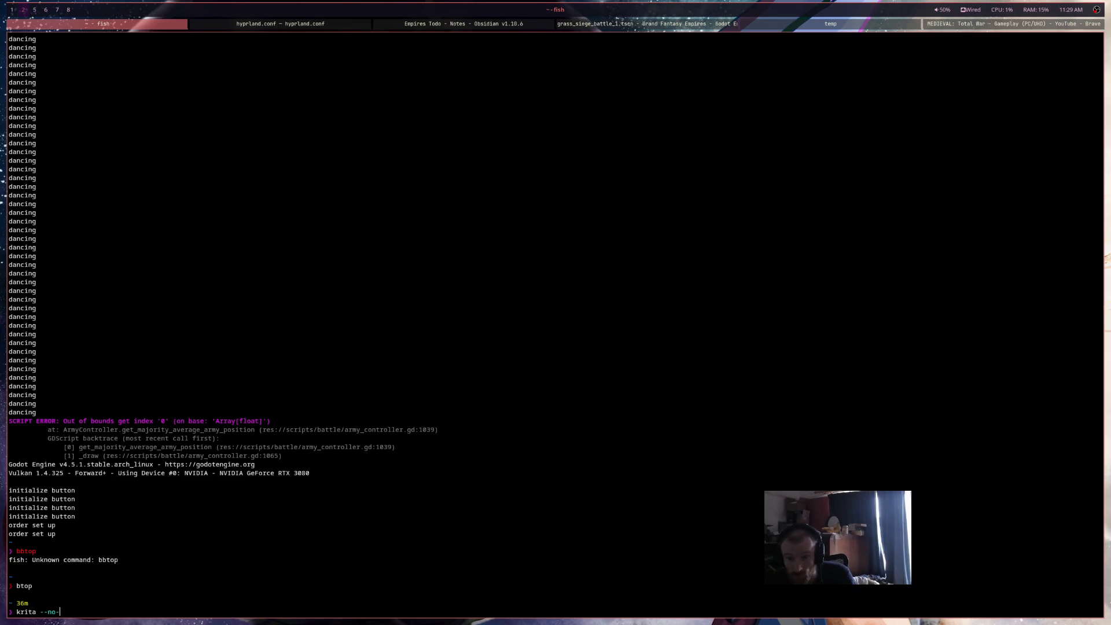
{"action": "type", "text": "land"}
{"action": "key", "text": "Return"}
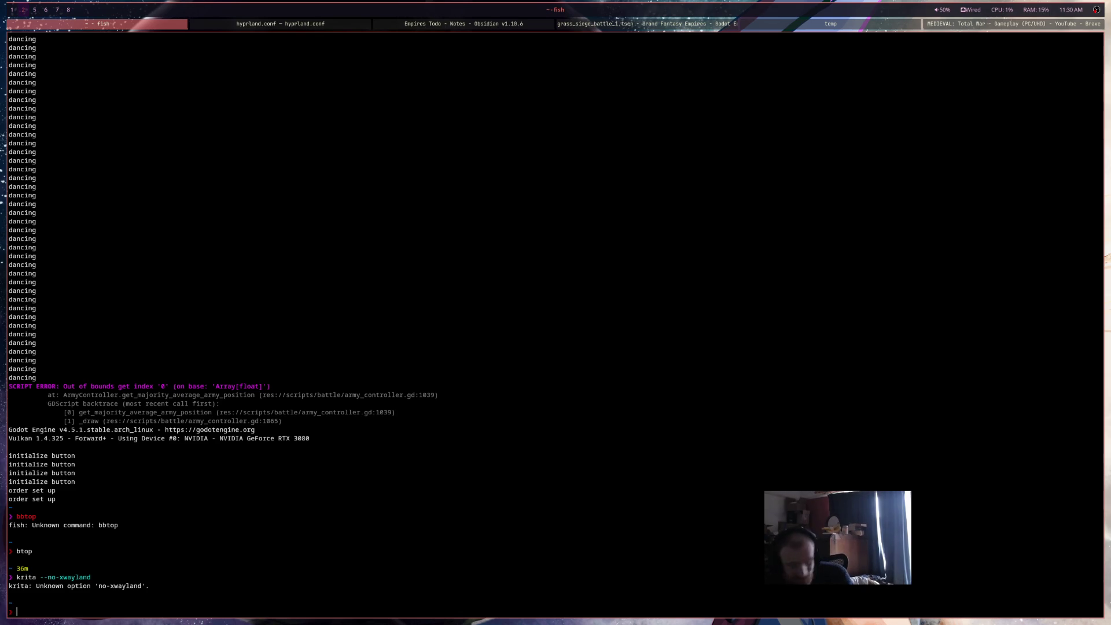
{"action": "type", "text": "krita -"}
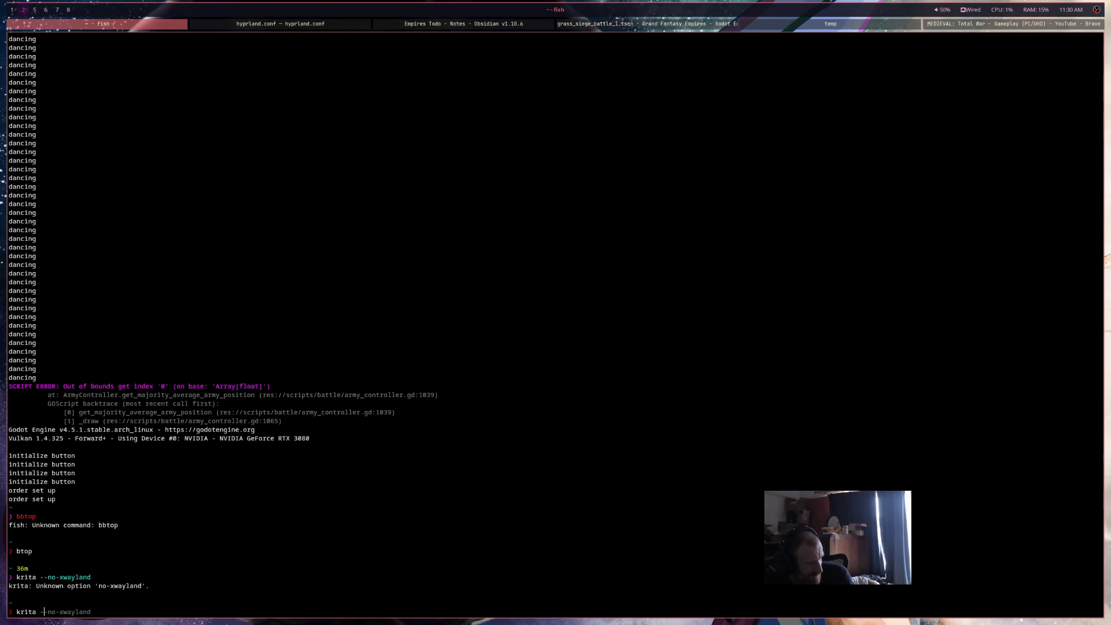
{"action": "type", "text": "-help"}
{"action": "key", "text": "Return"}
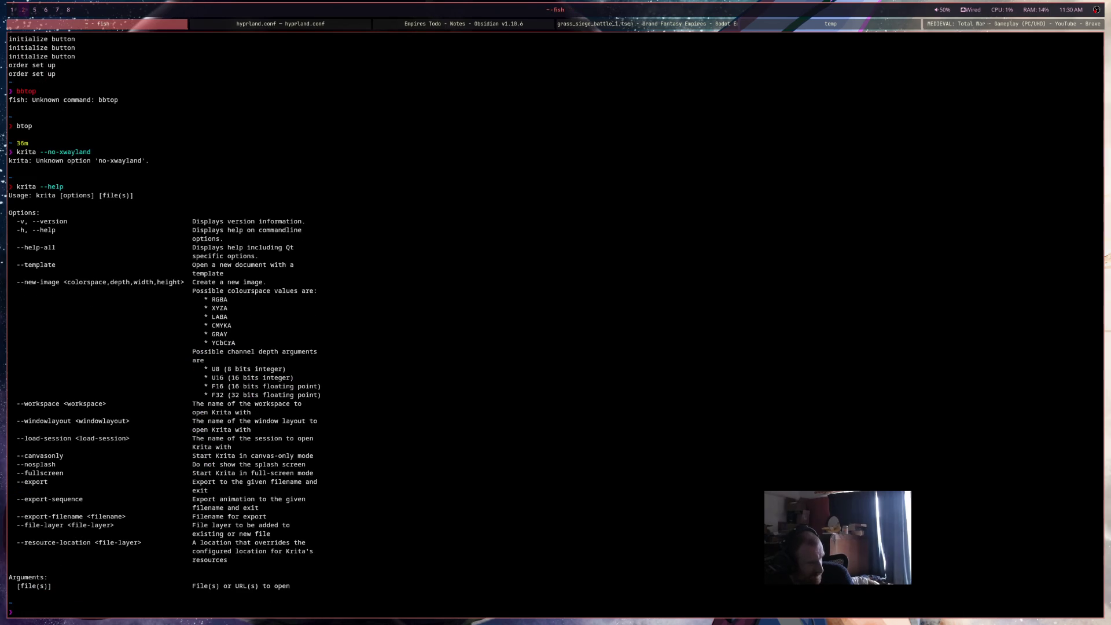